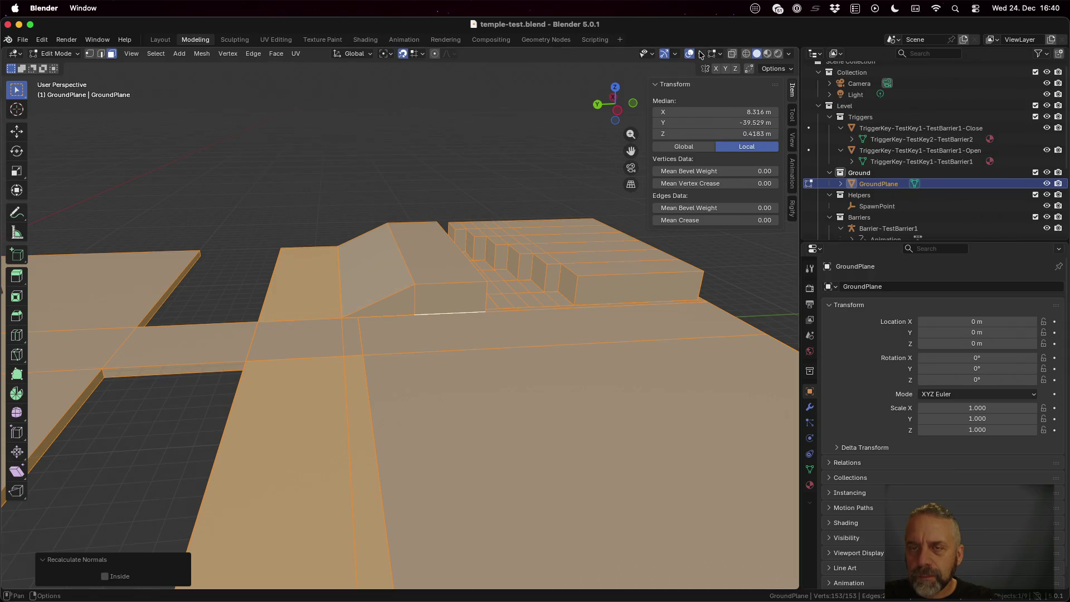
# Enable the Face Orientation overlay and orbit around the GroundPlane to spot red back faces
pyautogui.click(701, 54)
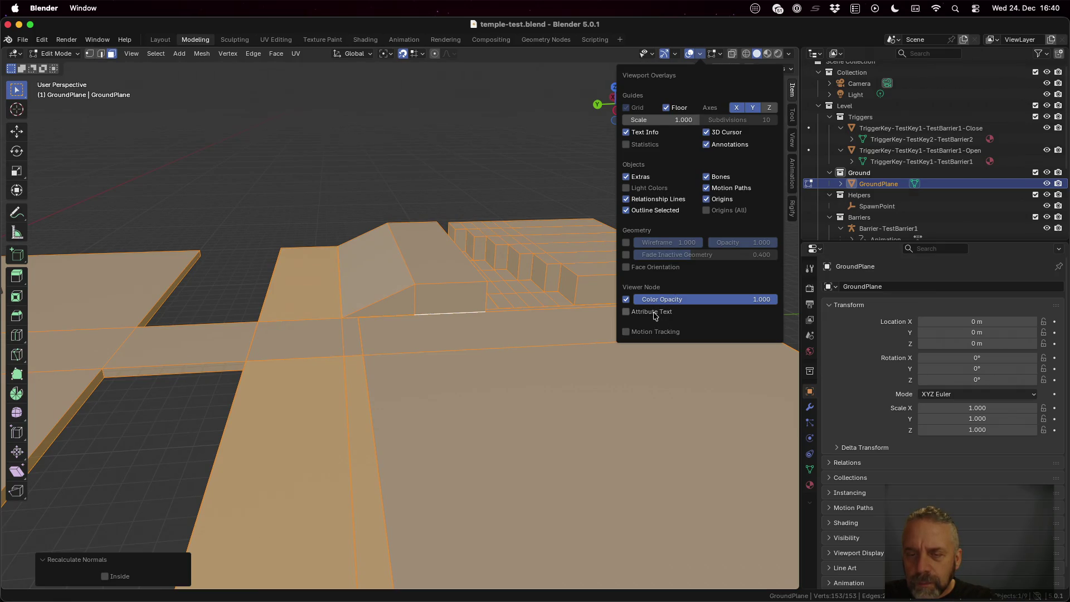
pyautogui.click(626, 267)
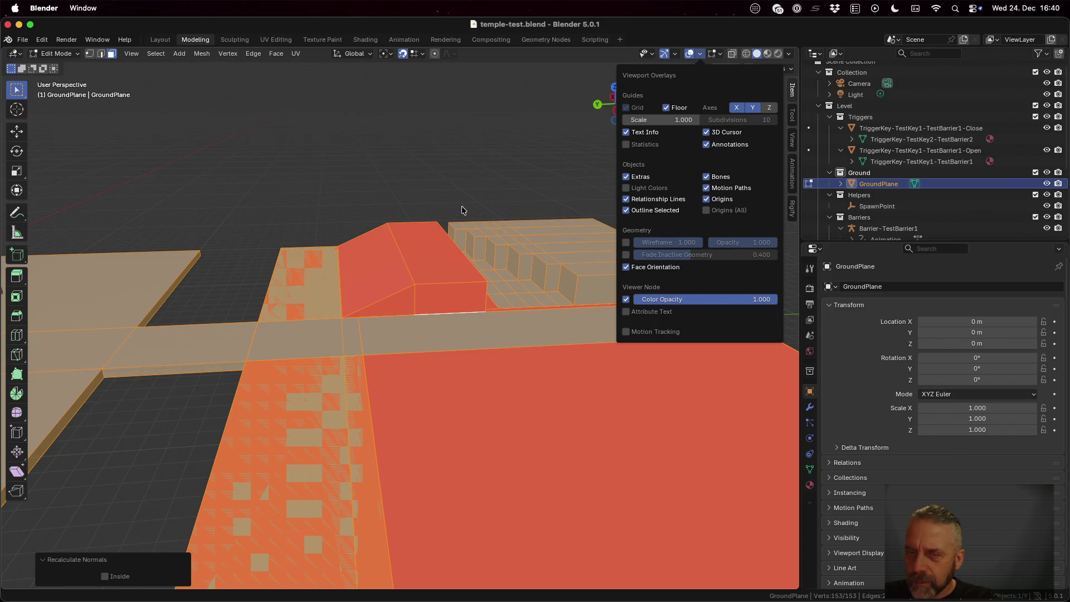
pyautogui.moveTo(462, 210)
pyautogui.mouseDown()
pyautogui.moveTo(602, 272)
pyautogui.moveTo(693, 240)
pyautogui.moveTo(734, 249)
pyautogui.moveTo(793, 287)
pyautogui.mouseUp()
# Merge GroundPlane vertices by distance, removing 24 duplicates, then re-enter Edit Mode via Object Mode
pyautogui.moveTo(373, 292); pyautogui.dragTo(558, 259)
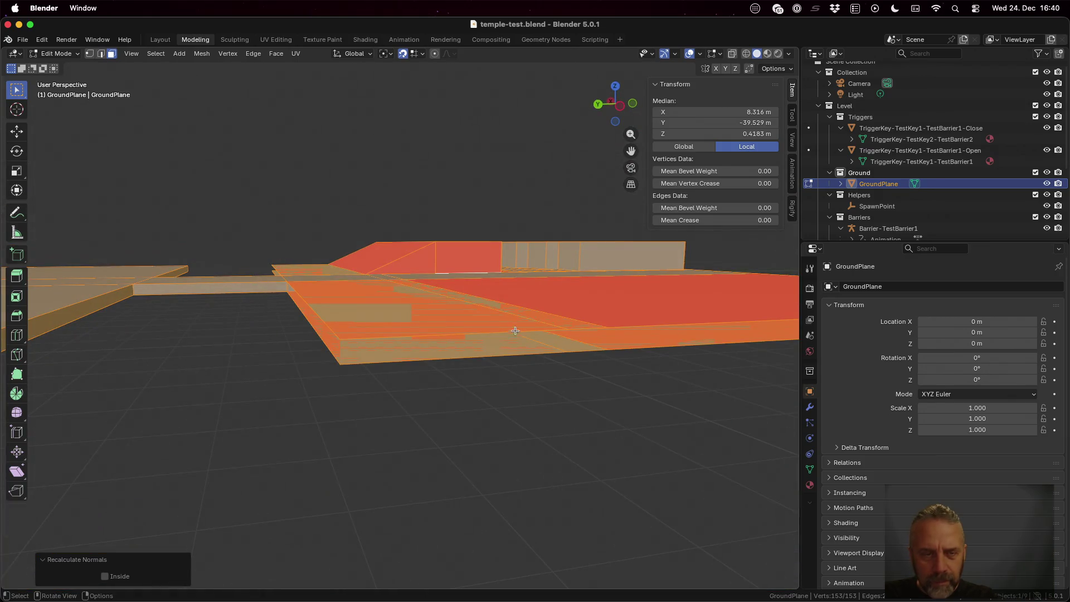
pyautogui.moveTo(515, 331); pyautogui.dragTo(506, 355)
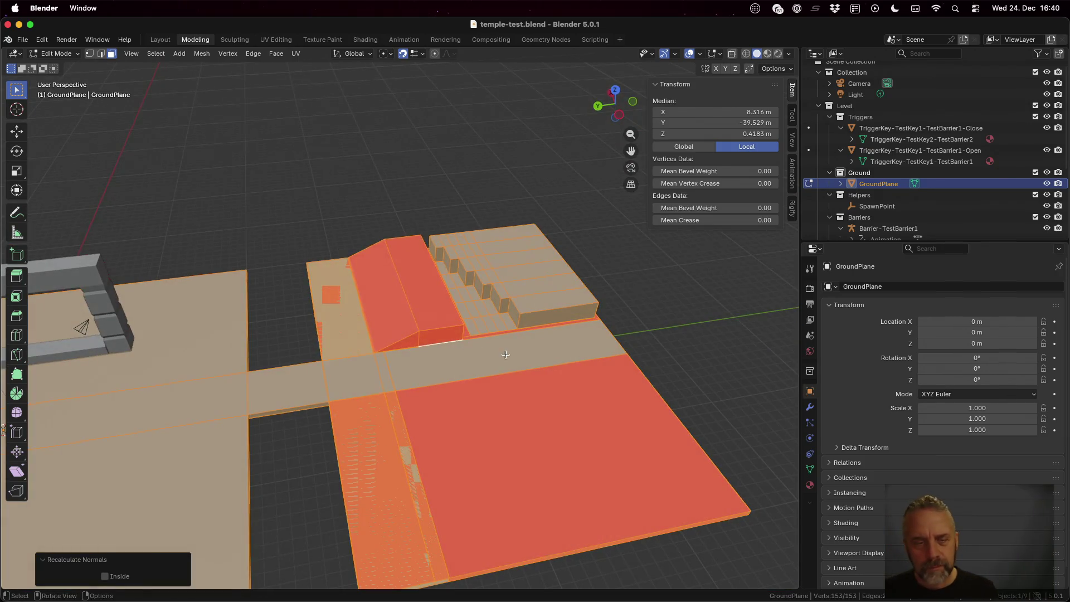
pyautogui.click(506, 354)
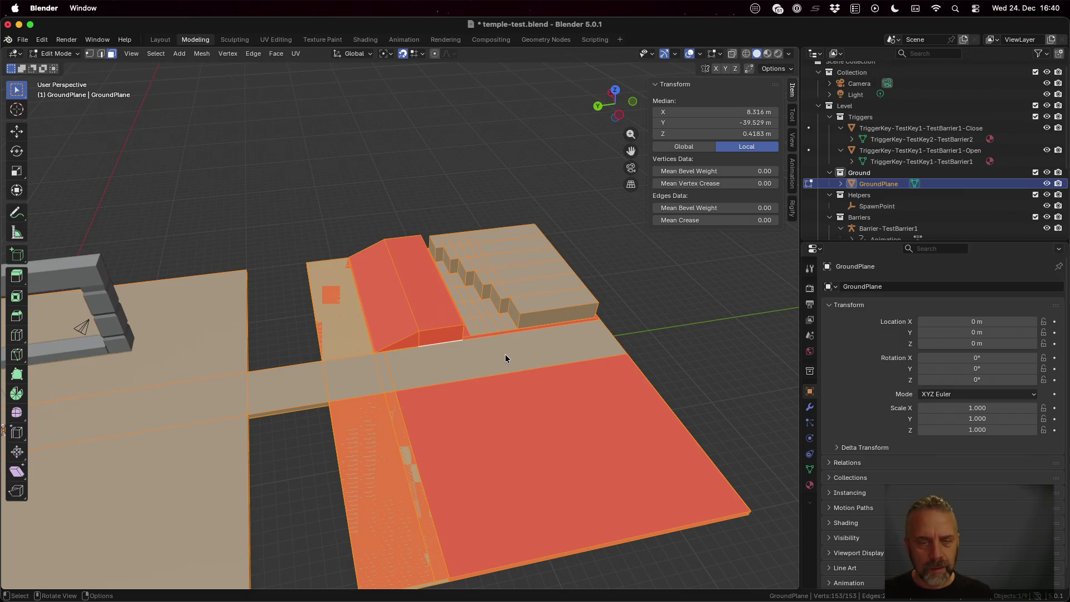
pyautogui.click(199, 54)
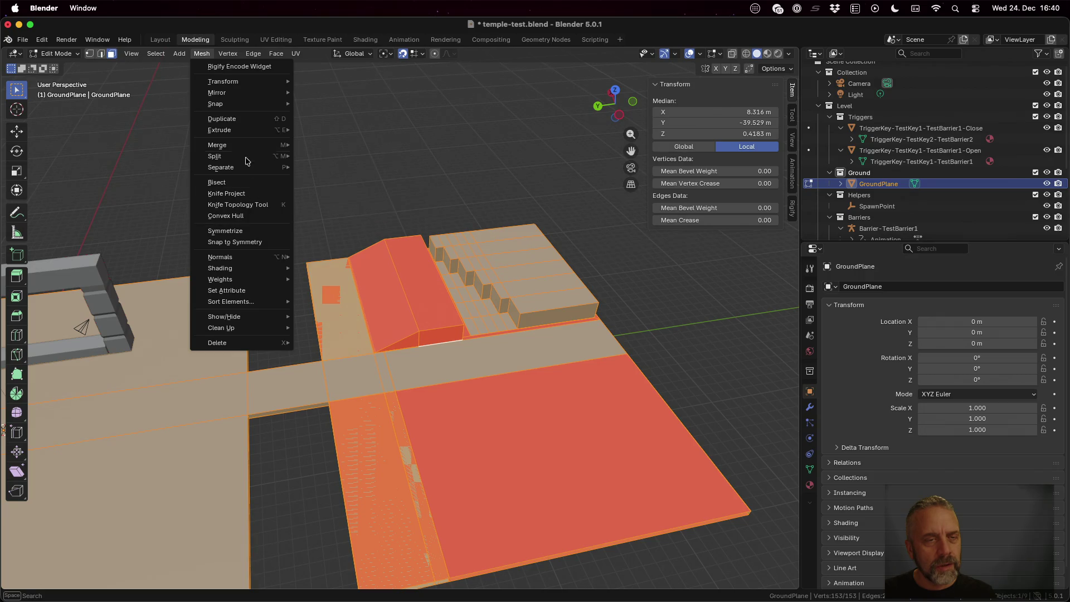
pyautogui.moveTo(247, 146)
pyautogui.click(355, 183)
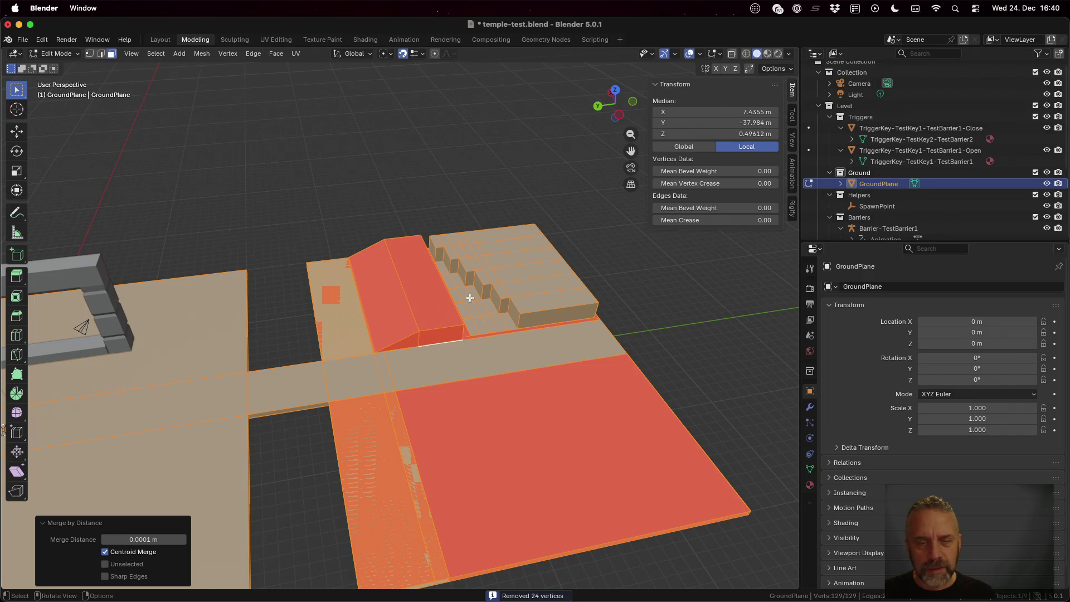
pyautogui.press('Tab')
pyautogui.moveTo(472, 421)
pyautogui.mouseDown()
pyautogui.moveTo(466, 401)
pyautogui.moveTo(436, 382)
pyautogui.moveTo(446, 360)
pyautogui.moveTo(447, 403)
pyautogui.moveTo(421, 341)
pyautogui.moveTo(478, 352)
pyautogui.moveTo(430, 407)
pyautogui.moveTo(700, 358)
pyautogui.moveTo(631, 367)
pyautogui.moveTo(516, 335)
pyautogui.moveTo(564, 319)
pyautogui.moveTo(652, 317)
pyautogui.moveTo(686, 268)
pyautogui.moveTo(702, 282)
pyautogui.mouseUp()
pyautogui.press('Tab')
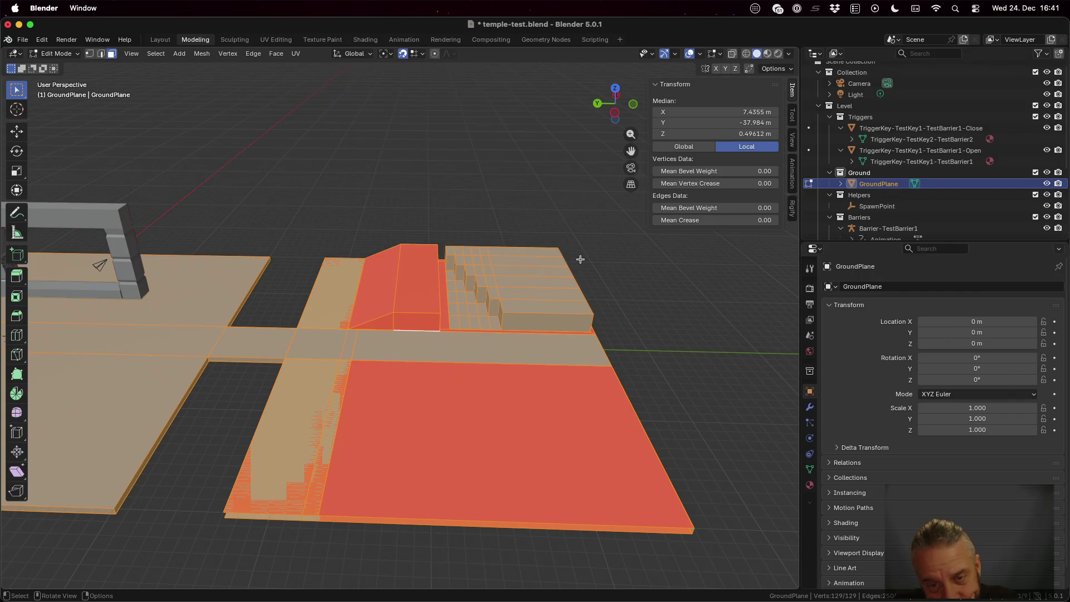
# Move one ground face aside to reveal the duplicate faces beneath it
pyautogui.scroll(2, 547, 308)
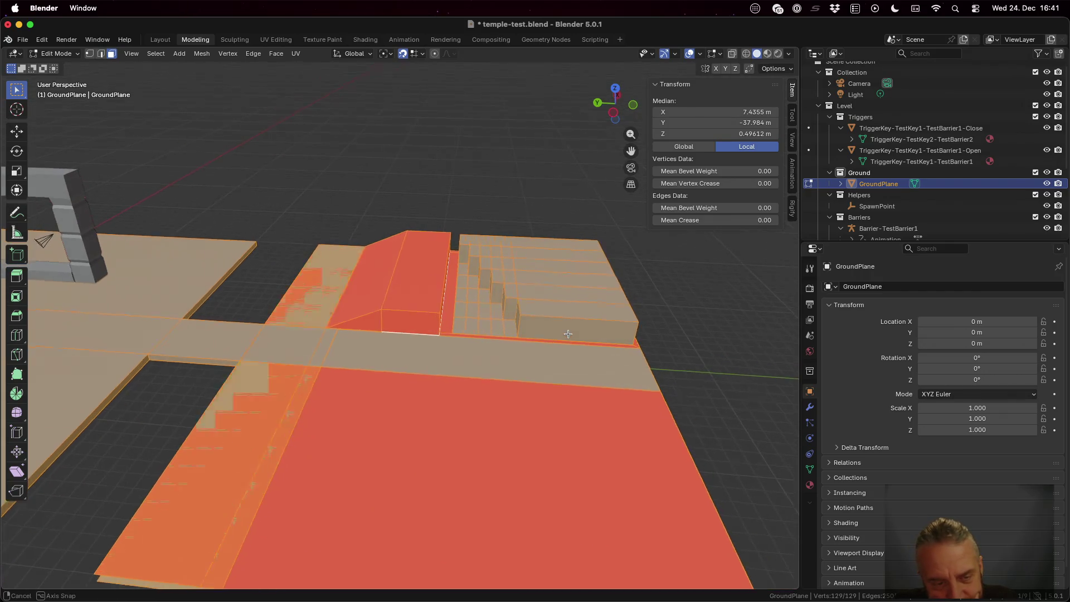
pyautogui.click(286, 361)
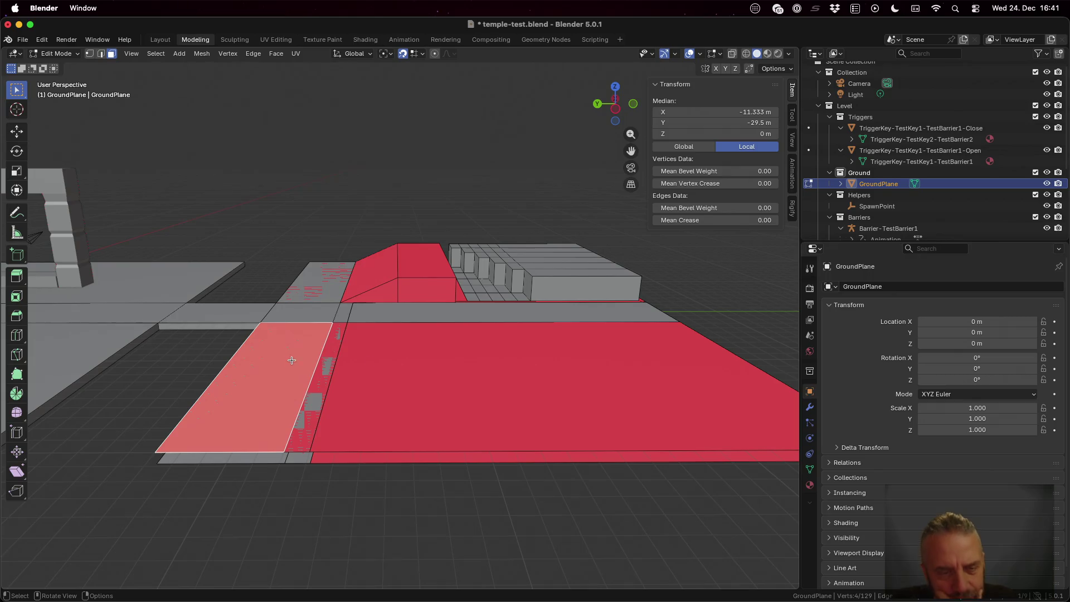
pyautogui.press('g')
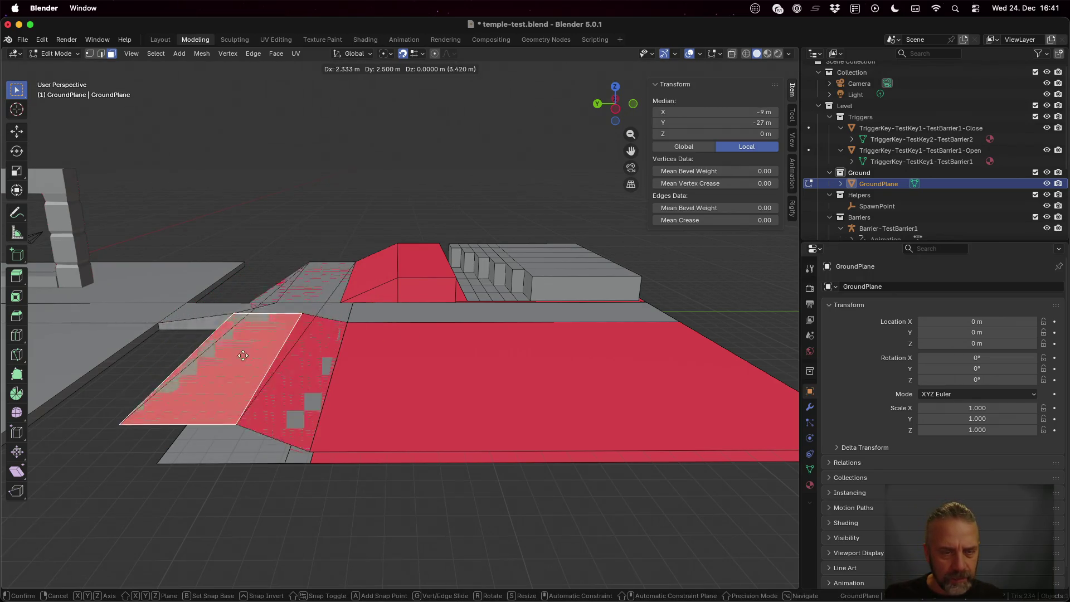
pyautogui.click(244, 356)
# Start moving the narrow strip face, cancel, then select a grey overlapping face at the edge
pyautogui.click(330, 368)
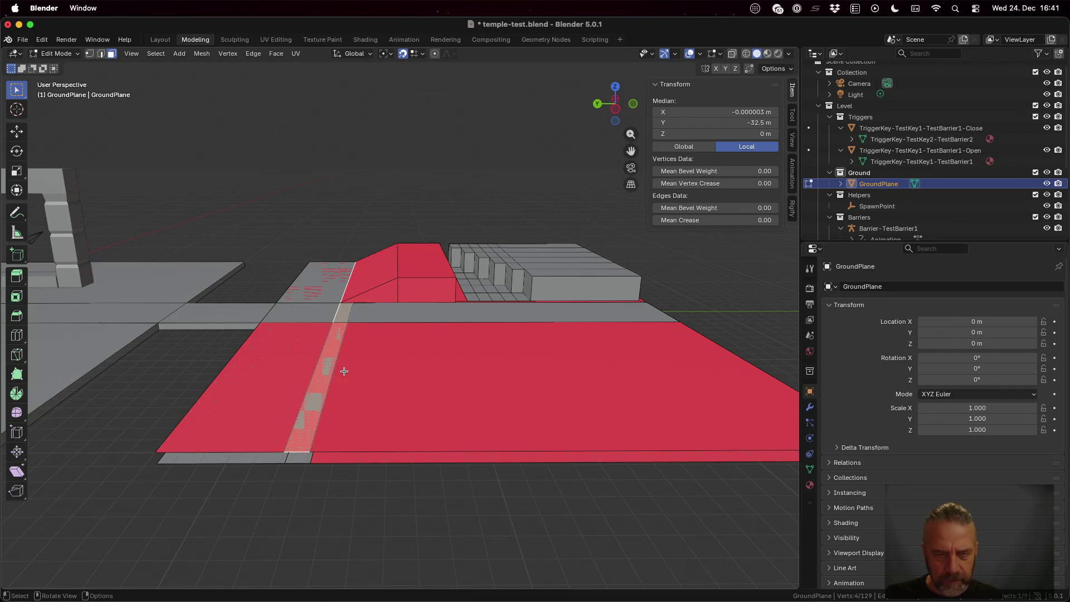
pyautogui.press('g')
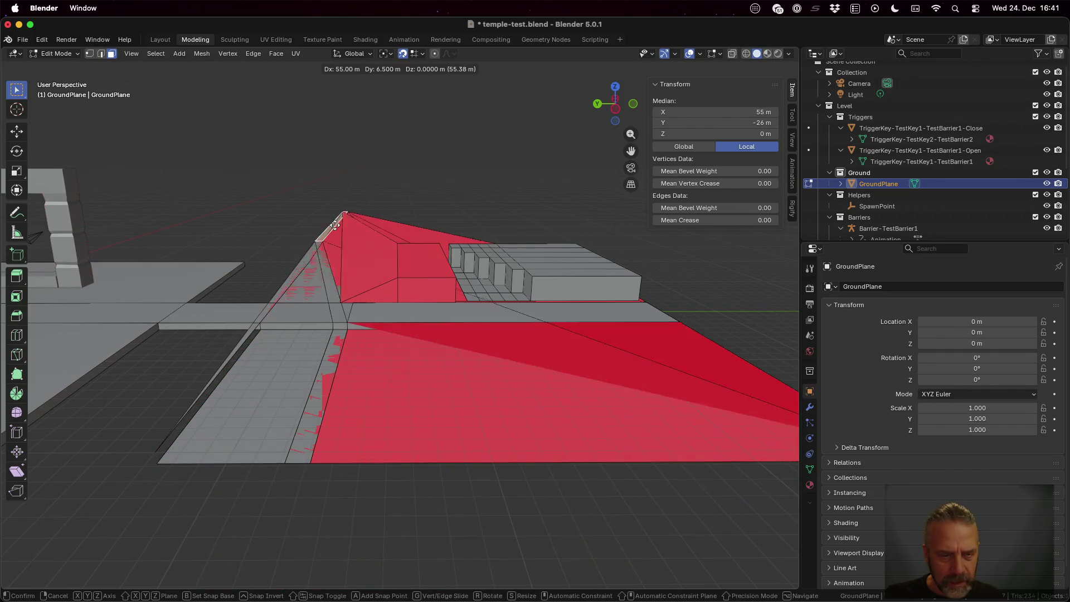
pyautogui.press('Escape')
pyautogui.moveTo(367, 330)
pyautogui.mouseDown()
pyautogui.moveTo(385, 320)
pyautogui.moveTo(384, 288)
pyautogui.mouseUp()
pyautogui.click(357, 244)
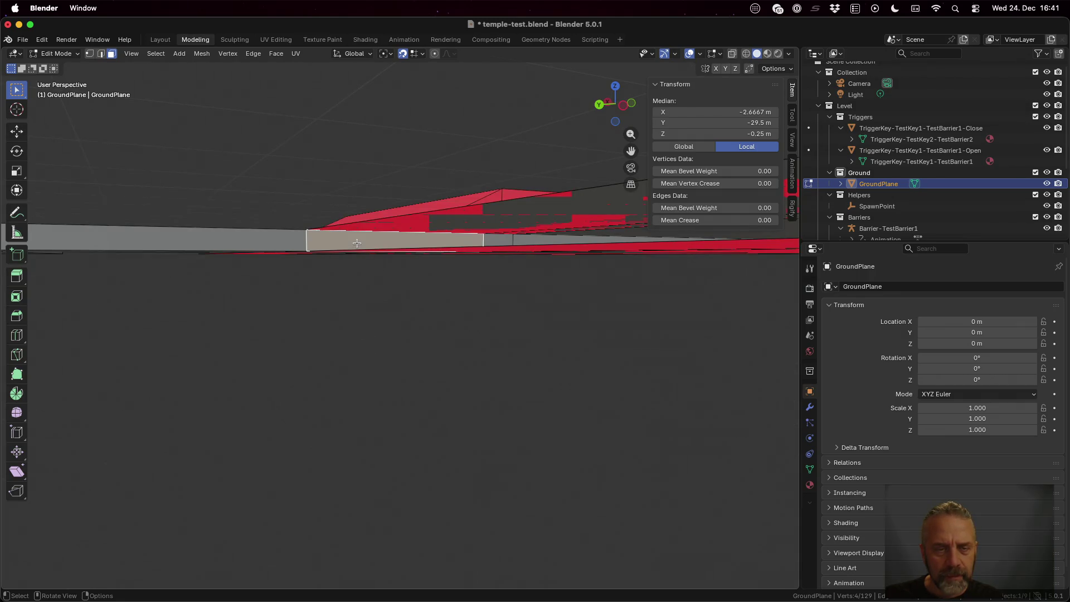
# Delete three grey overlapping faces along the GroundPlane edge
pyautogui.press('x')
pyautogui.click(357, 244)
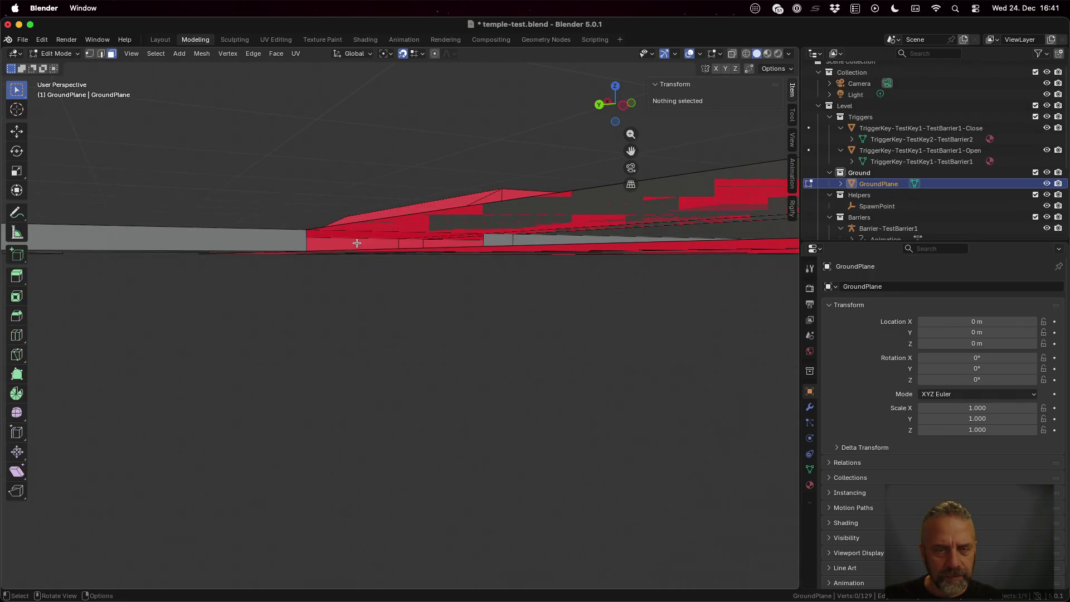
pyautogui.click(501, 239)
pyautogui.press('x')
pyautogui.click(500, 239)
pyautogui.click(530, 240)
pyautogui.press('x')
pyautogui.click(531, 240)
# Inspect the ground in Left Orthographic view and select the red band beneath the floor
pyautogui.scroll(-10, 557, 243)
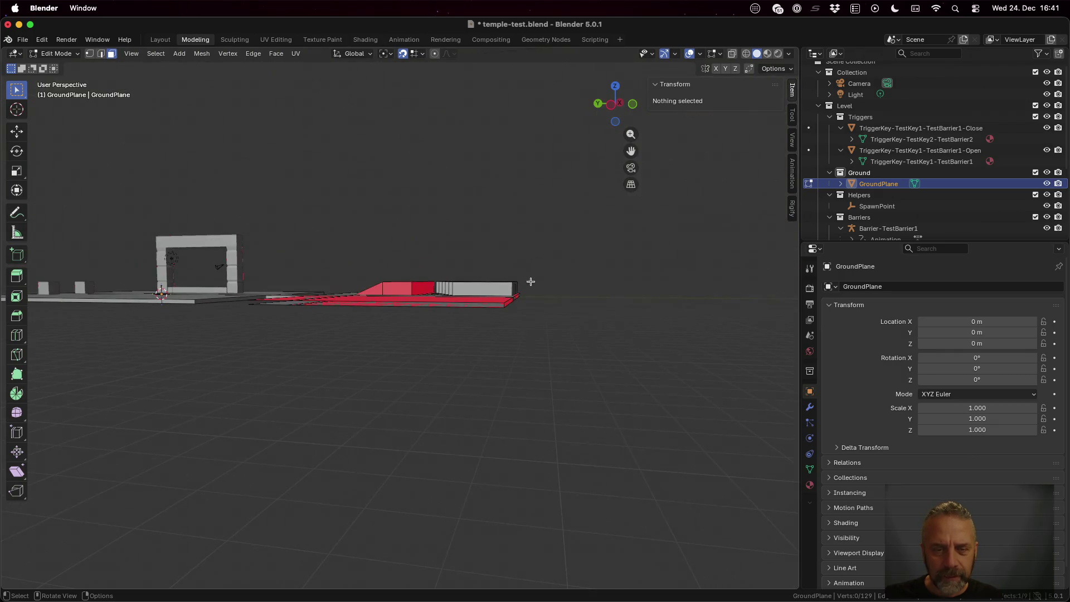
pyautogui.scroll(10, 530, 282)
pyautogui.click(461, 307)
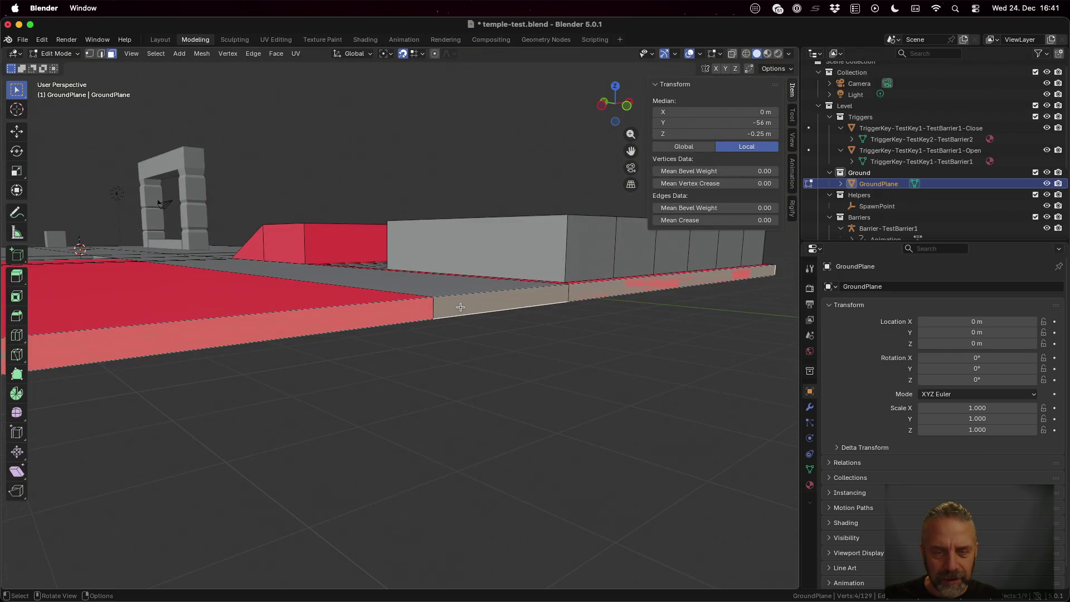
pyautogui.moveTo(468, 306); pyautogui.dragTo(504, 300)
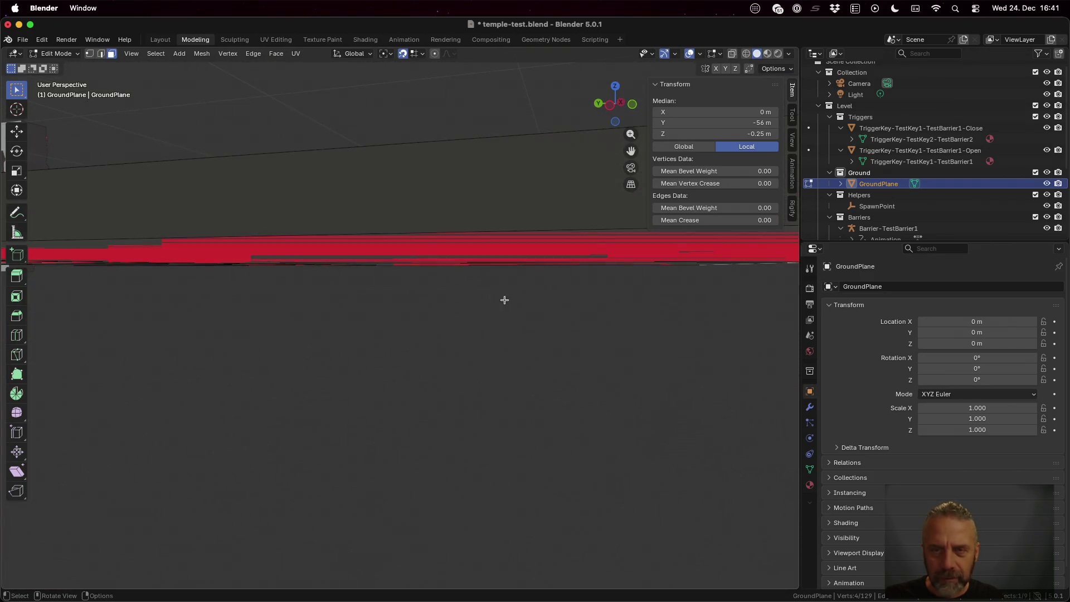
pyautogui.click(611, 106)
pyautogui.scroll(5, 544, 269)
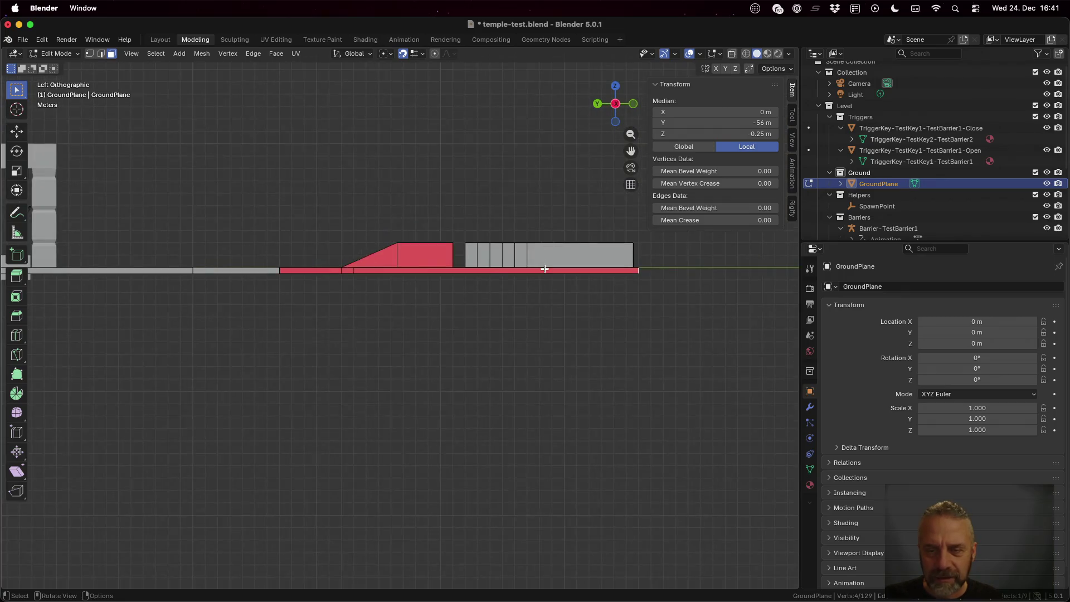
pyautogui.moveTo(564, 198)
pyautogui.mouseDown()
pyautogui.moveTo(435, 320)
pyautogui.moveTo(148, 373)
pyautogui.mouseUp()
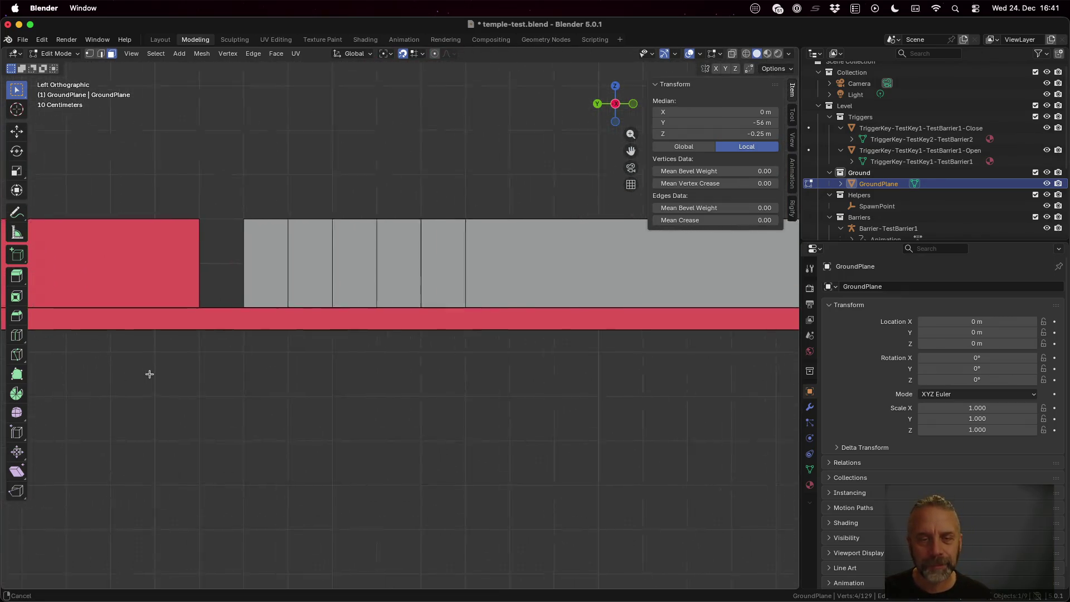
pyautogui.click(351, 327)
pyautogui.moveTo(351, 327)
pyautogui.mouseDown()
pyautogui.moveTo(428, 320)
pyautogui.moveTo(566, 115)
pyautogui.mouseUp()
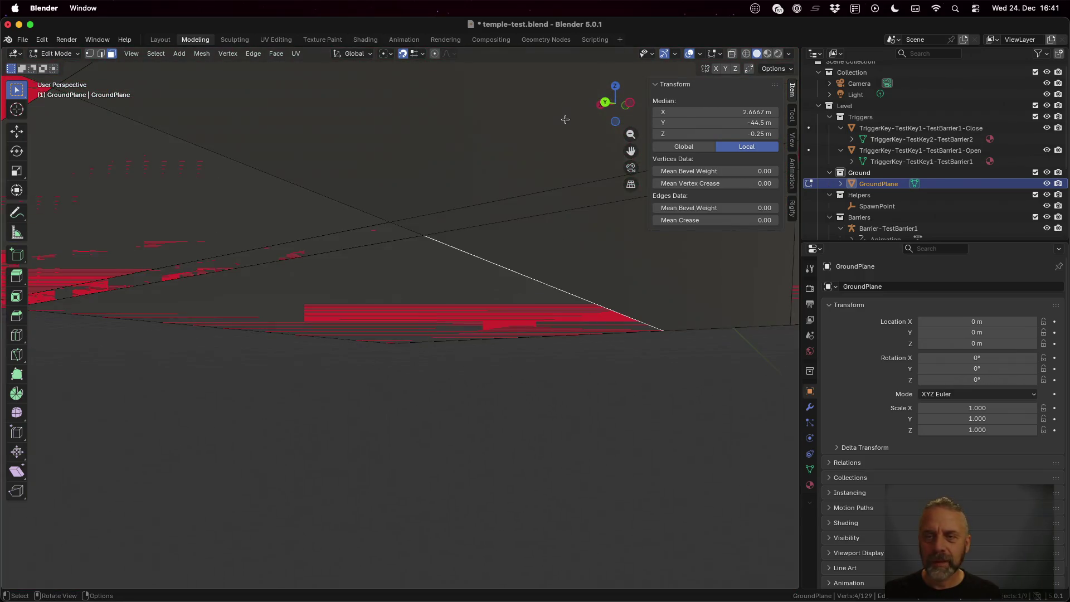
# Turn on X-ray and delete the long flat strip face lying under the floor
pyautogui.click(731, 54)
pyautogui.moveTo(518, 318)
pyautogui.mouseDown()
pyautogui.moveTo(488, 340)
pyautogui.moveTo(433, 317)
pyautogui.moveTo(404, 325)
pyautogui.moveTo(427, 335)
pyautogui.mouseUp()
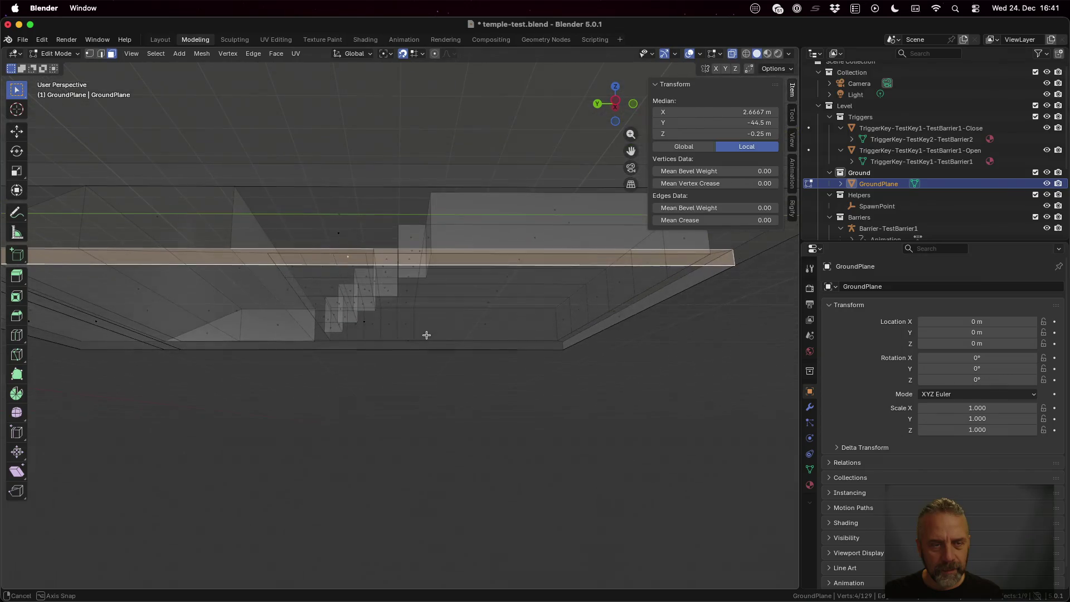
pyautogui.press('x')
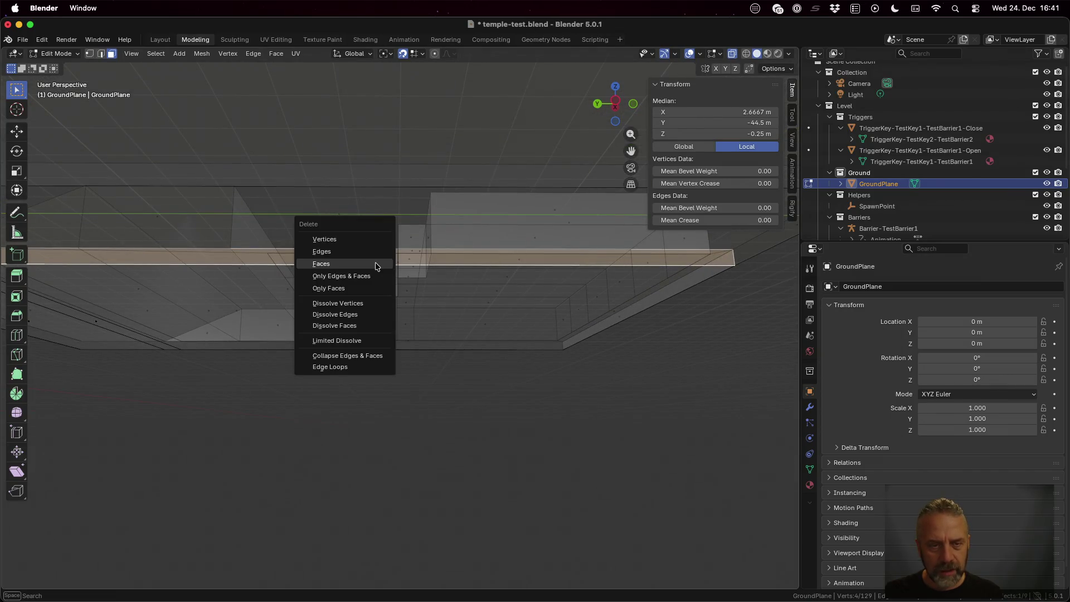
pyautogui.click(376, 264)
pyautogui.scroll(3, 510, 276)
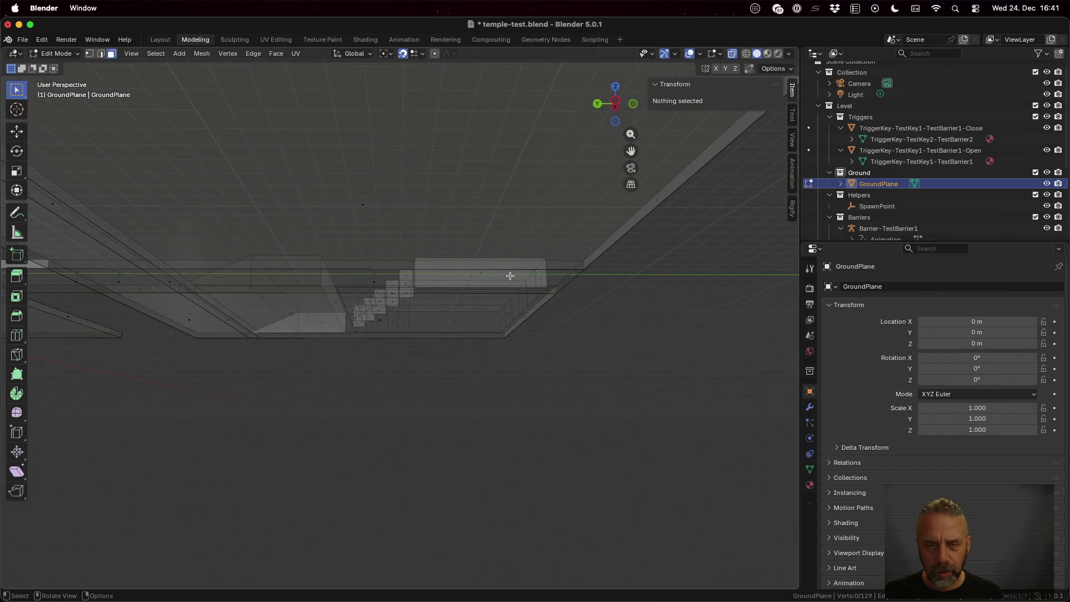
pyautogui.moveTo(528, 273)
pyautogui.mouseDown()
pyautogui.moveTo(296, 284)
pyautogui.moveTo(270, 300)
pyautogui.mouseUp()
pyautogui.scroll(4, 282, 323)
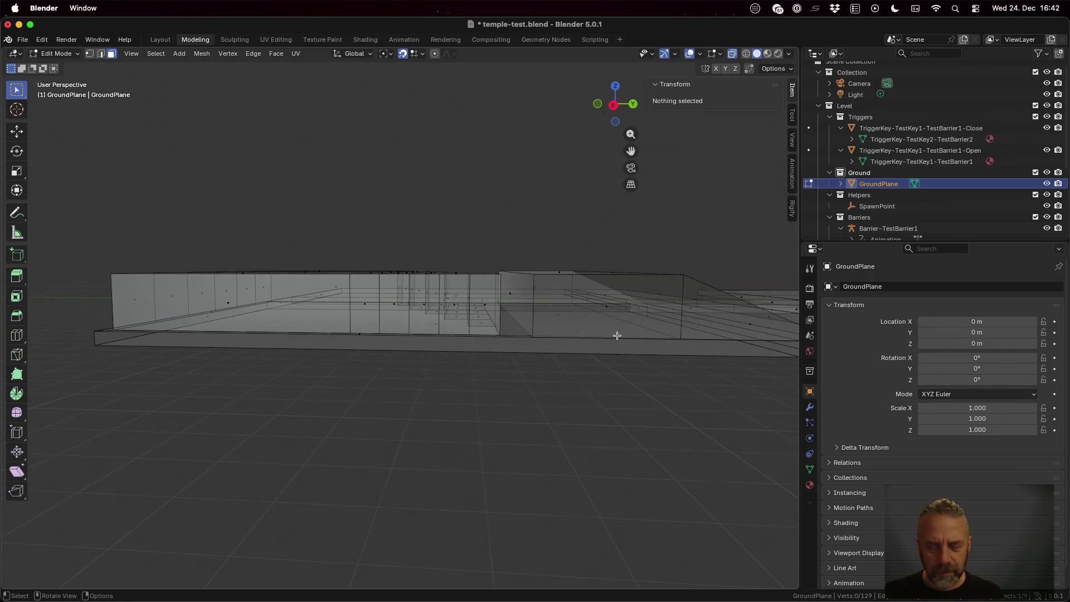
# Switch to vertex select and pick vertices along the near-edge strip
pyautogui.scroll(-2, 617, 336)
pyautogui.moveTo(730, 326); pyautogui.dragTo(721, 358)
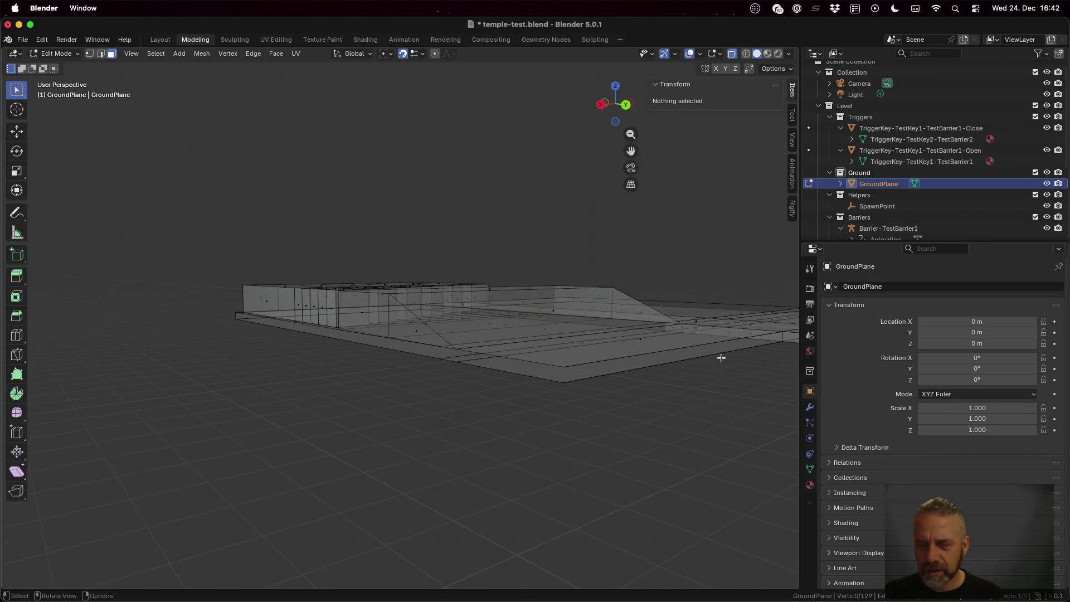
pyautogui.press('1')
pyautogui.click(573, 367)
pyautogui.keyDown('shift'); pyautogui.click(565, 383); pyautogui.keyUp('shift')
pyautogui.keyDown('shift'); pyautogui.click(781, 333); pyautogui.keyUp('shift')
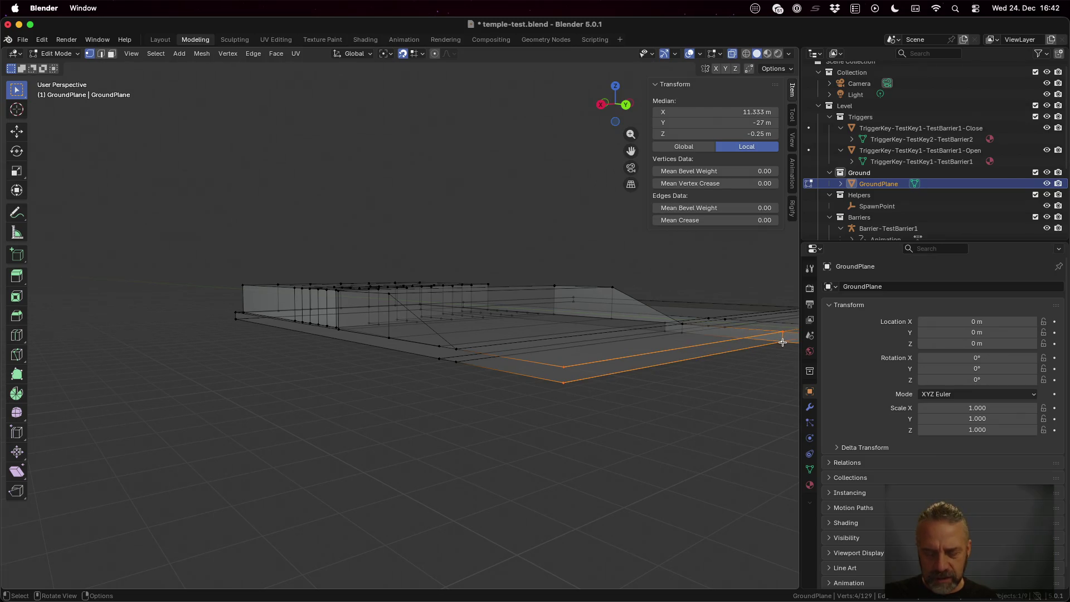
pyautogui.keyDown('shift'); pyautogui.click(783, 341); pyautogui.keyUp('shift')
pyautogui.keyDown('shift'); pyautogui.click(457, 350); pyautogui.keyUp('shift')
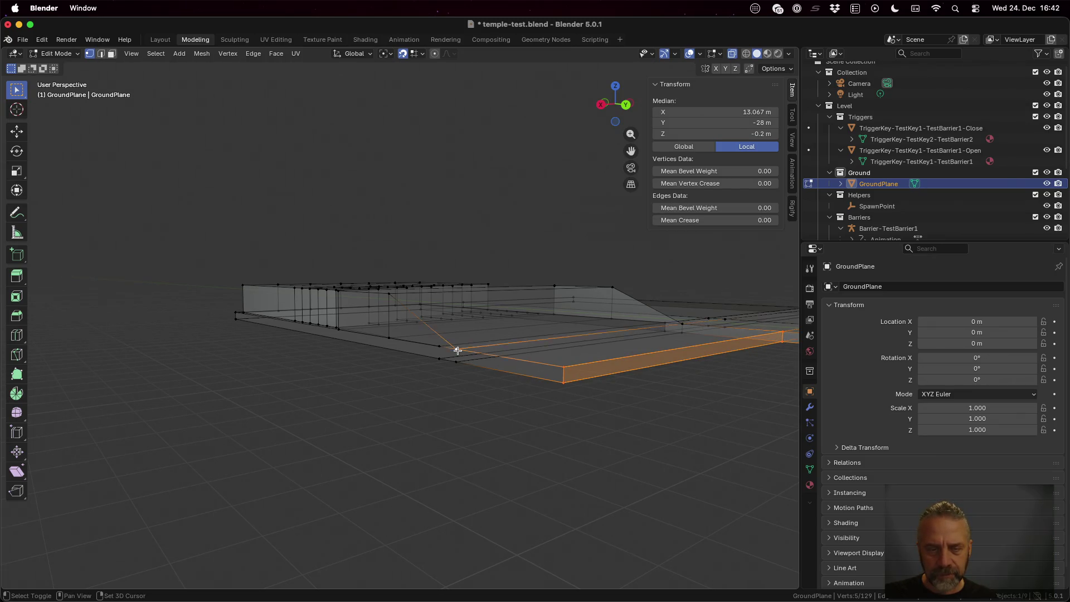
pyautogui.keyDown('shift'); pyautogui.click(463, 364); pyautogui.keyUp('shift')
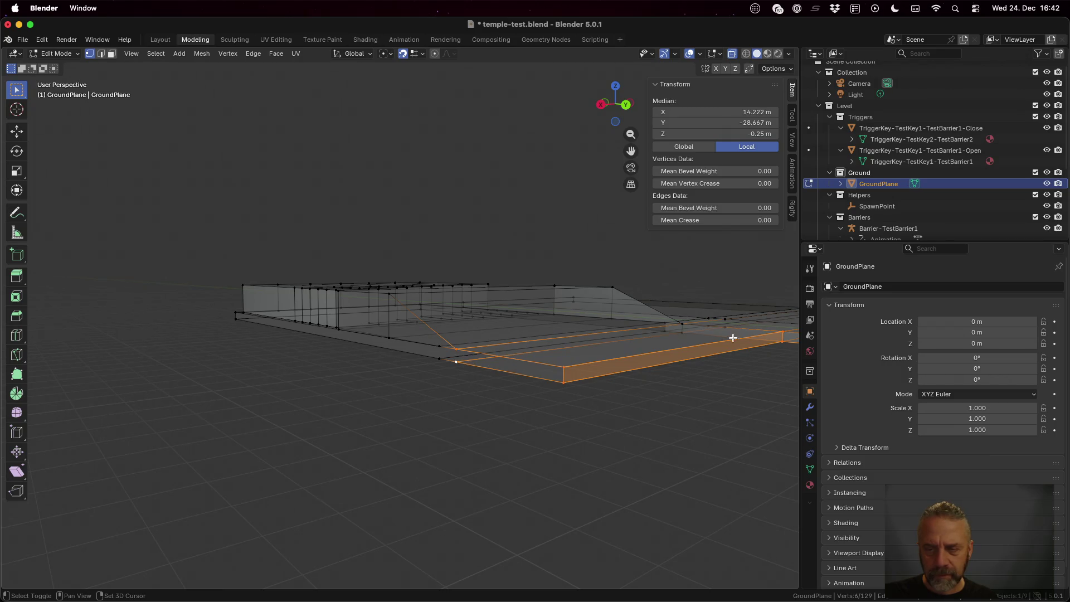
# Refine the selection to the strip's four corner vertices and fill them with a face
pyautogui.keyDown('shift'); pyautogui.click(783, 330); pyautogui.keyUp('shift')
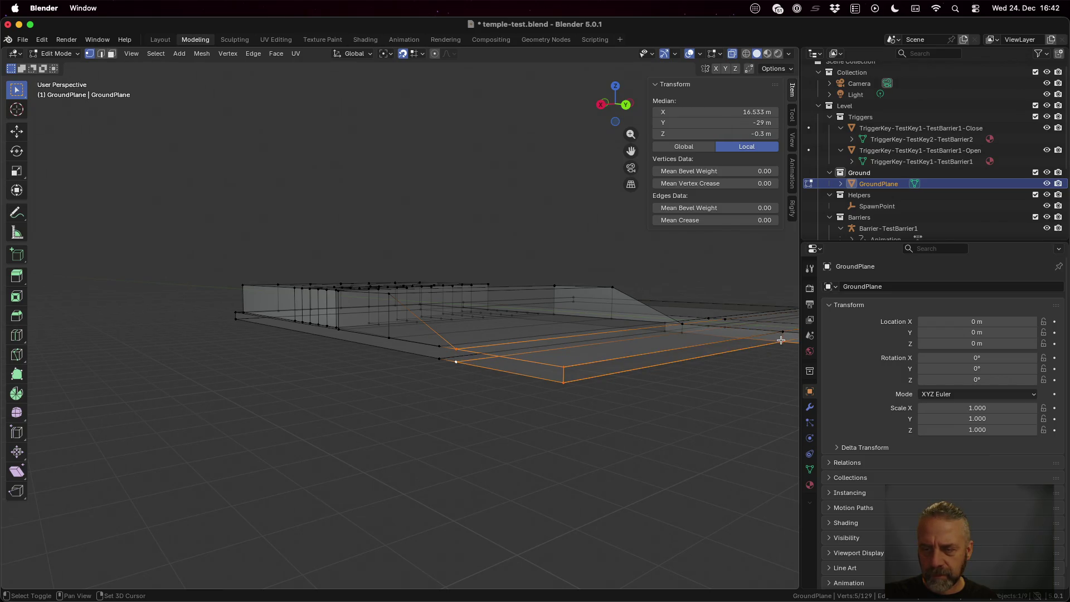
pyautogui.keyDown('shift'); pyautogui.click(506, 399); pyautogui.keyUp('shift')
pyautogui.keyDown('shift'); pyautogui.click(565, 368); pyautogui.keyUp('shift')
pyautogui.keyDown('shift'); pyautogui.click(563, 382); pyautogui.keyUp('shift')
pyautogui.keyDown('shift'); pyautogui.click(438, 358); pyautogui.keyUp('shift')
pyautogui.keyDown('shift'); pyautogui.click(438, 346); pyautogui.keyUp('shift')
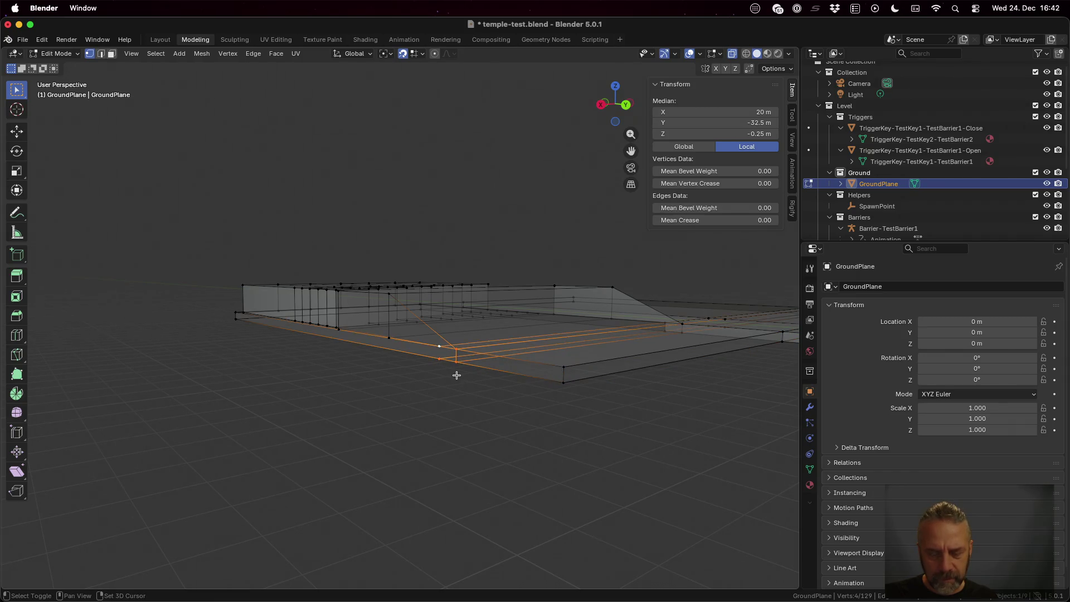
pyautogui.hscroll(3, 423, 368)
pyautogui.keyDown('shift'); pyautogui.click(604, 358); pyautogui.keyUp('shift')
pyautogui.keyDown('shift'); pyautogui.click(605, 358); pyautogui.keyUp('shift')
pyautogui.keyDown('shift'); pyautogui.click(206, 320); pyautogui.keyUp('shift')
pyautogui.keyDown('shift'); pyautogui.click(205, 327); pyautogui.keyUp('shift')
pyautogui.press('f')
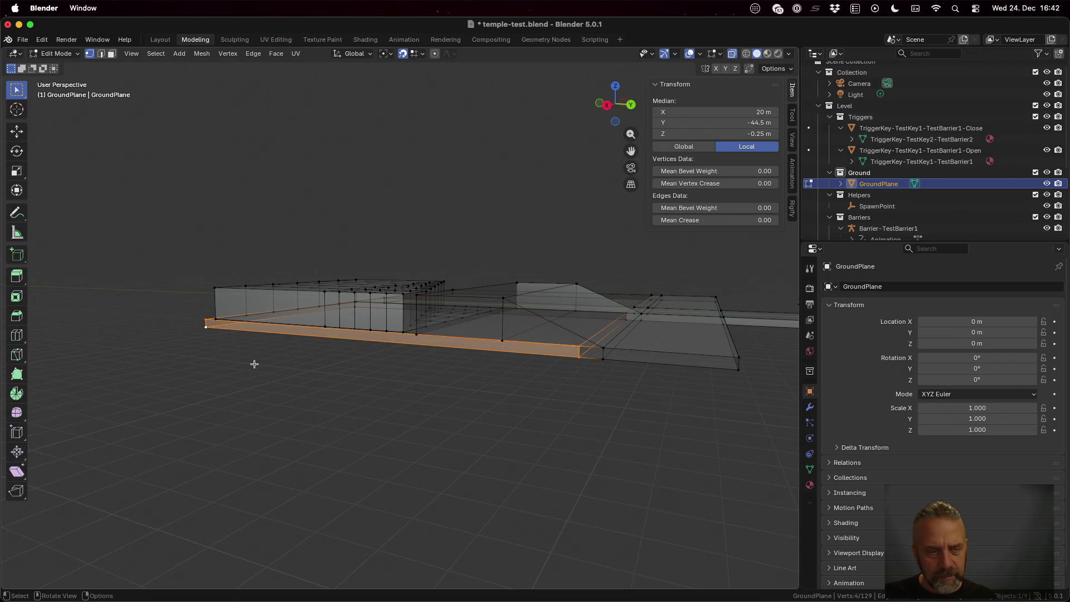
# Select the near corner vertex and cancel an X-axis move on it
pyautogui.scroll(5, 254, 363)
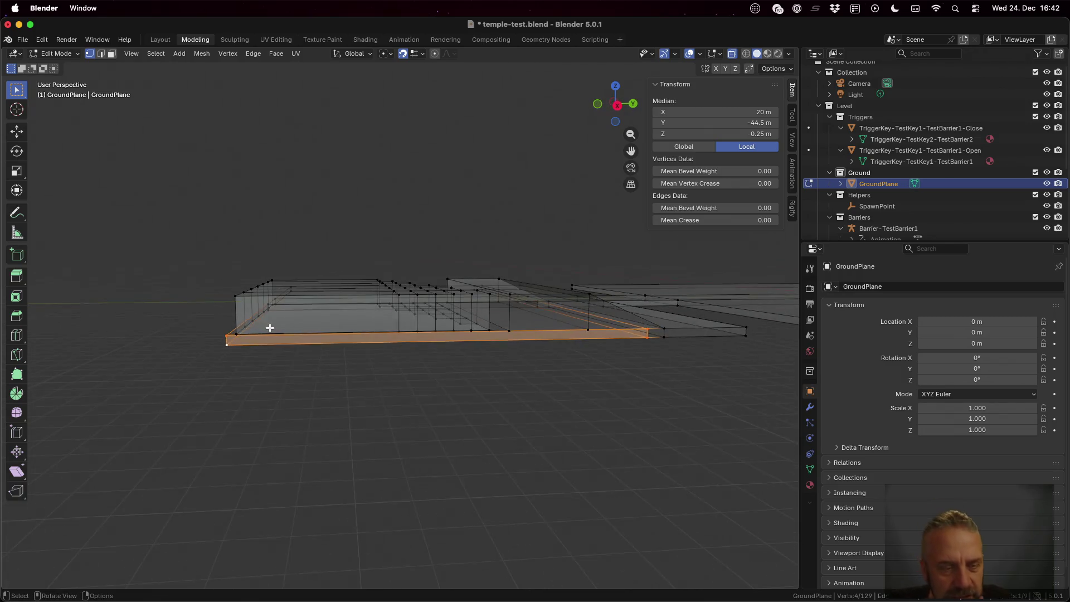
pyautogui.hscroll(-5, 269, 328)
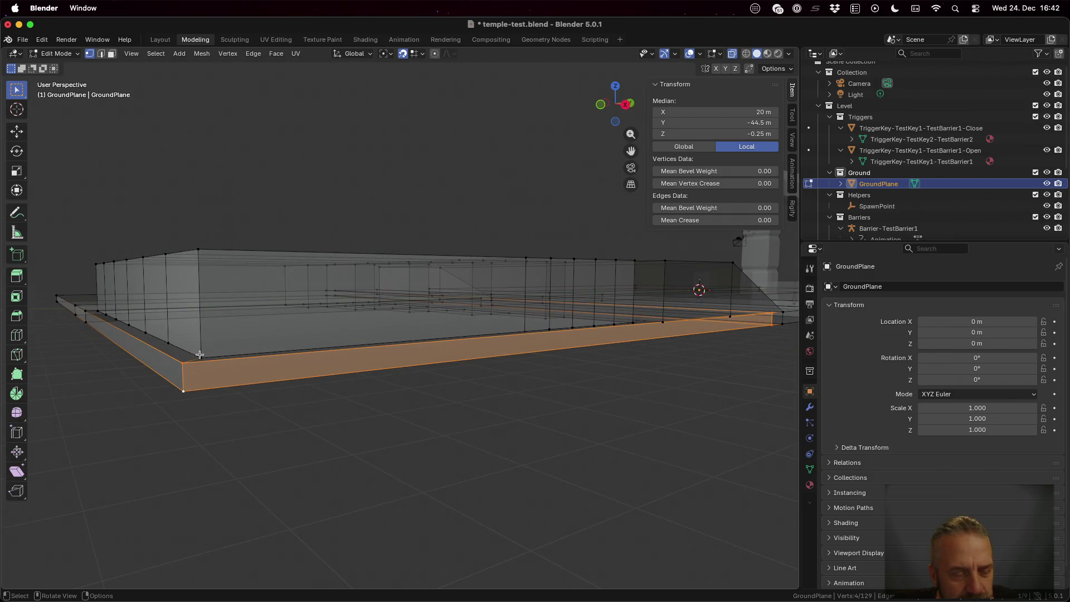
pyautogui.click(204, 358)
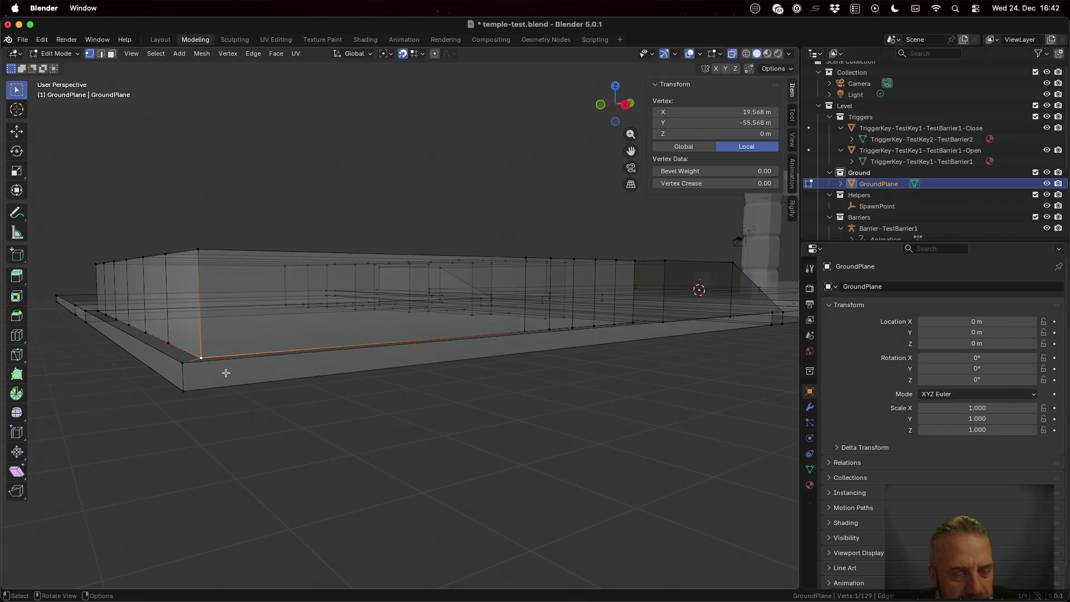
pyautogui.press('g')
pyautogui.press('x')
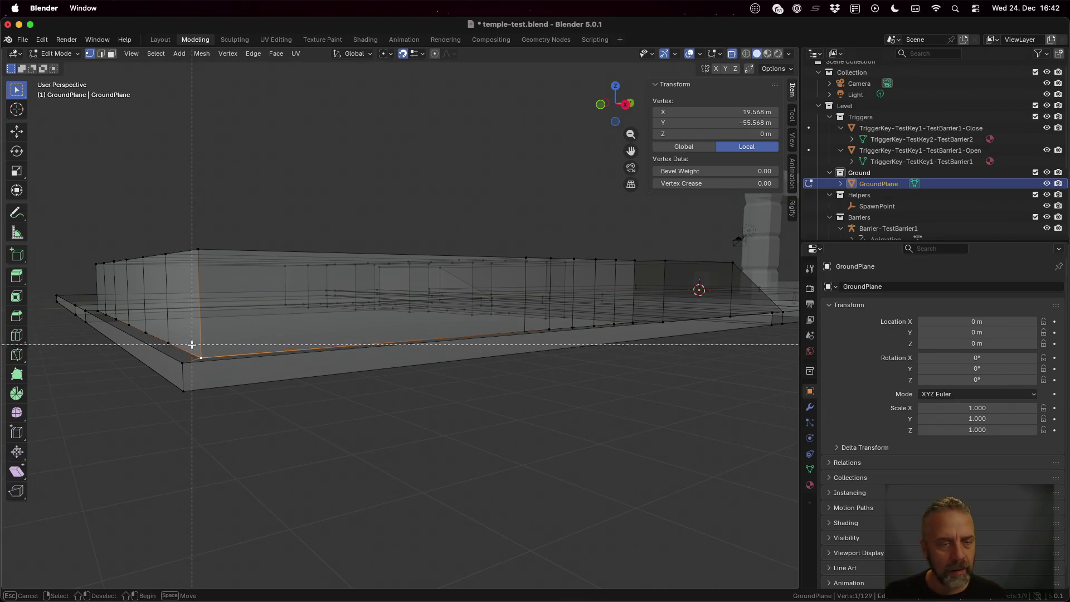
pyautogui.press('Escape')
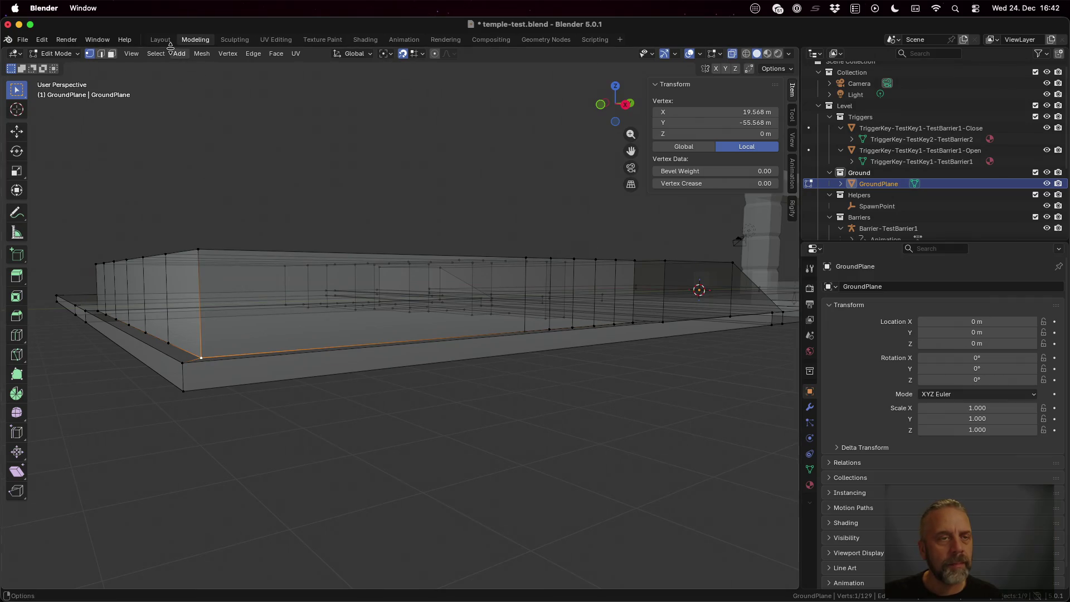
pyautogui.click(195, 54)
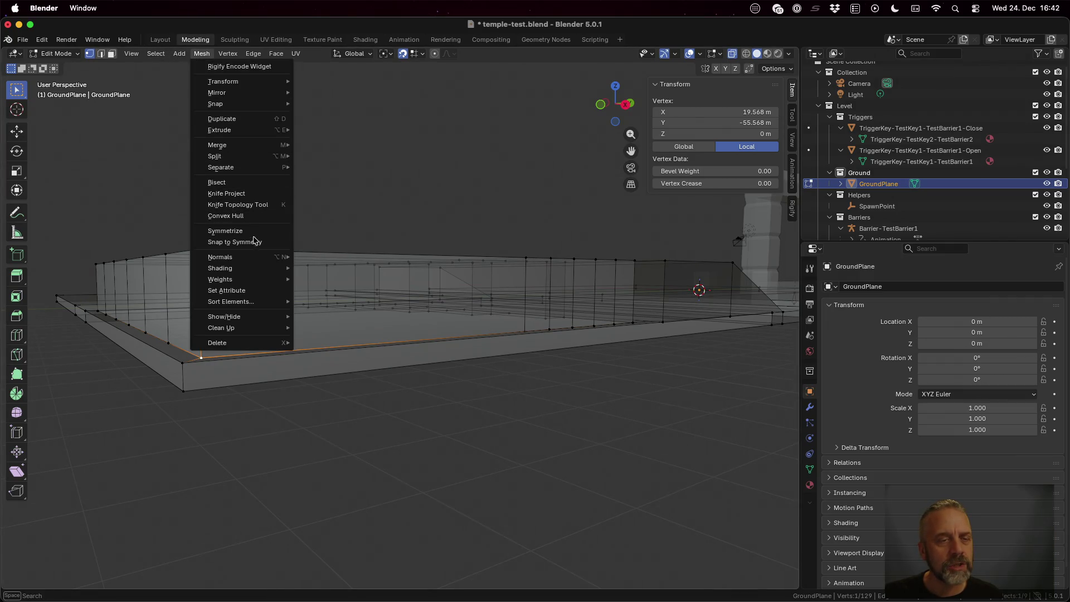
pyautogui.moveTo(249, 143)
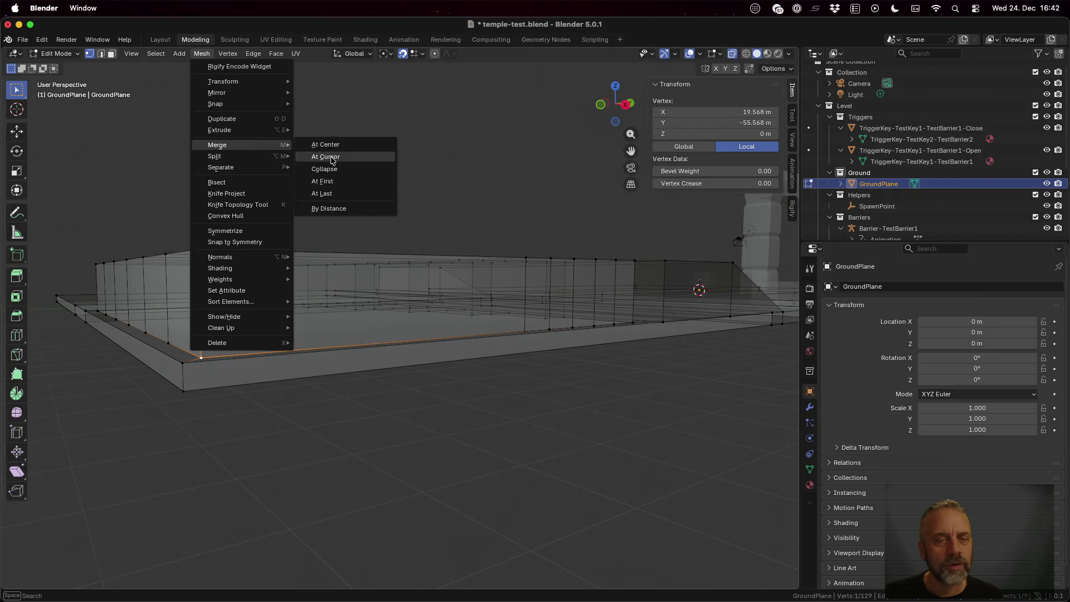
pyautogui.click(335, 146)
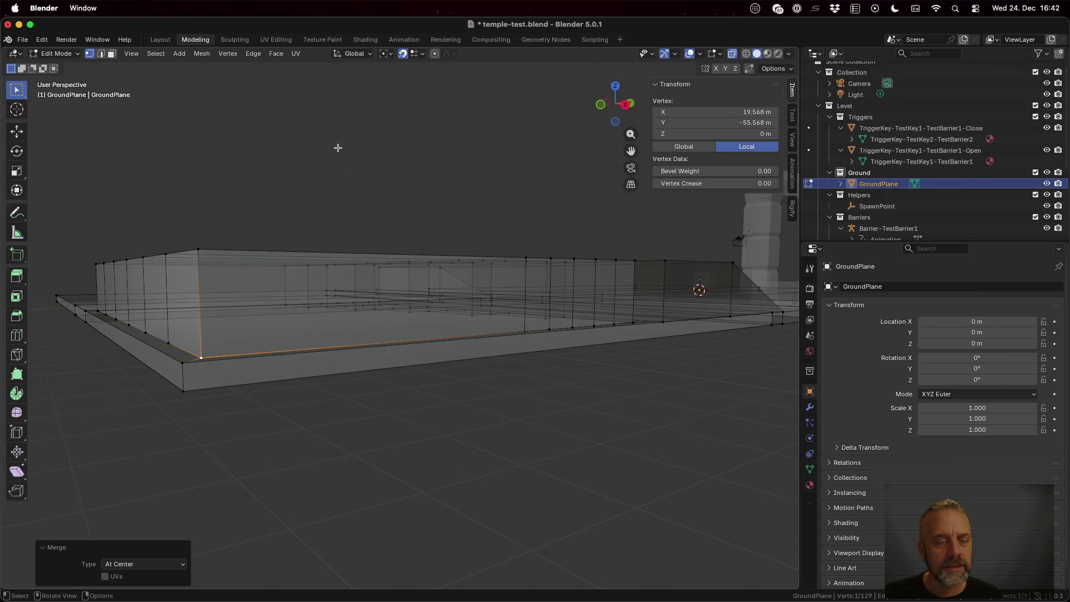
pyautogui.click(264, 310)
pyautogui.moveTo(300, 320); pyautogui.dragTo(374, 346)
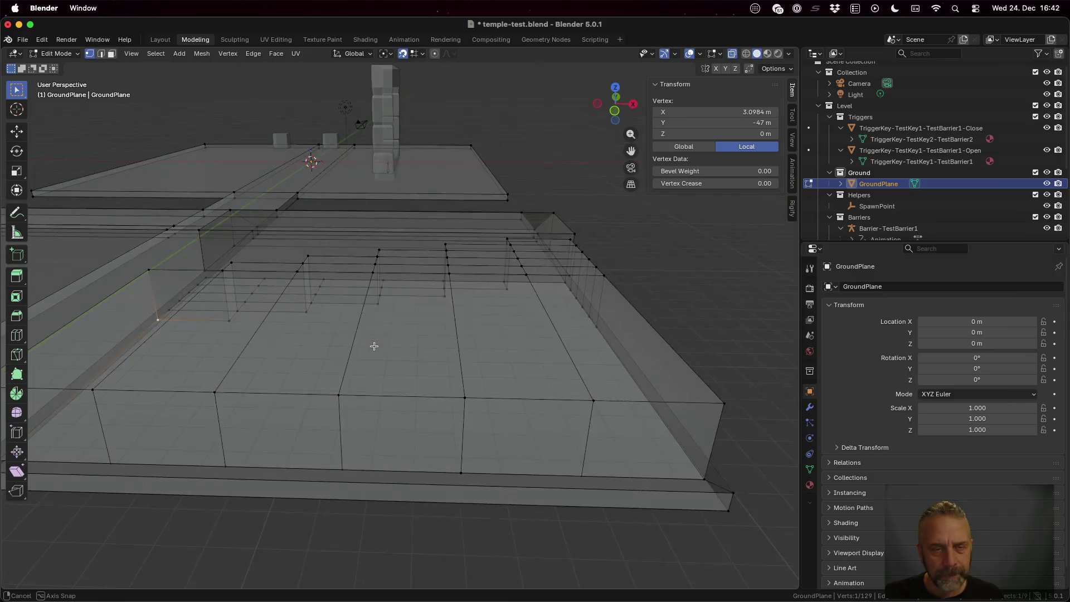
pyautogui.moveTo(264, 304)
pyautogui.mouseDown()
pyautogui.moveTo(368, 280)
pyautogui.moveTo(423, 283)
pyautogui.mouseUp()
pyautogui.press('3')
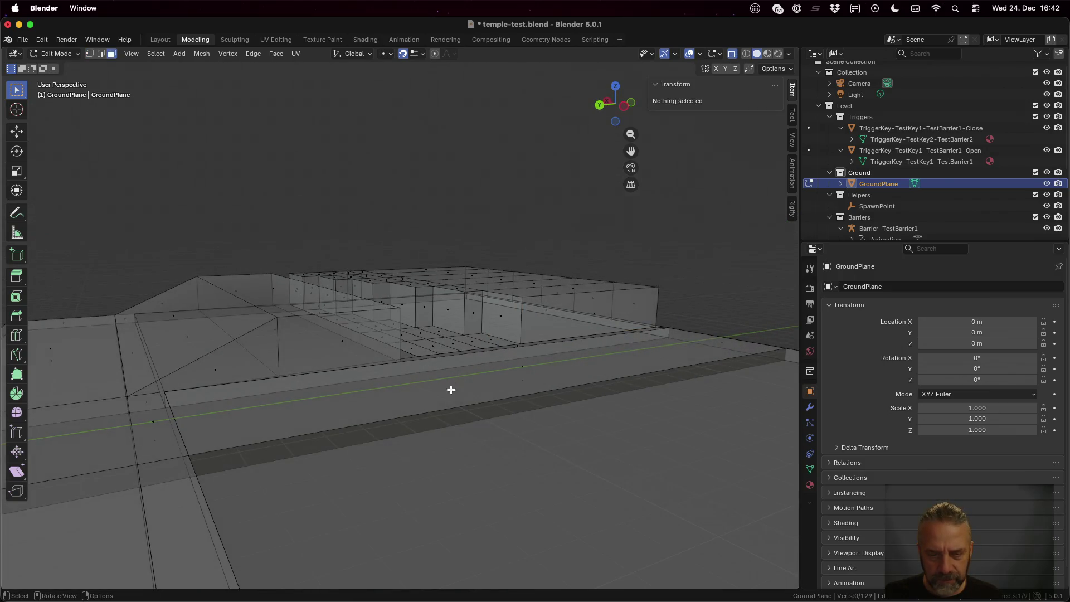
# Inspect several ground faces, clear the selection, and turn X-ray off to show red back faces
pyautogui.click(482, 352)
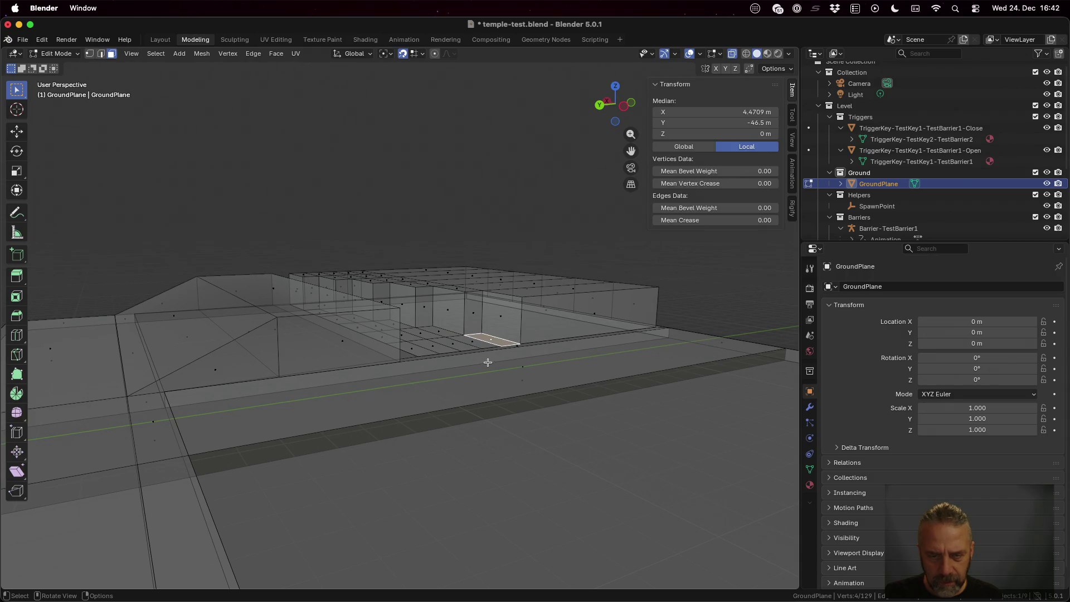
pyautogui.click(532, 398)
pyautogui.hscroll(10, 600, 411)
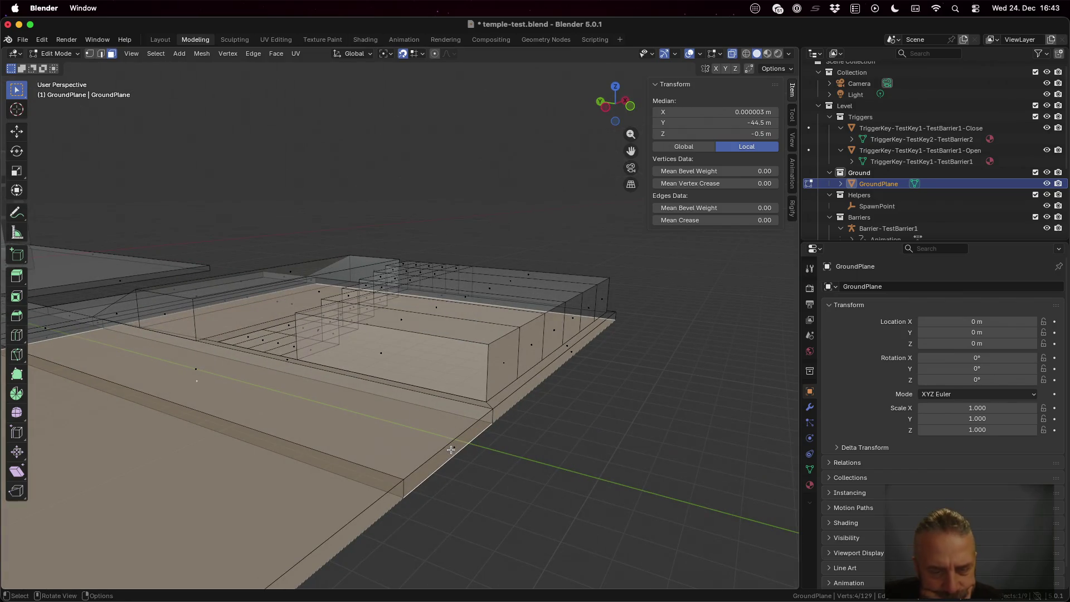
pyautogui.click(453, 450)
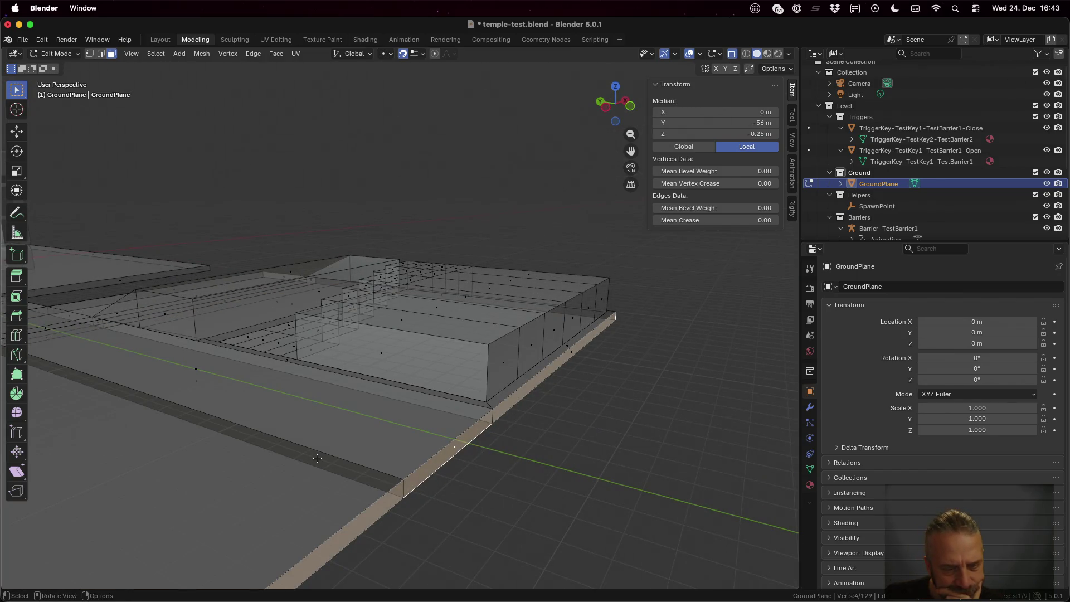
pyautogui.hotkey('alt', 'a')
pyautogui.hscroll(8, 221, 474)
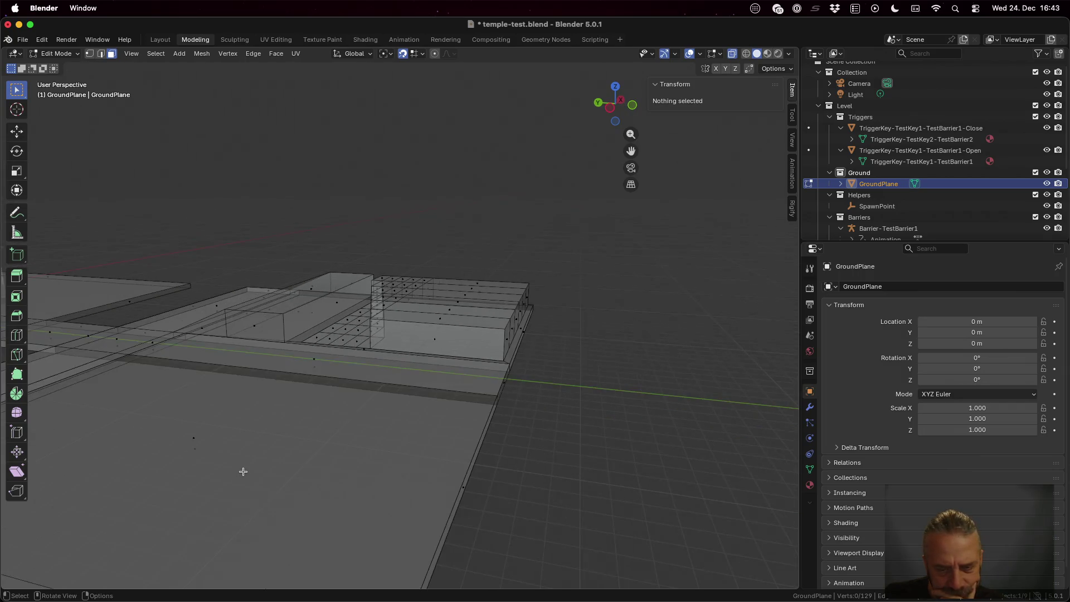
pyautogui.hscroll(10, 324, 428)
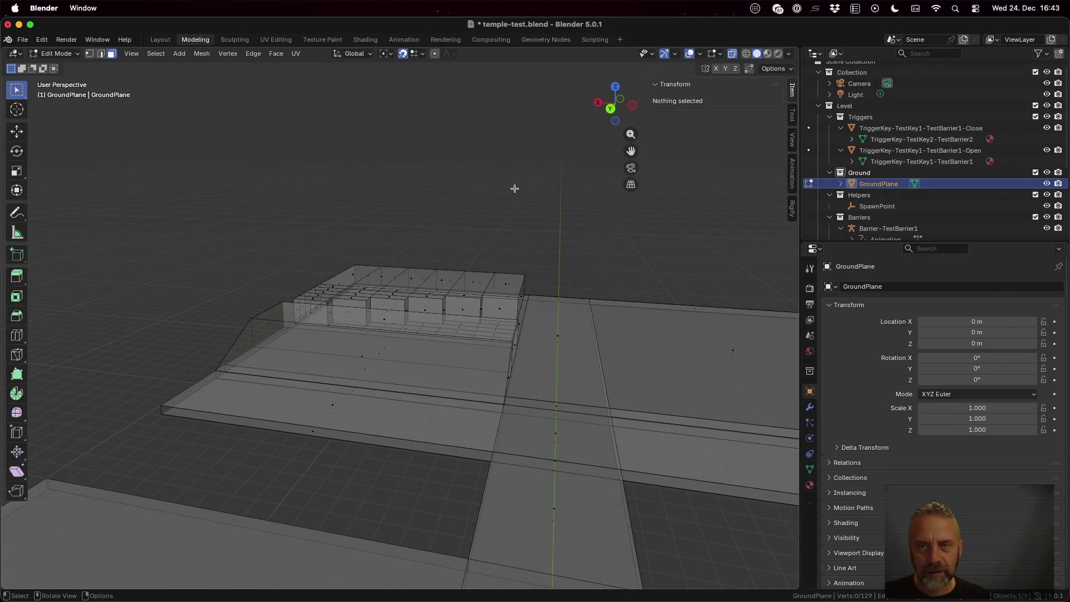
pyautogui.click(731, 54)
pyautogui.moveTo(685, 342); pyautogui.dragTo(589, 325)
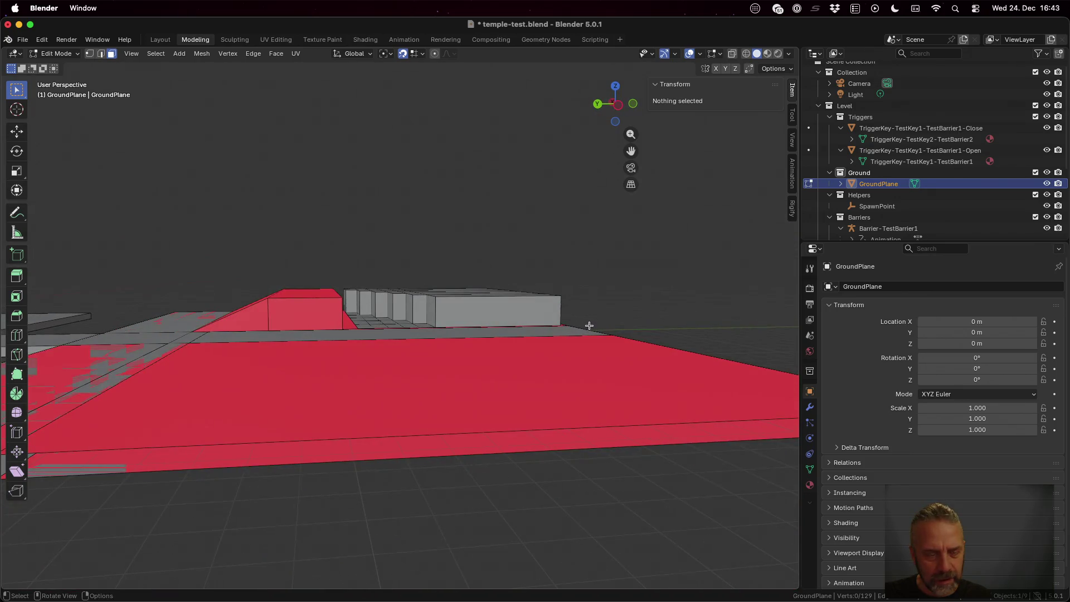
# Switch to face select and select the large red top face of the ground
pyautogui.click(192, 341)
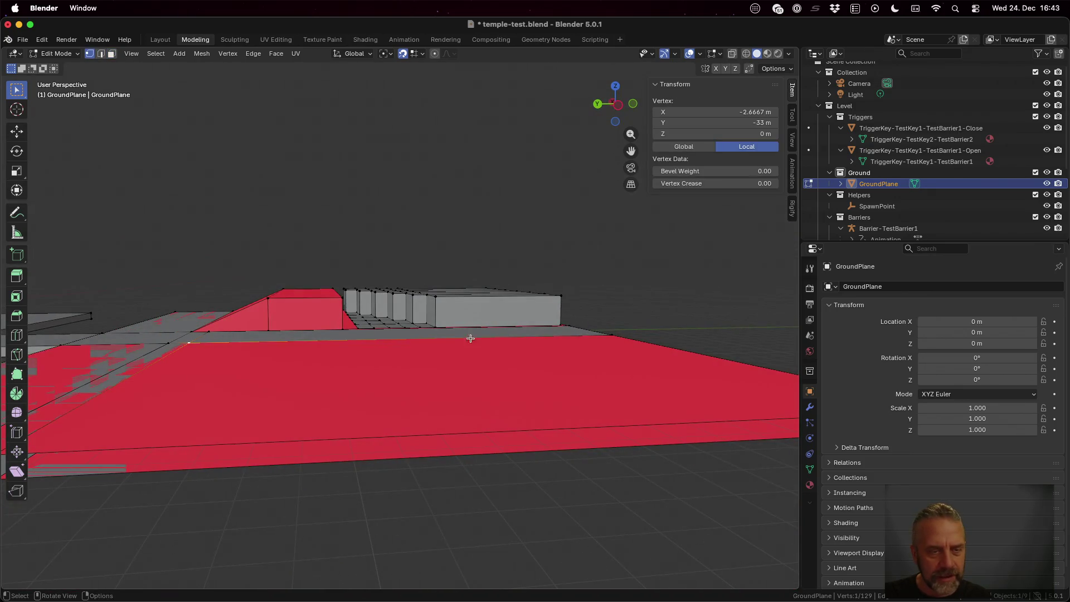
pyautogui.press('3')
pyautogui.click(466, 397)
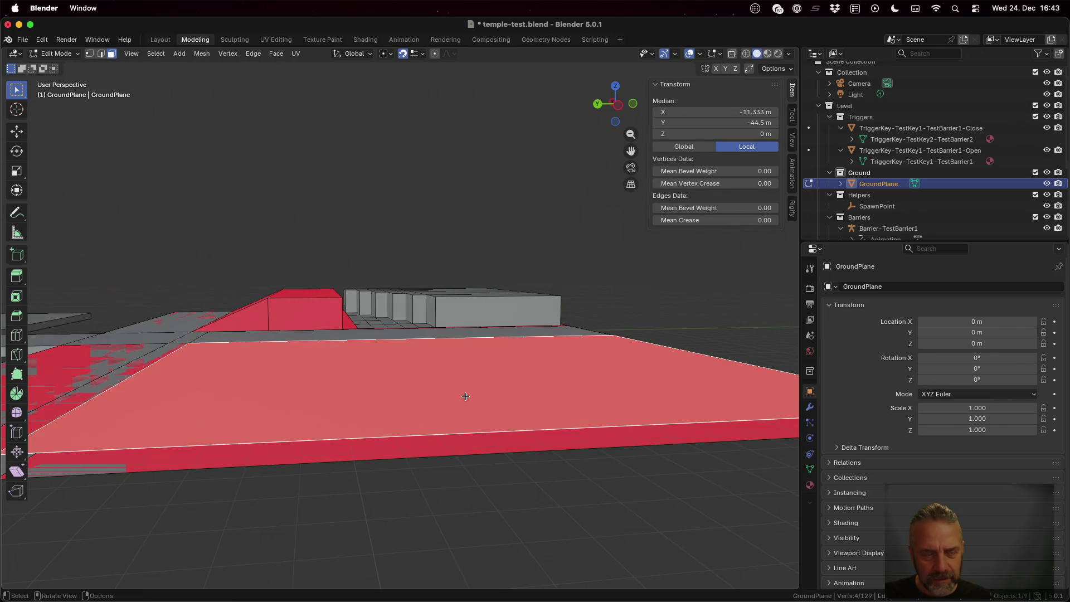
pyautogui.press('s')
pyautogui.click(472, 399)
pyautogui.click(459, 368)
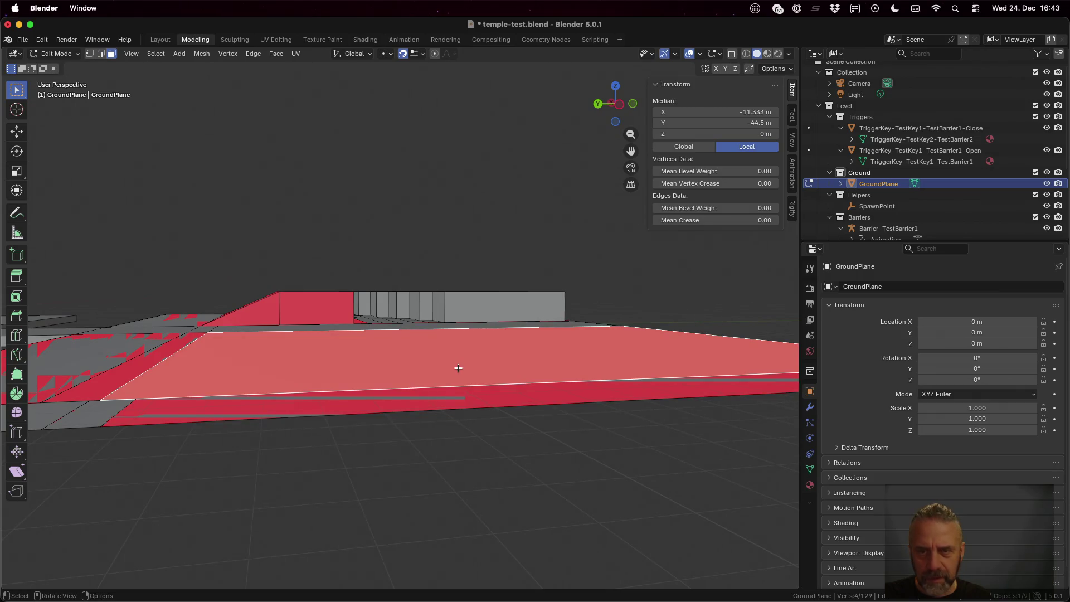
# Extrude the top face along normals at 0 m offset, toggling Flip Normals on then off
pyautogui.rightClick(459, 369)
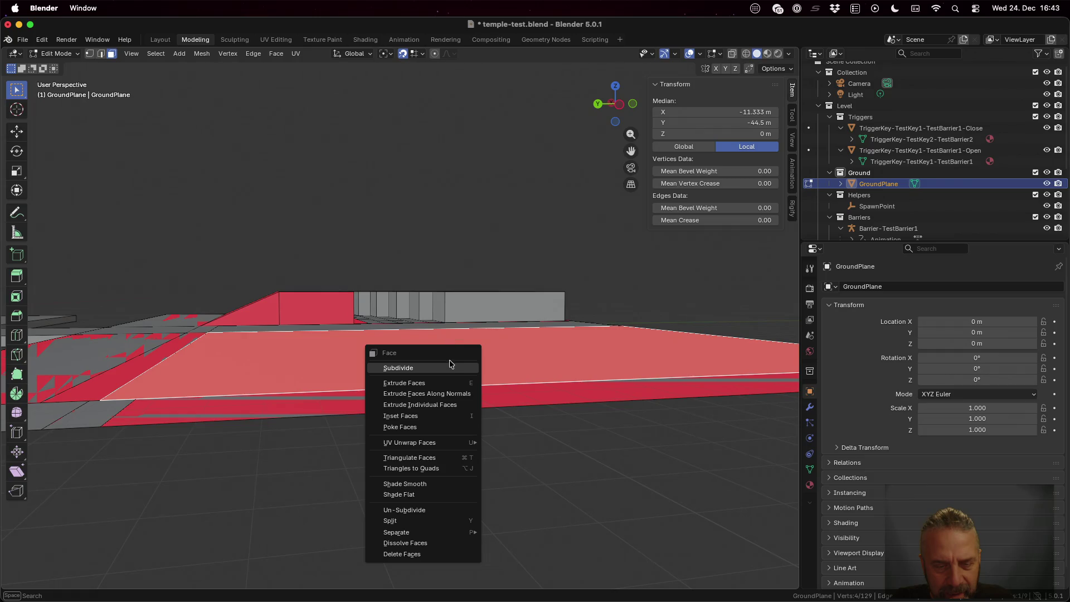
pyautogui.click(447, 392)
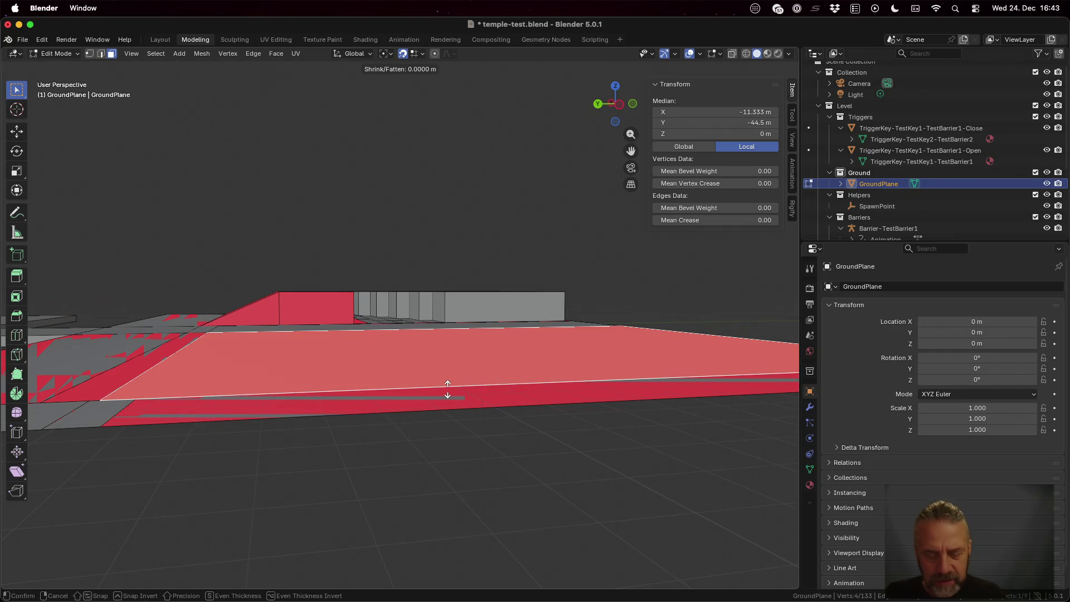
pyautogui.write('2')
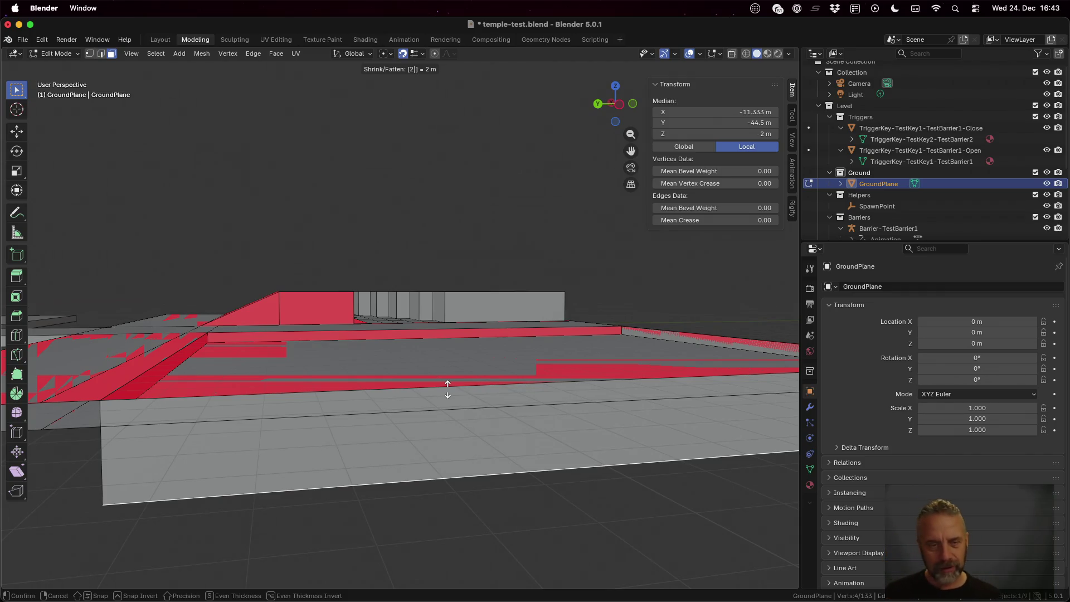
pyautogui.press('Escape')
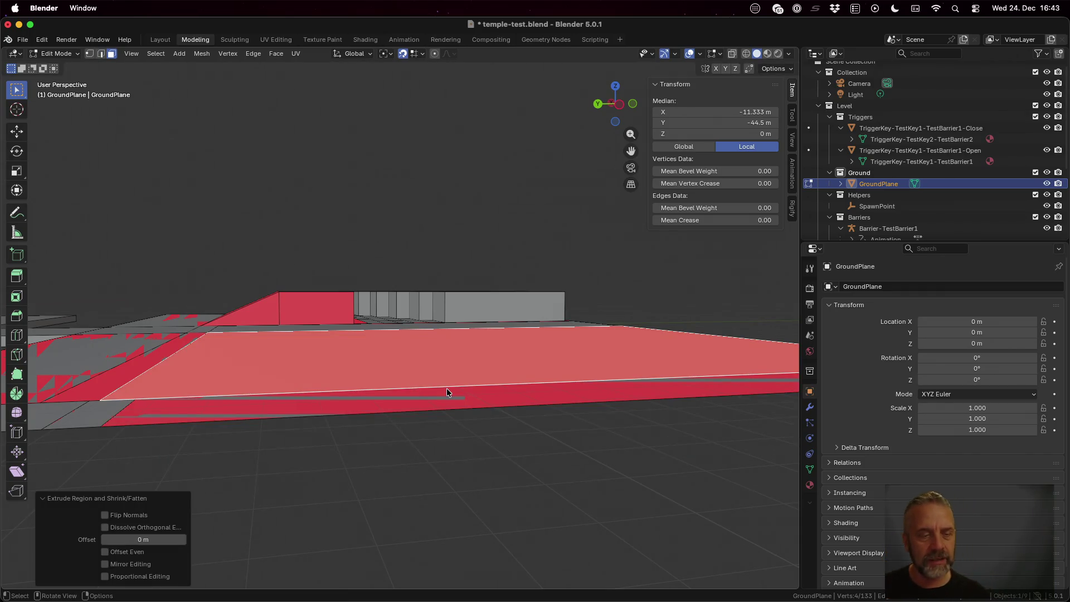
pyautogui.click(139, 516)
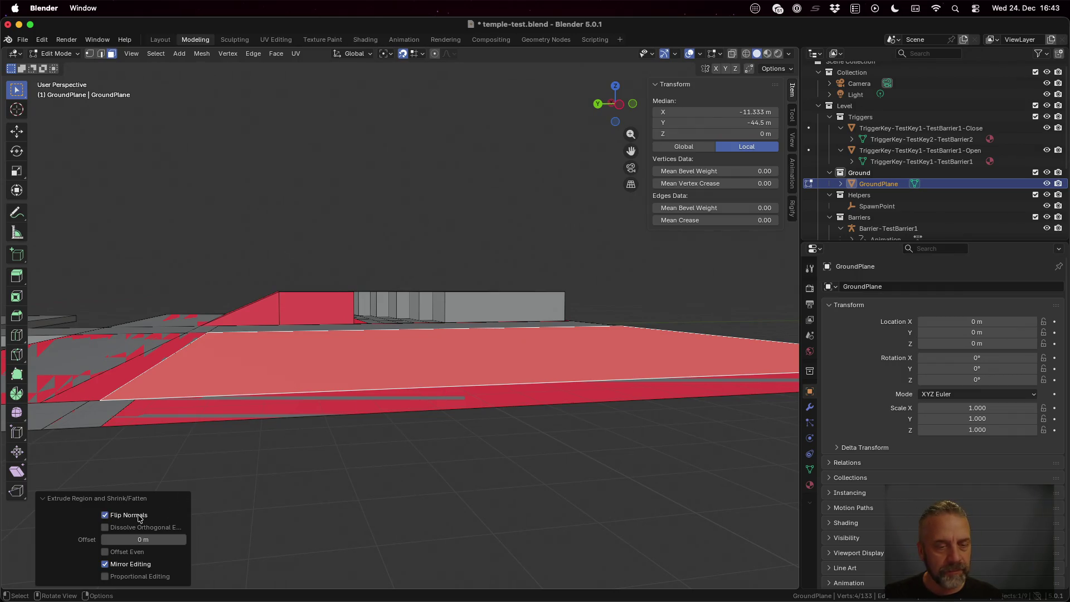
pyautogui.click(140, 516)
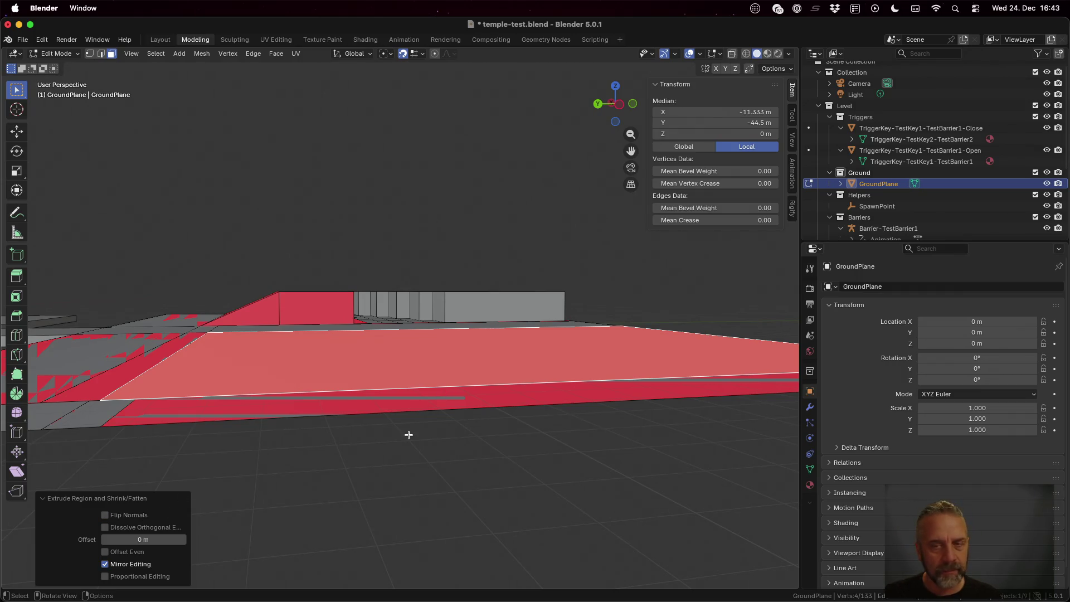
# Search 'blender flip normal of face', open the KatsBits guide in a background tab, return to Blender
pyautogui.hotkey('ctrl', 'Left')
pyautogui.hotkey('ctrl', 'Left')
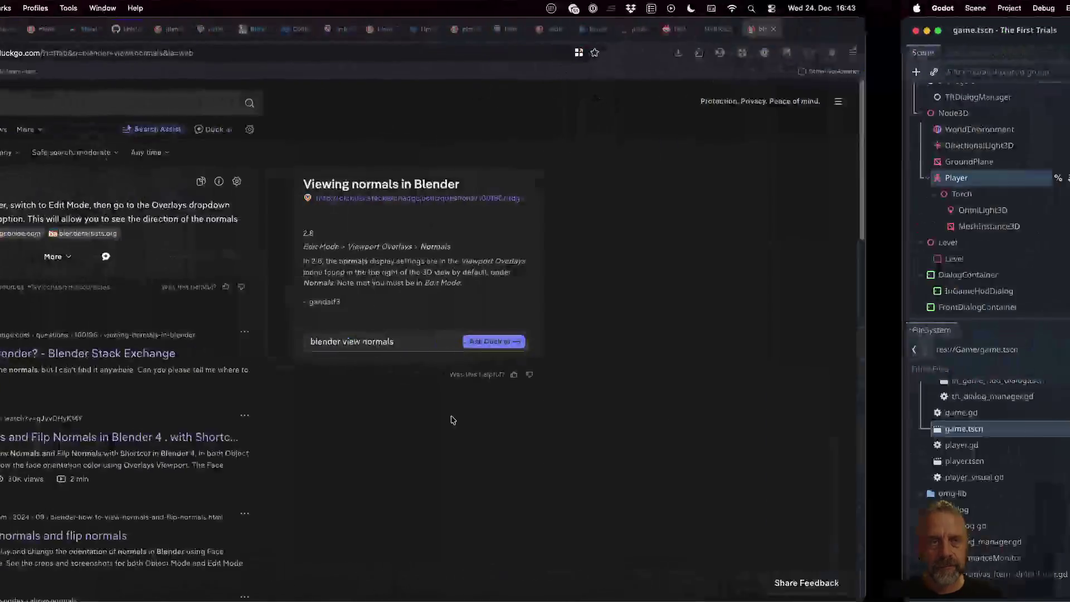
pyautogui.press('super+l')
pyautogui.write('blender')
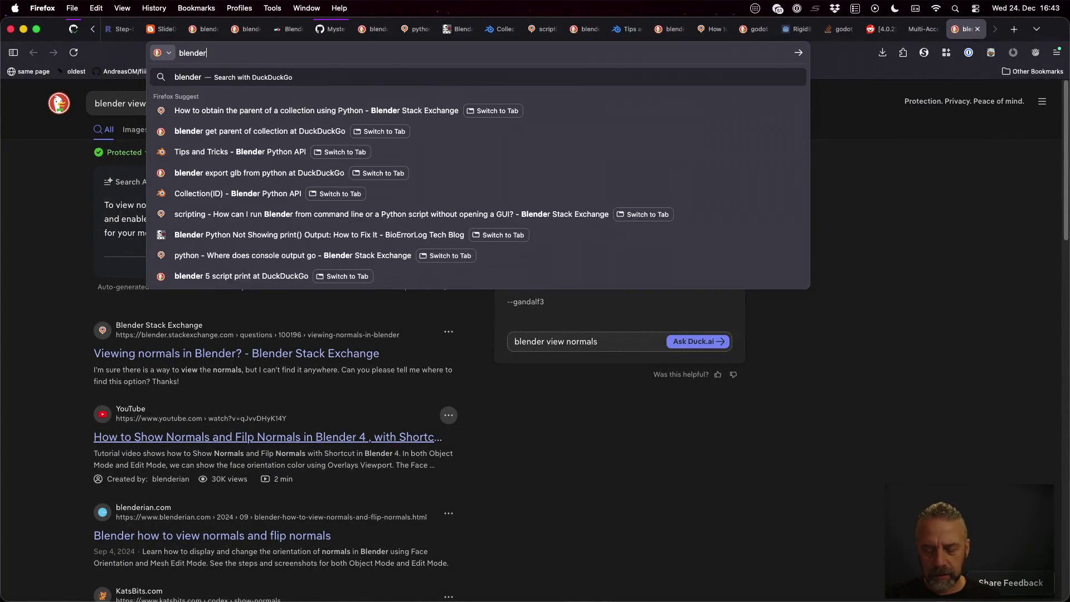
pyautogui.write(' flip normal')
pyautogui.write(' of face')
pyautogui.press('Return')
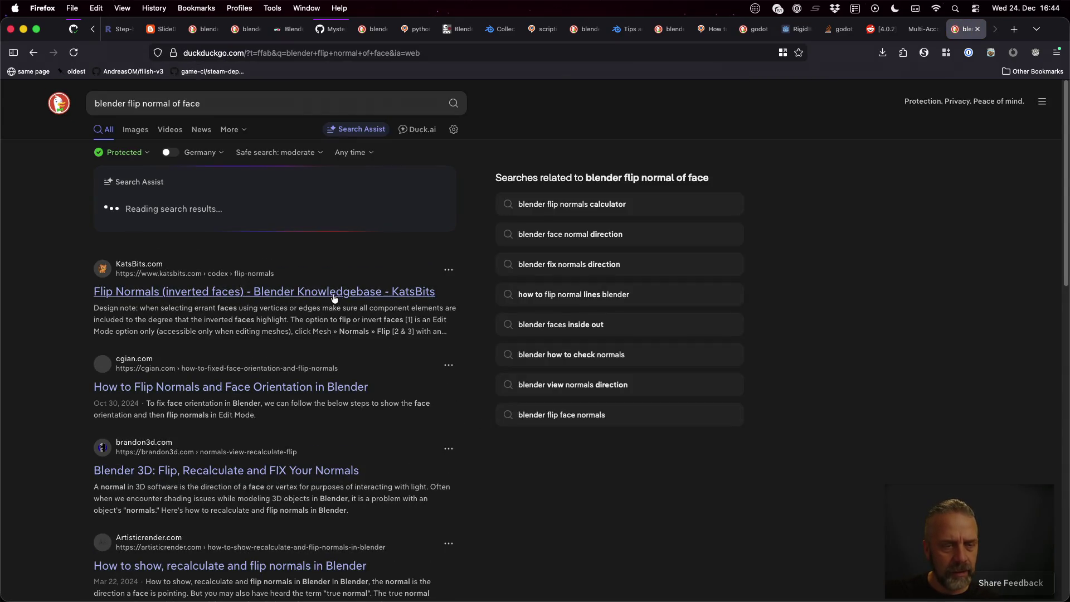
pyautogui.keyDown('super'); pyautogui.click(334, 291); pyautogui.keyUp('super')
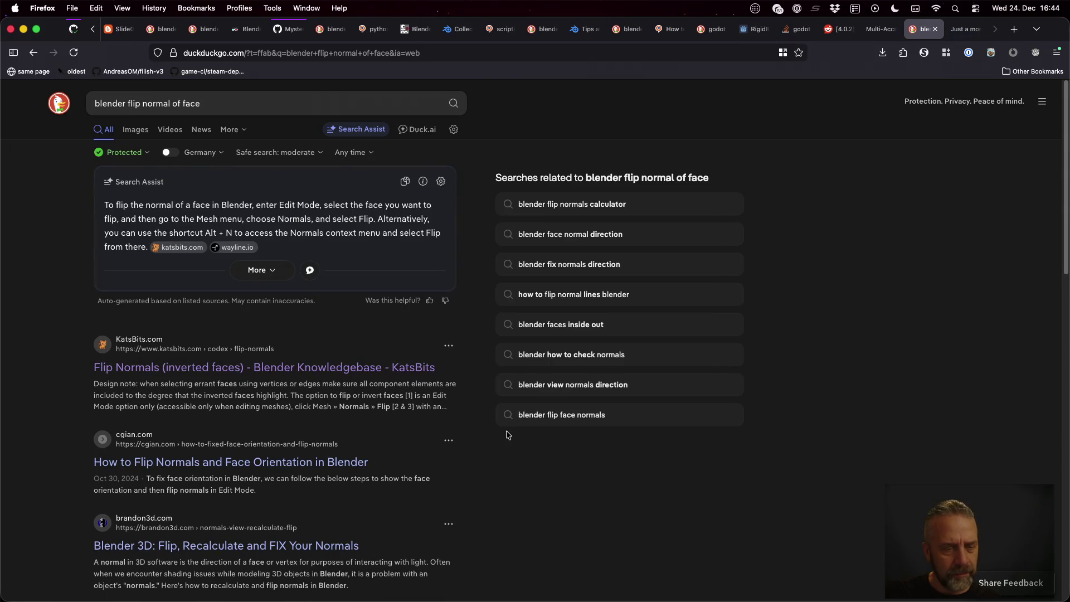
pyautogui.middleClick(350, 454)
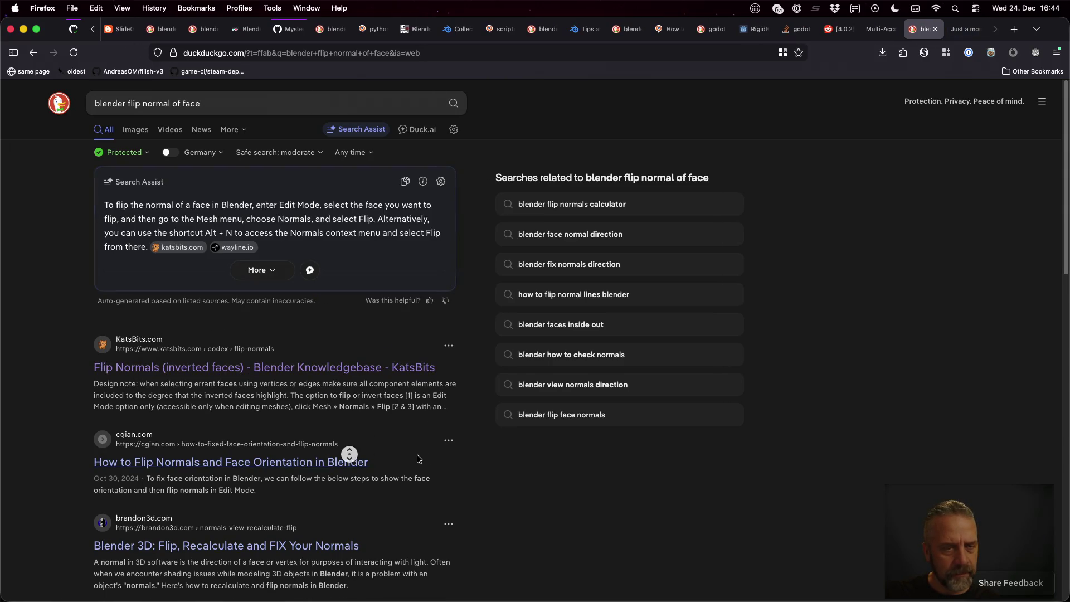
pyautogui.middleClick(356, 462)
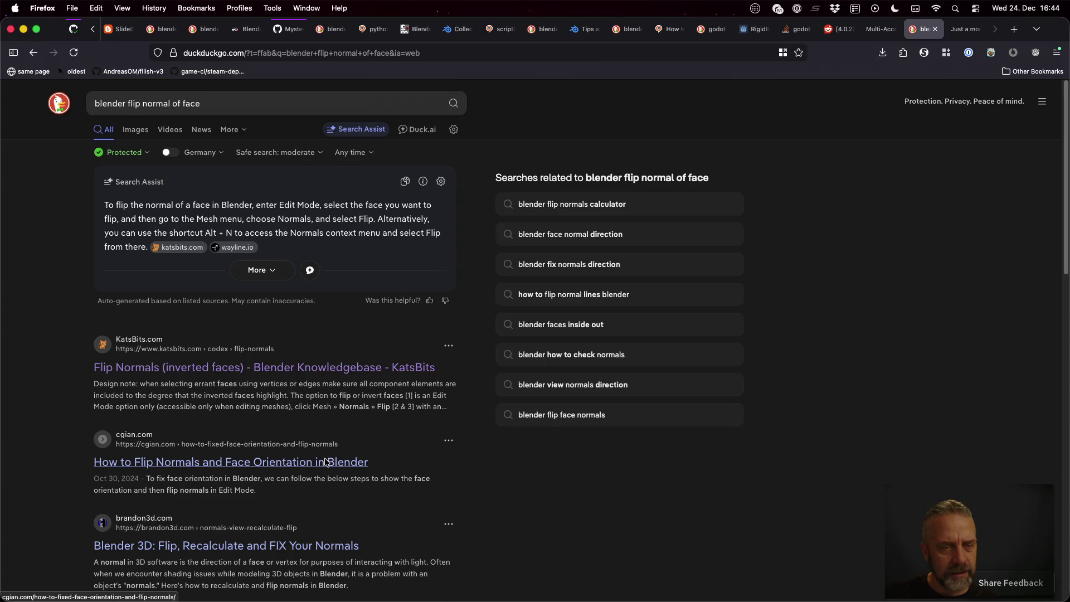
pyautogui.hotkey('ctrl', 'Right')
pyautogui.hotkey('ctrl', 'Right')
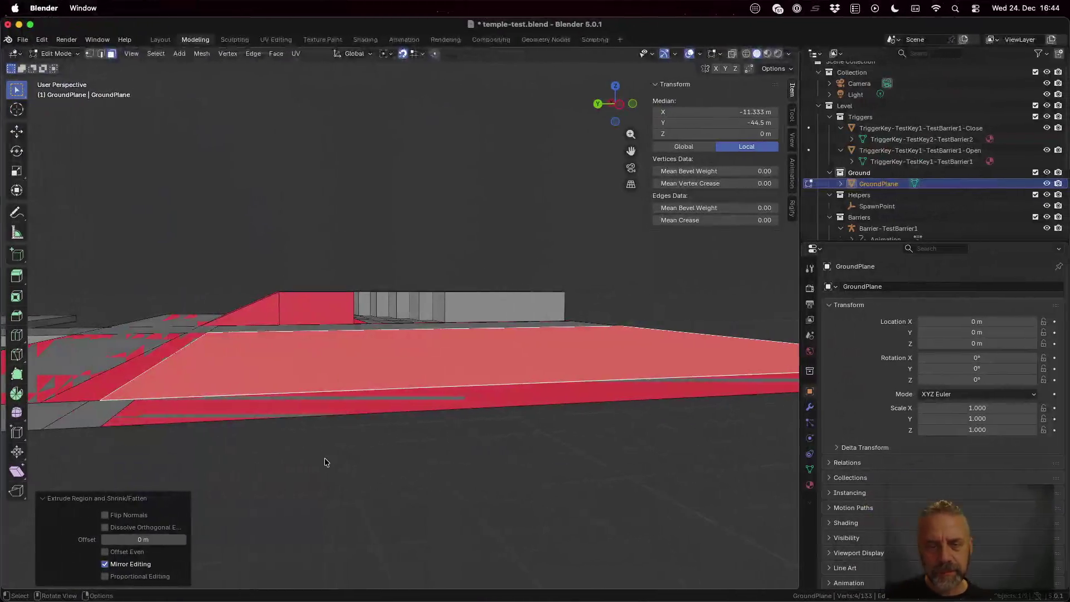
# Flip the normals of the floor face, the sloped ramp and the ramp block's top face
pyautogui.hotkey('alt', 'n')
pyautogui.click(435, 366)
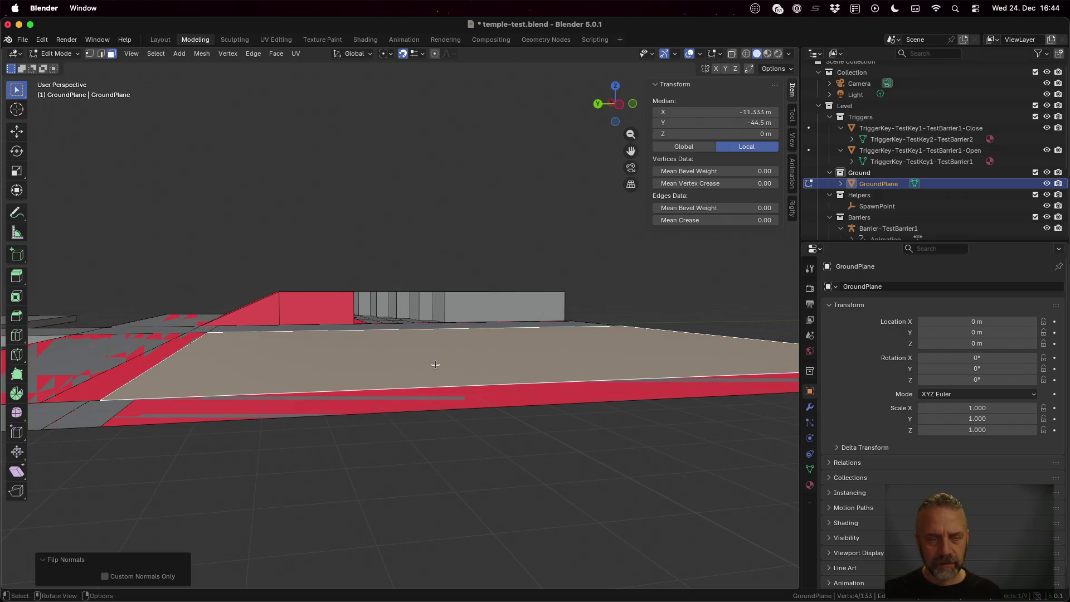
pyautogui.scroll(-5, 329, 353)
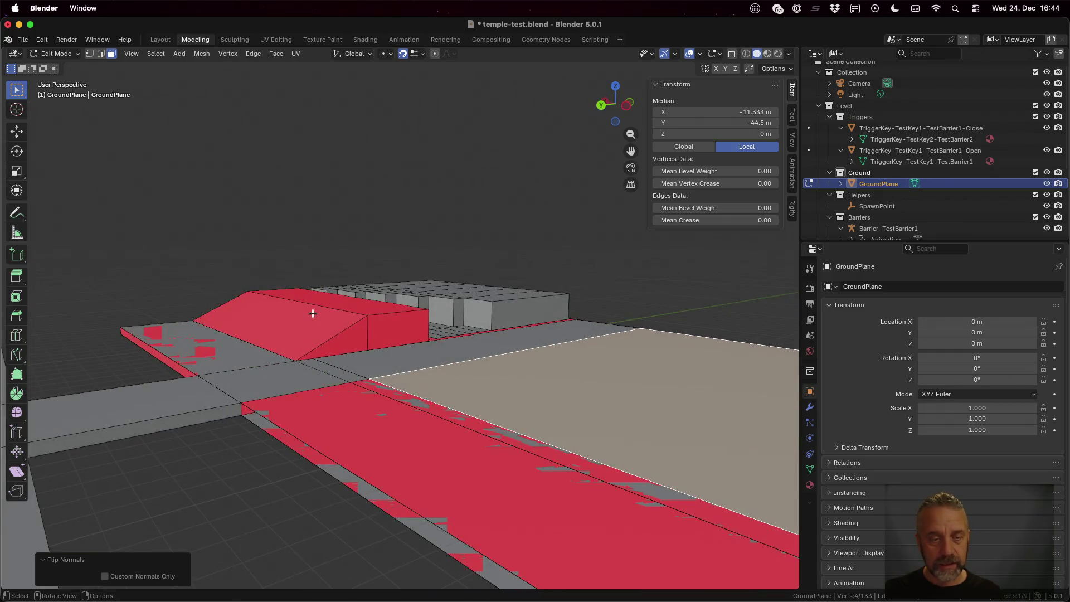
pyautogui.click(313, 313)
pyautogui.hotkey('alt', 'n')
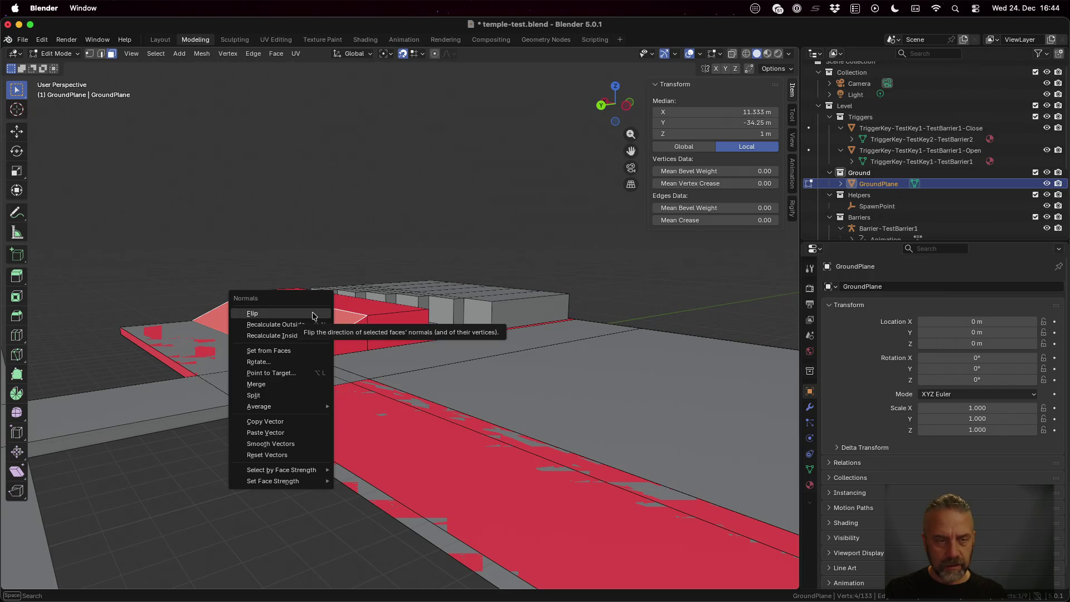
pyautogui.click(313, 315)
pyautogui.click(342, 303)
pyautogui.hotkey('alt', 'n')
pyautogui.click(342, 303)
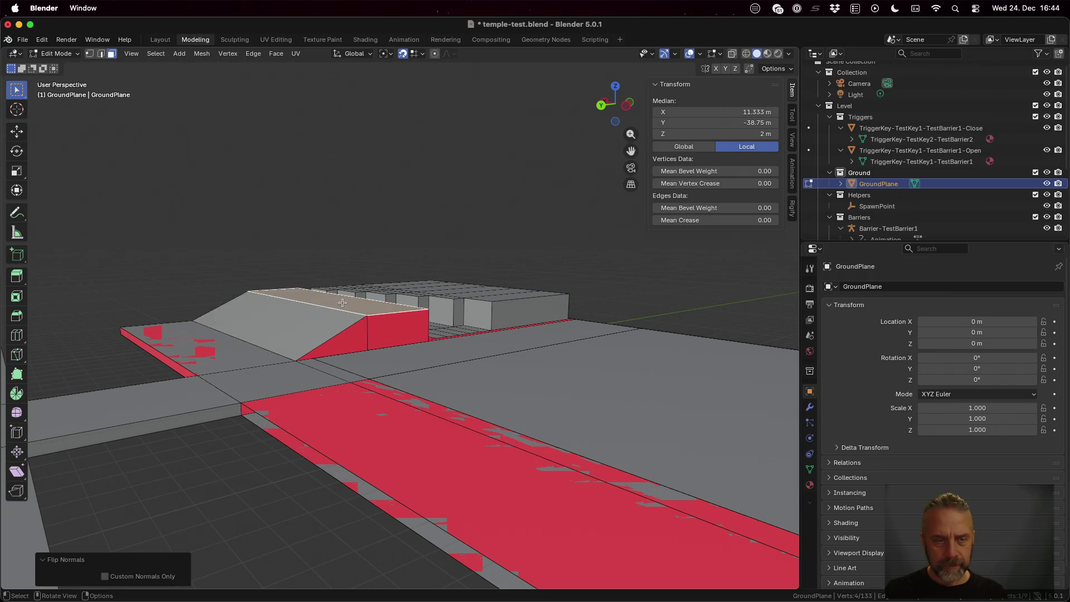
# Reorient the ramp's triangular side face normals and flip its rectangular end face
pyautogui.click(348, 339)
pyautogui.hotkey('alt', 'n')
pyautogui.press('p')
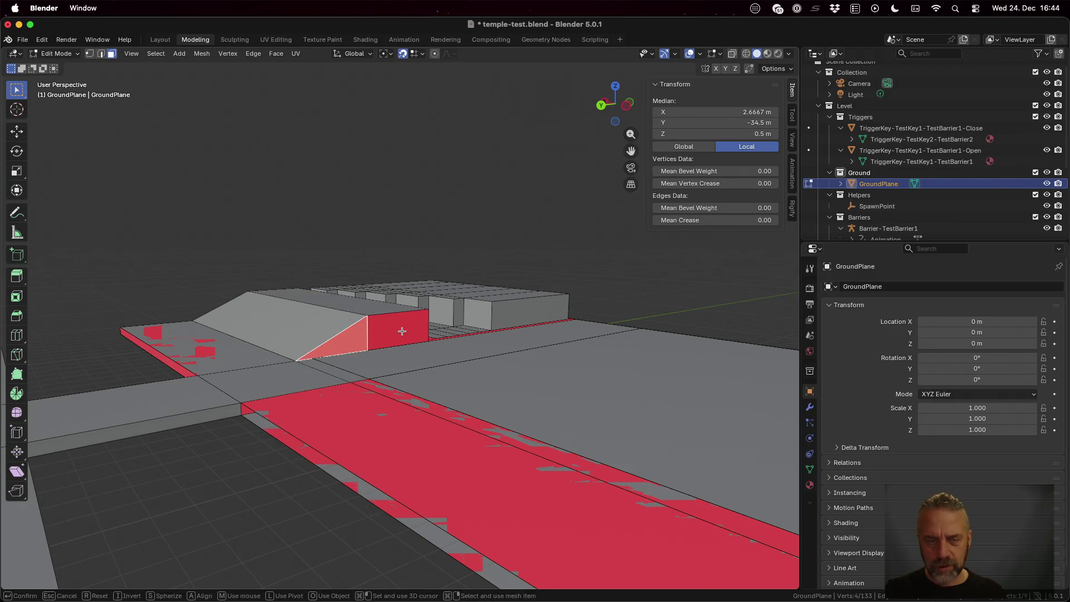
pyautogui.press('Return')
pyautogui.click(401, 329)
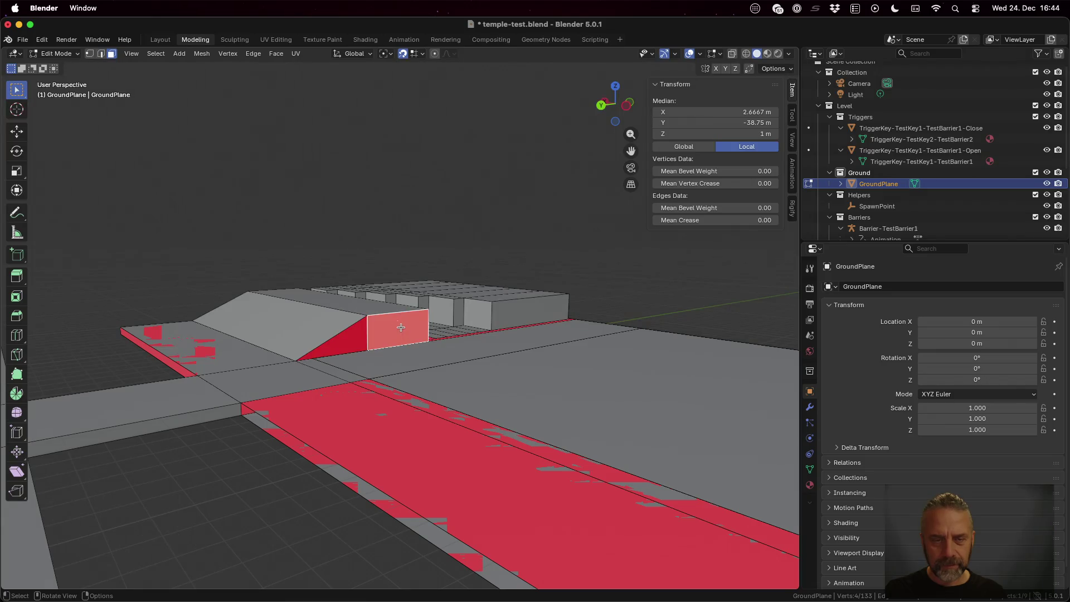
pyautogui.hotkey('alt', 'n')
pyautogui.click(396, 323)
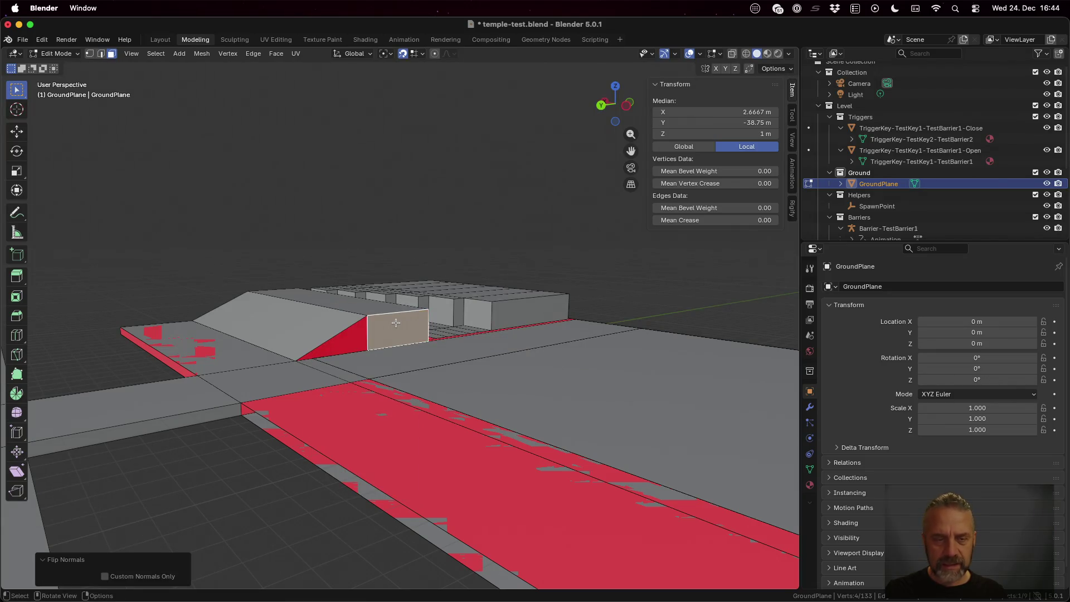
# Recalculate all GroundPlane normals outside and return to Object Mode
pyautogui.press('a')
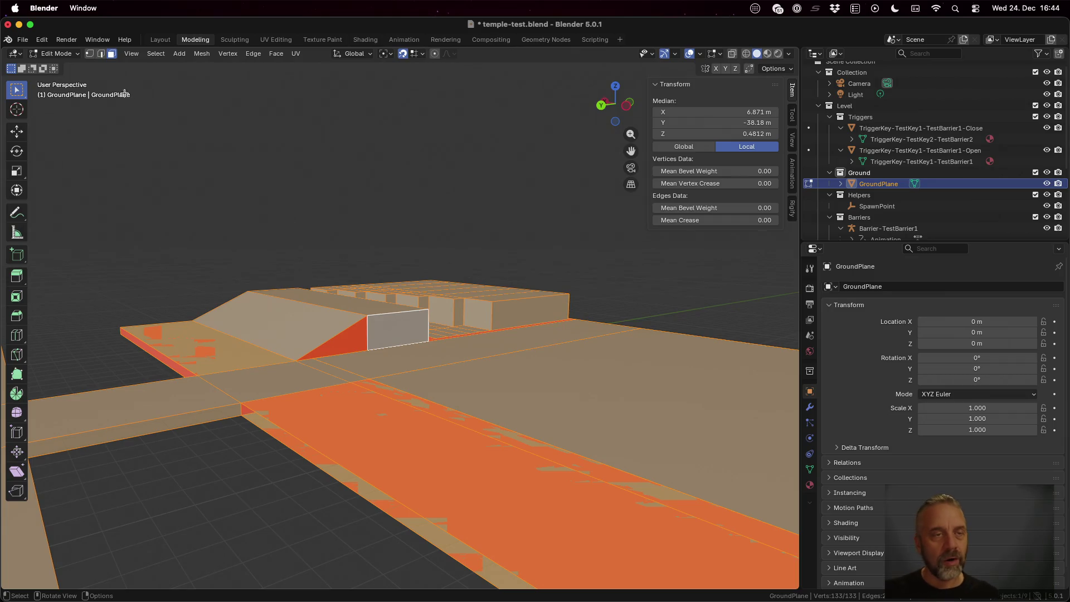
pyautogui.hotkey('alt', 'n')
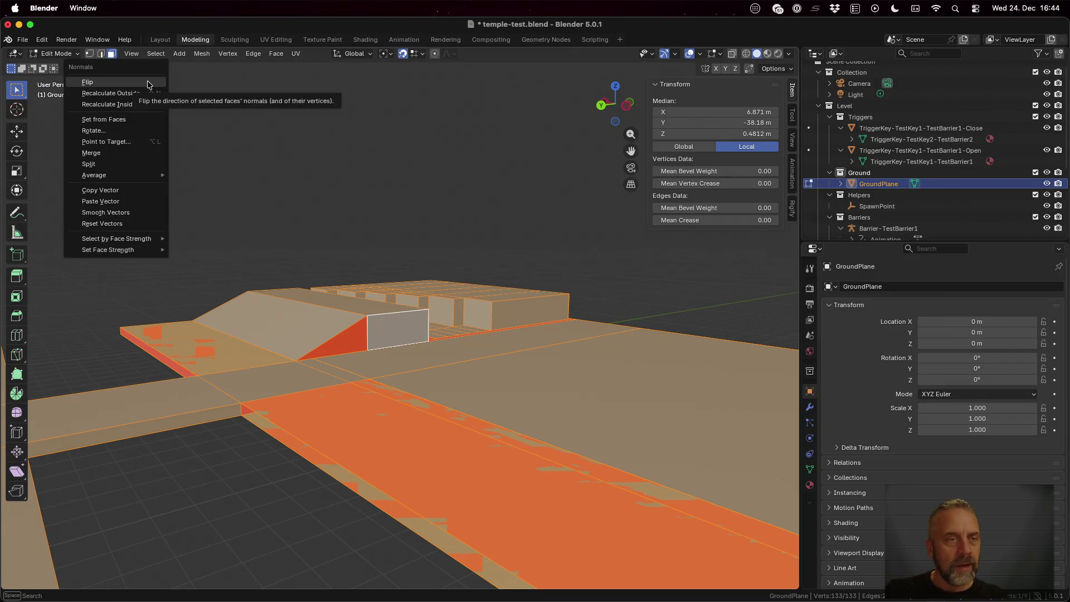
pyautogui.click(146, 92)
pyautogui.press('Tab')
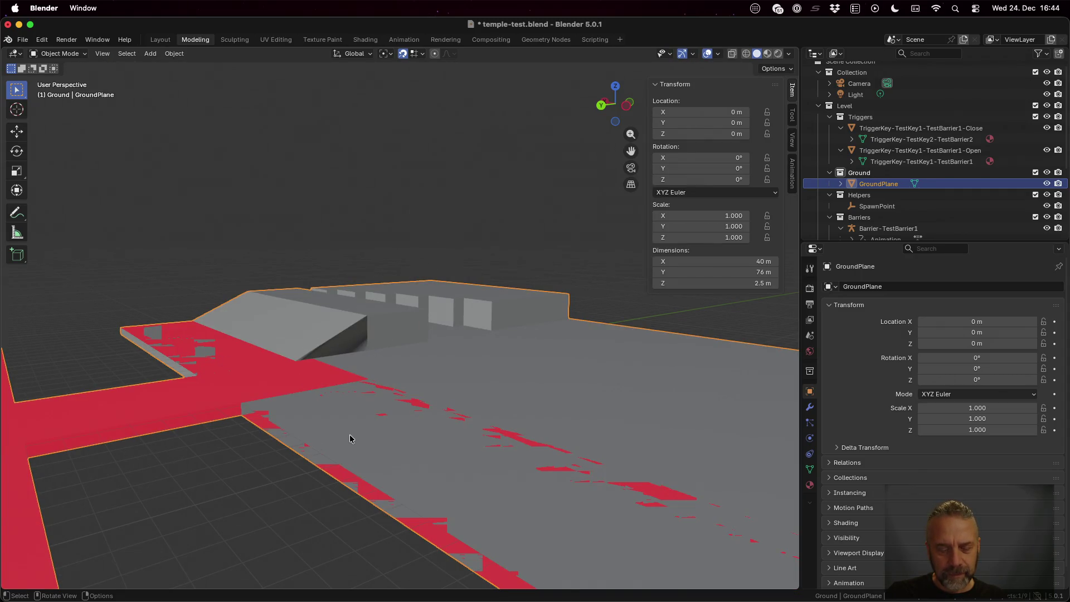
# Return to Edit Mode and select GroundPlane's ground face near the ramp
pyautogui.press('Tab')
pyautogui.click(255, 390)
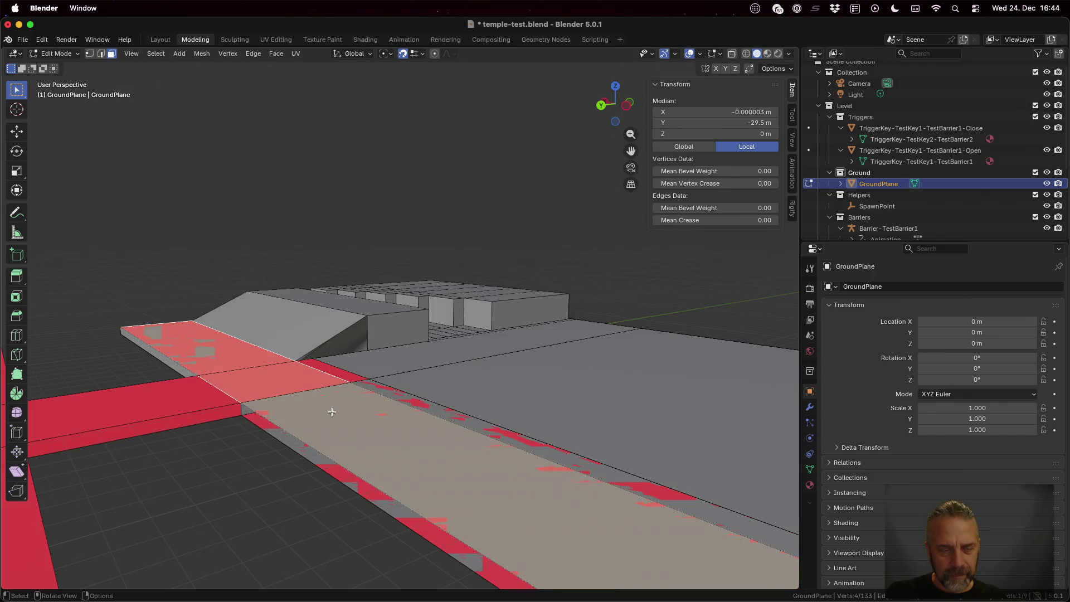
pyautogui.rightClick(286, 379)
pyautogui.click(285, 379)
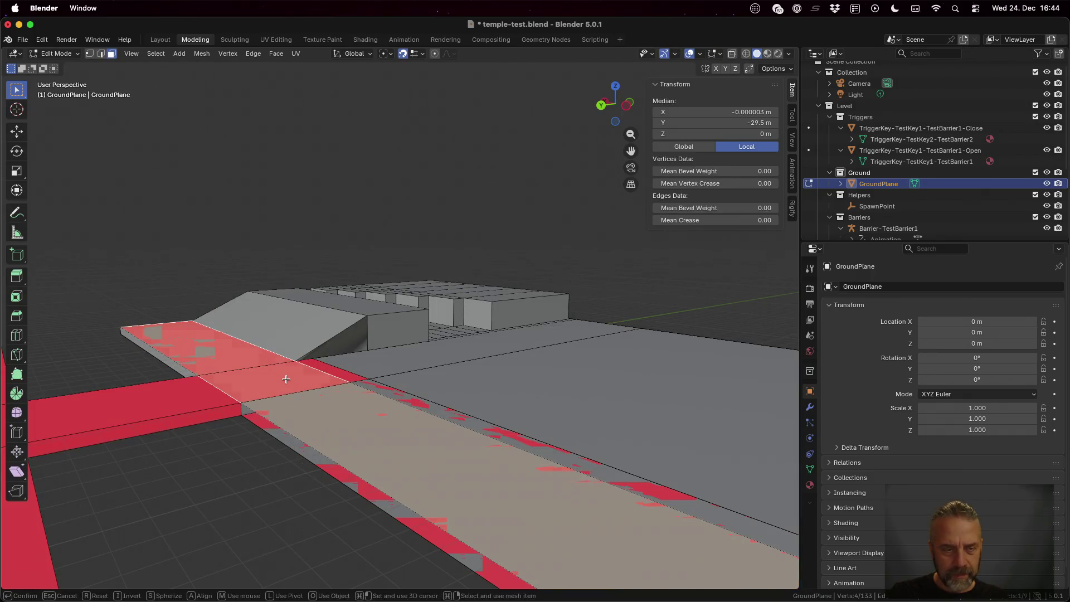
# Recalculate the thin edge strip's normals to point outside
pyautogui.click(337, 368)
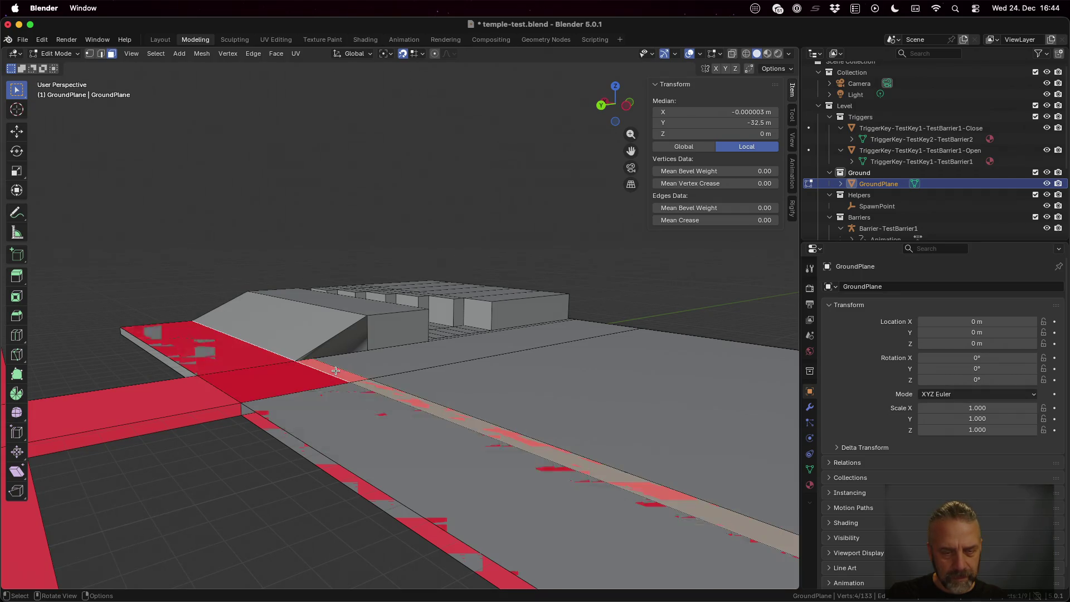
pyautogui.hotkey('alt', 'n')
pyautogui.hotkey('alt', 'l')
pyautogui.hotkey('alt', 'n')
pyautogui.click(397, 403)
pyautogui.click(290, 372)
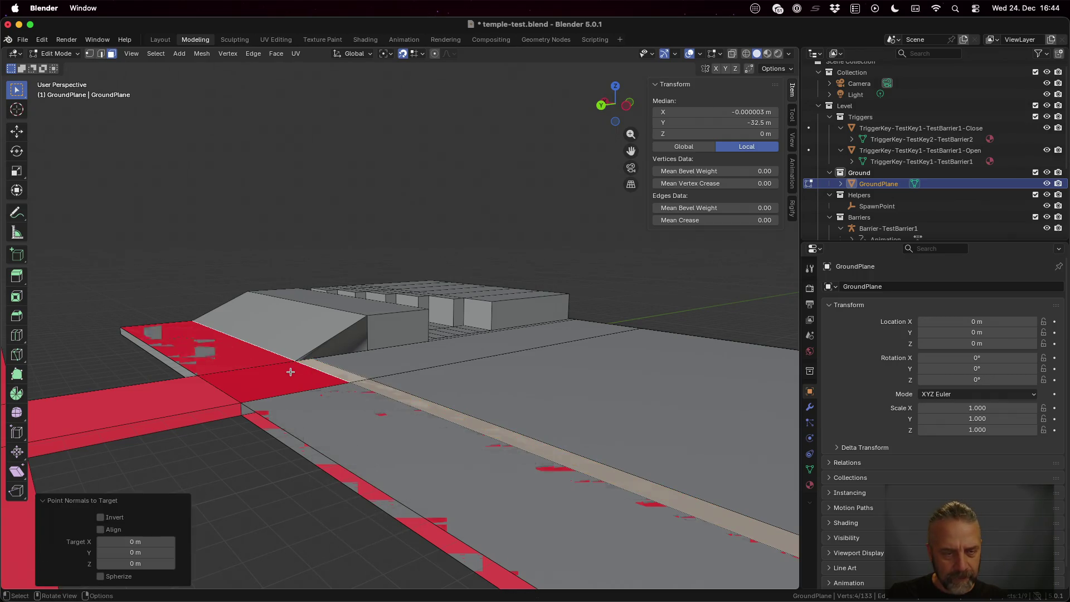
pyautogui.hotkey('alt', 'n')
pyautogui.click(291, 371)
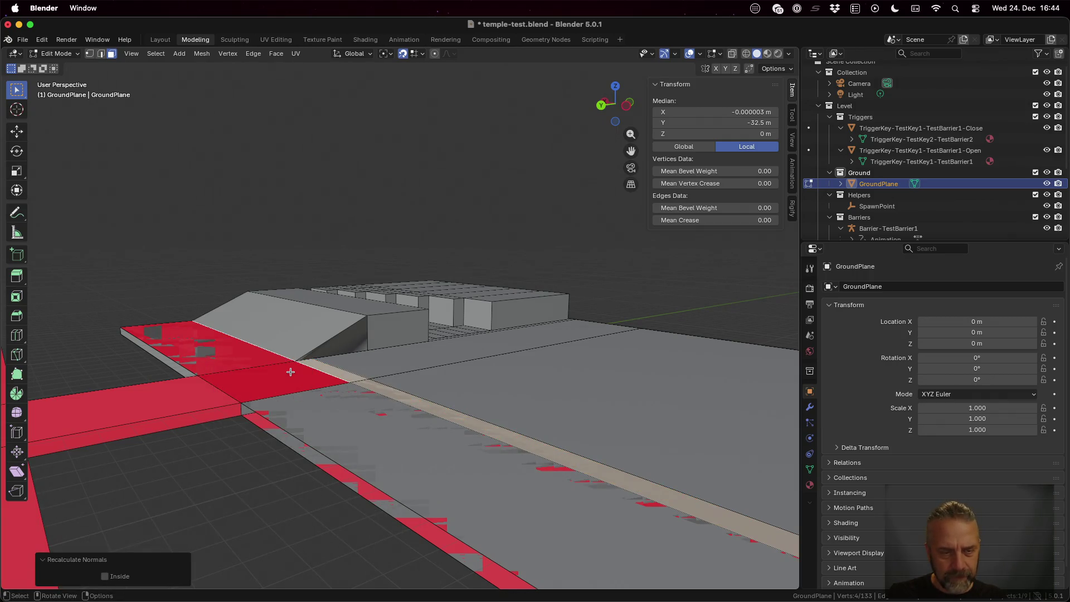
# Flip the wide floor strip's normals, then select the next ground face and orbit to check
pyautogui.click(301, 407)
pyautogui.hotkey('alt', 'n')
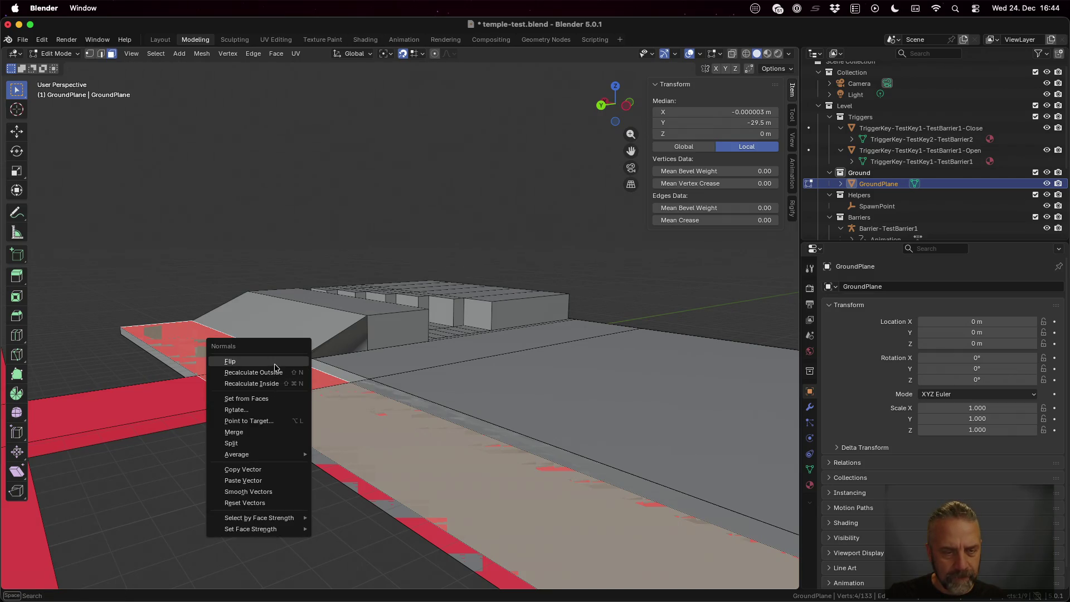
pyautogui.click(275, 363)
pyautogui.click(176, 403)
pyautogui.moveTo(196, 444)
pyautogui.mouseDown()
pyautogui.moveTo(163, 433)
pyautogui.moveTo(179, 397)
pyautogui.moveTo(90, 415)
pyautogui.moveTo(89, 400)
pyautogui.moveTo(139, 342)
pyautogui.moveTo(178, 359)
pyautogui.moveTo(242, 359)
pyautogui.moveTo(221, 357)
pyautogui.mouseUp()
pyautogui.scroll(-5, 222, 357)
# Recalculate normals outward for the right-hand ground face, then for the whole mesh
pyautogui.moveTo(333, 423)
pyautogui.mouseDown()
pyautogui.moveTo(341, 406)
pyautogui.moveTo(325, 406)
pyautogui.moveTo(449, 416)
pyautogui.mouseUp()
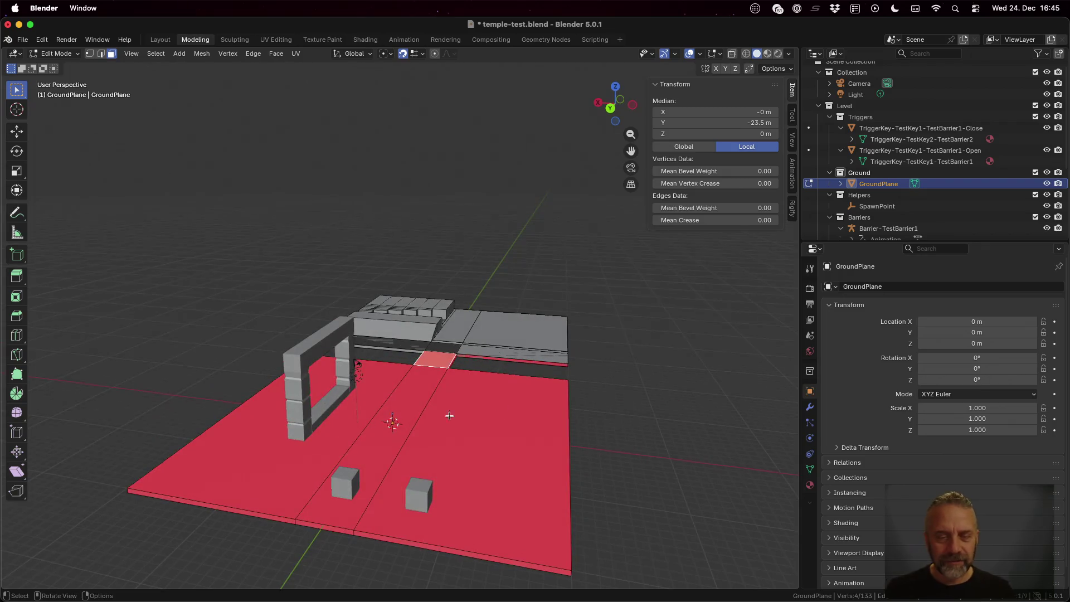
pyautogui.click(540, 401)
pyautogui.hotkey('alt', 'n')
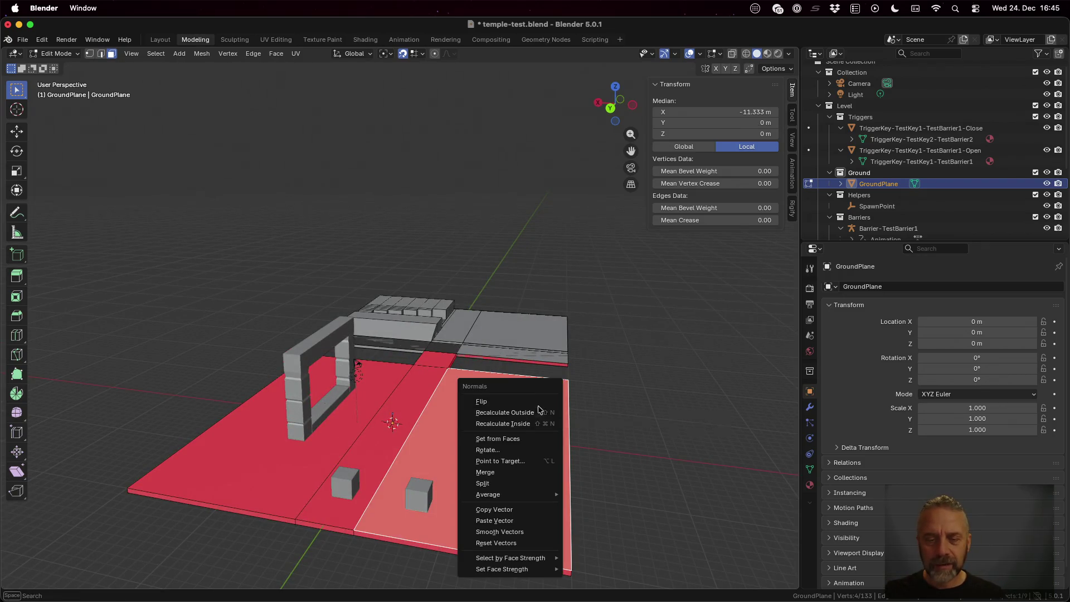
pyautogui.click(536, 411)
pyautogui.press('a')
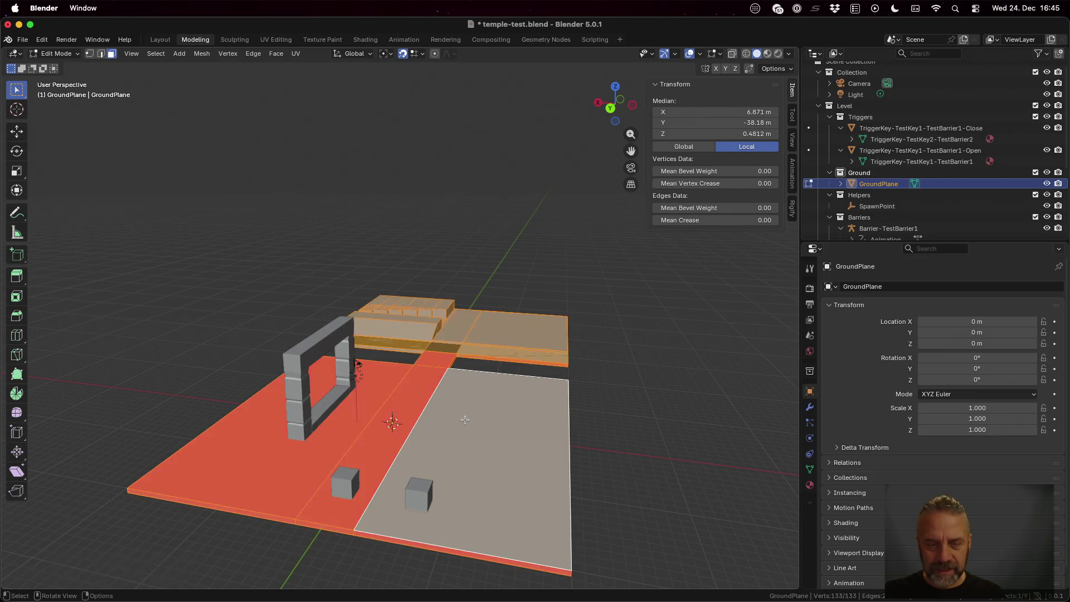
pyautogui.hotkey('alt', 'n')
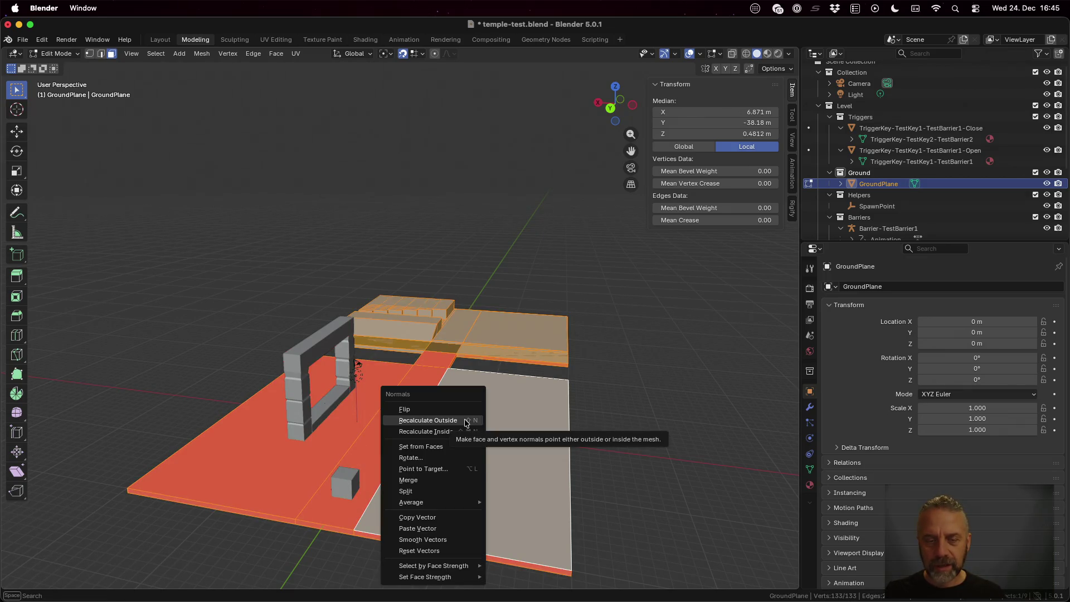
pyautogui.click(466, 422)
# Select the lower strip of faces as a loop and delete those faces
pyautogui.click(527, 322)
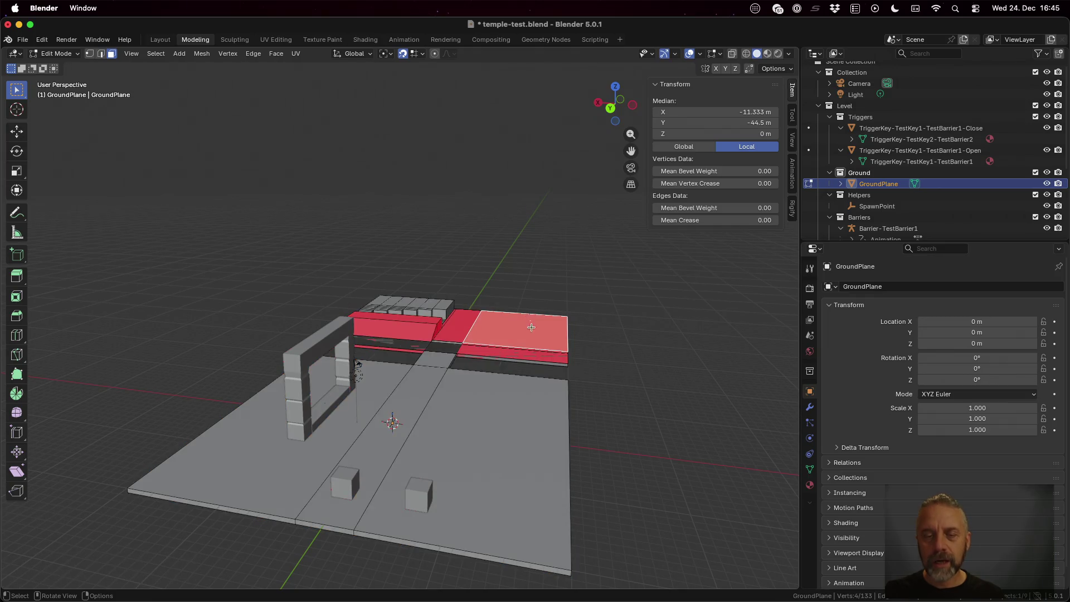
pyautogui.hscroll(5, 559, 370)
pyautogui.scroll(10, 543, 373)
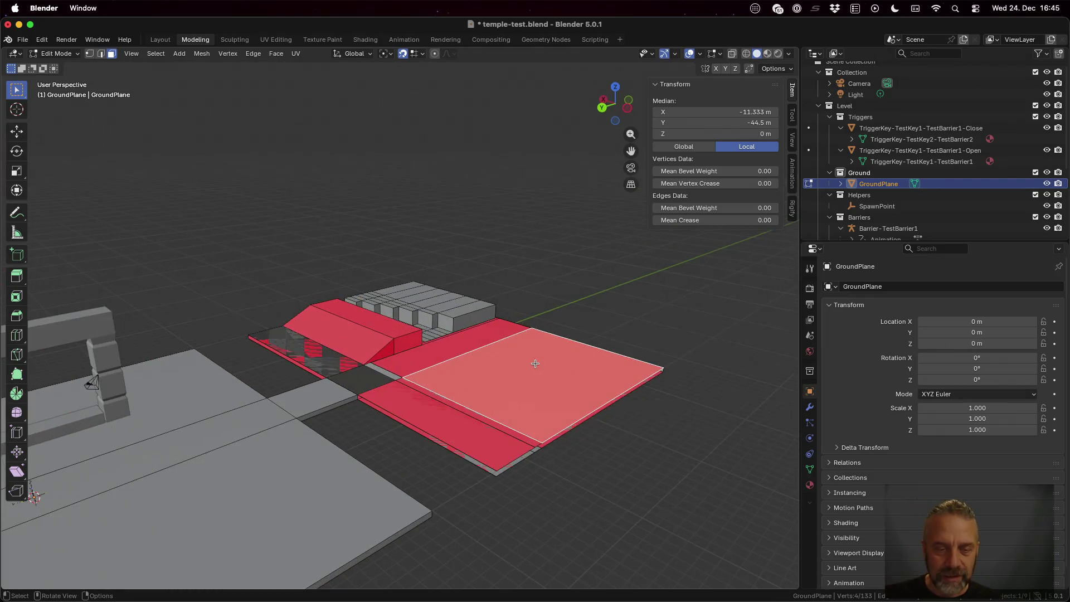
pyautogui.scroll(-5, 510, 373)
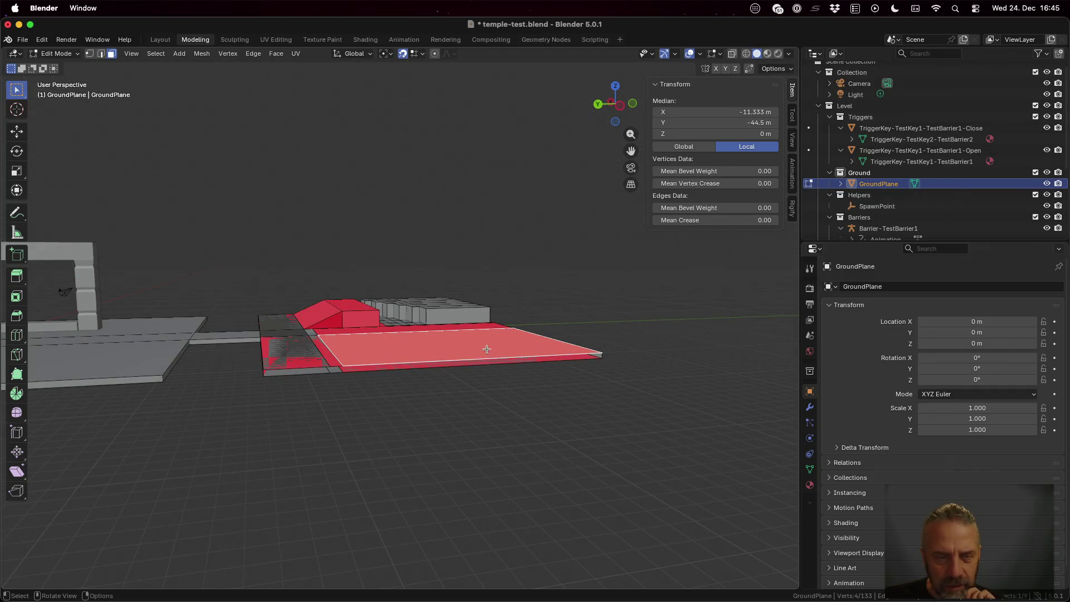
pyautogui.hscroll(10, 487, 349)
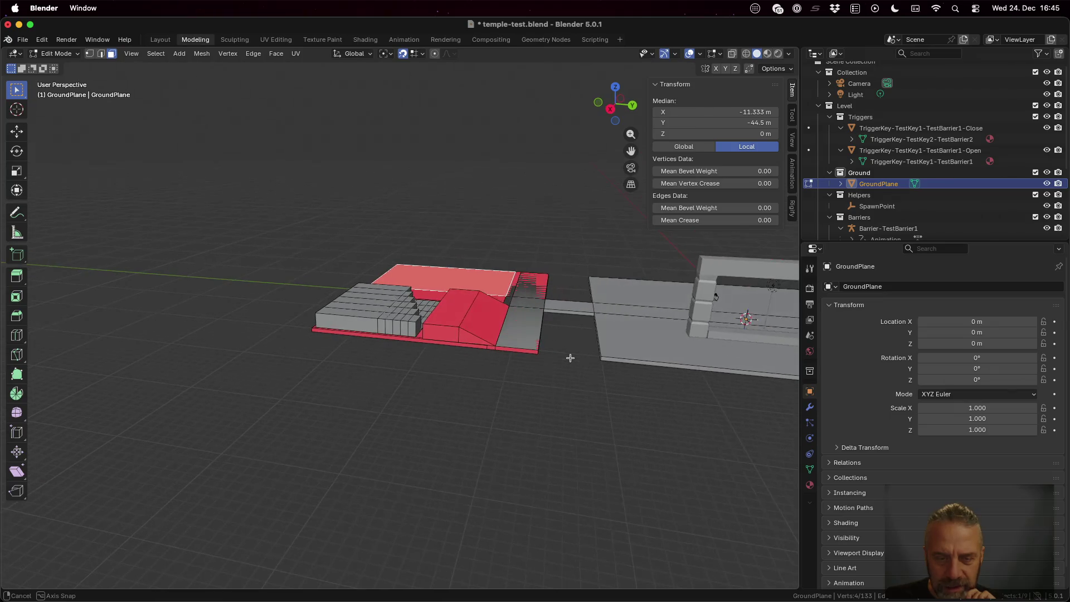
pyautogui.scroll(-10, 570, 358)
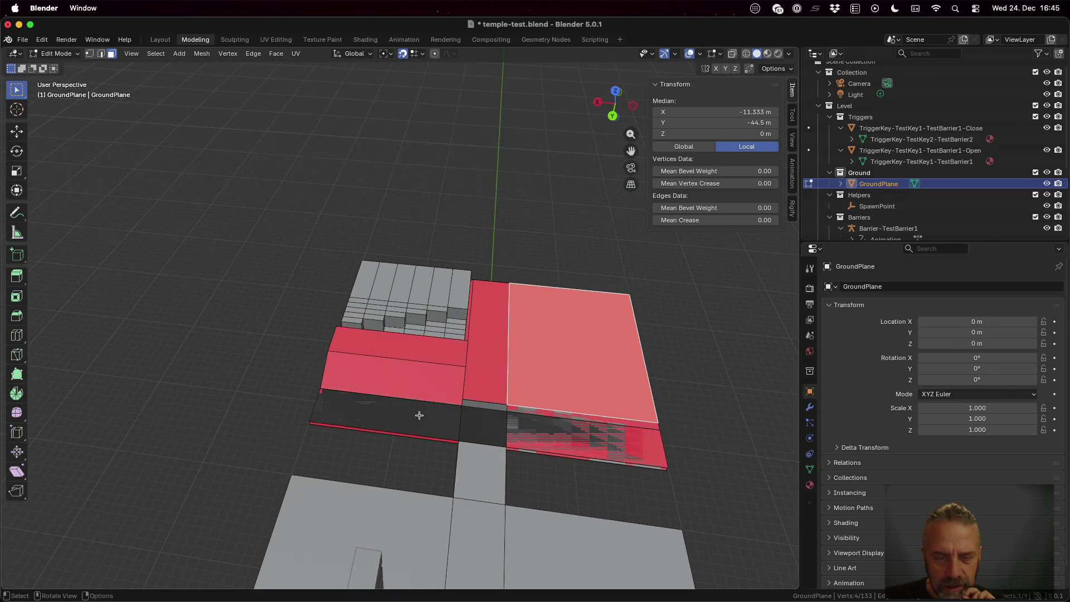
pyautogui.keyDown('alt'); pyautogui.click(419, 416); pyautogui.keyUp('alt')
pyautogui.press('g')
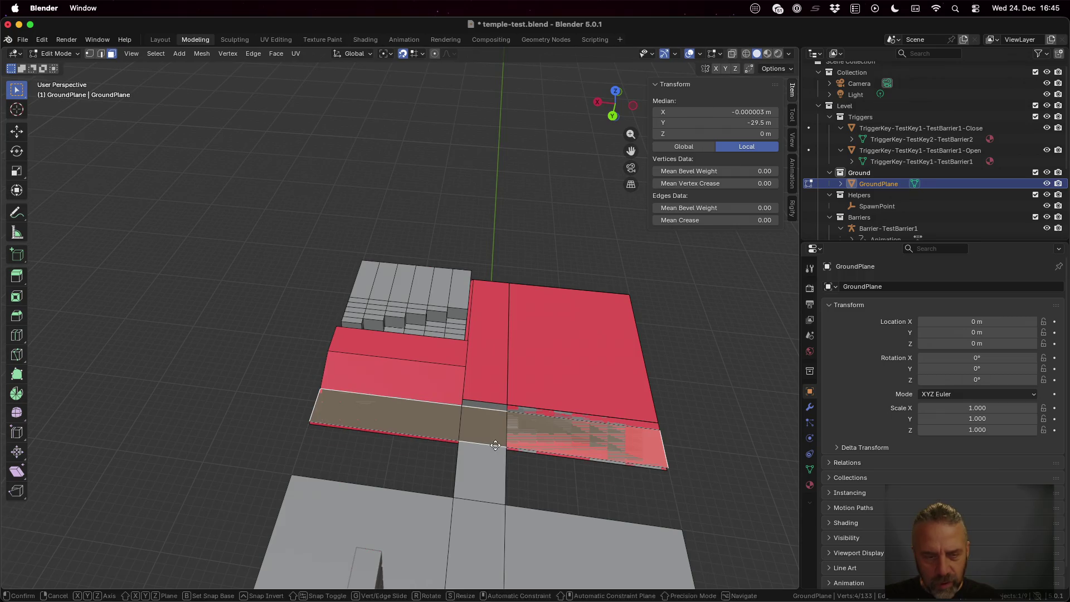
pyautogui.press('Escape')
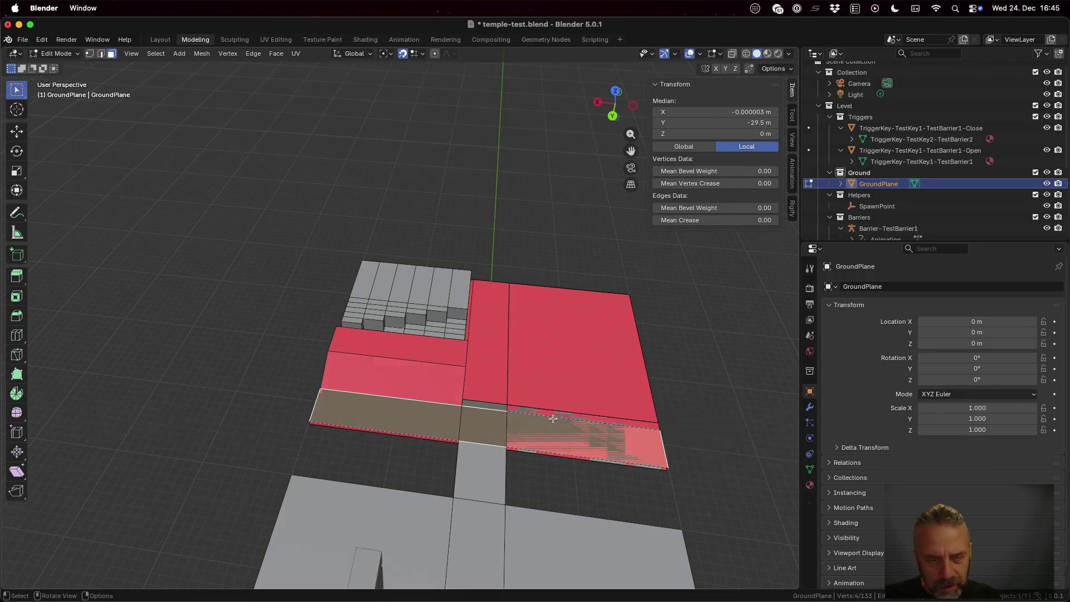
pyautogui.press('x')
pyautogui.press('f')
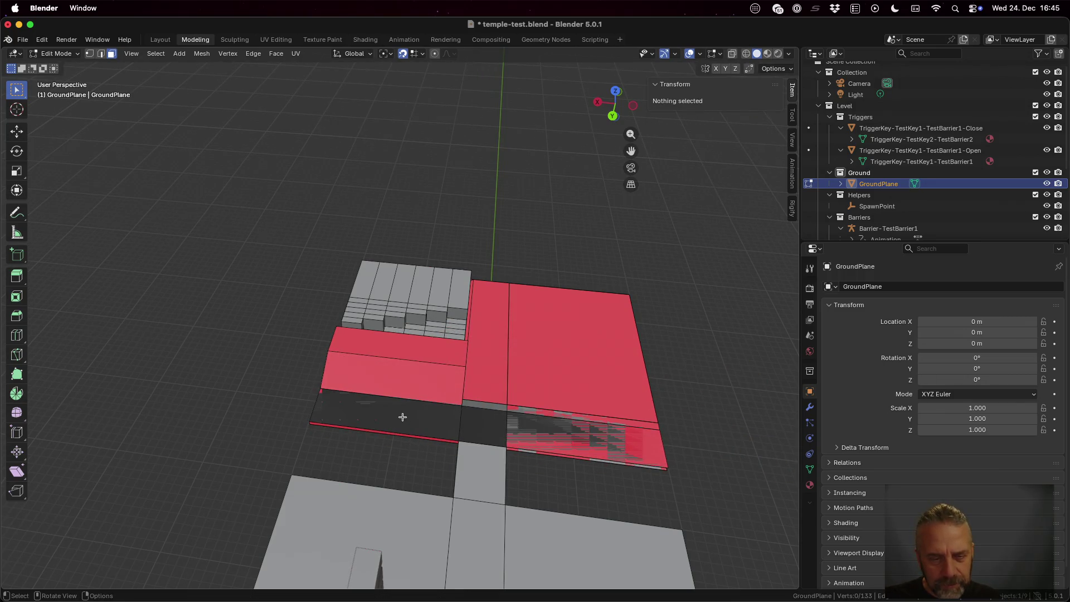
# With X-Ray on, recalculate the front ground face's normals outside, then turn X-Ray off
pyautogui.scroll(5, 411, 433)
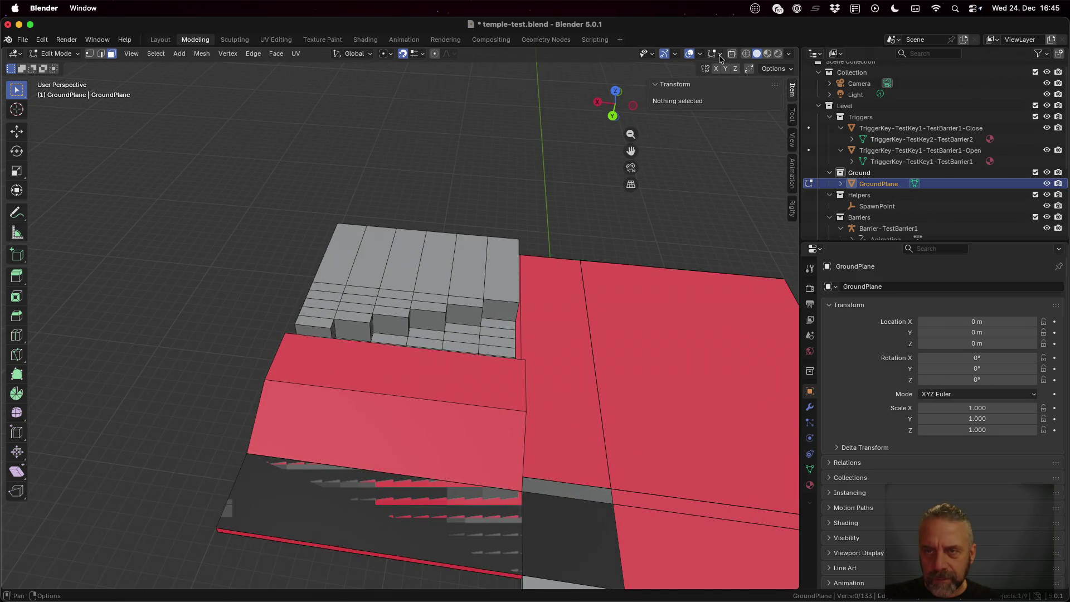
pyautogui.click(732, 54)
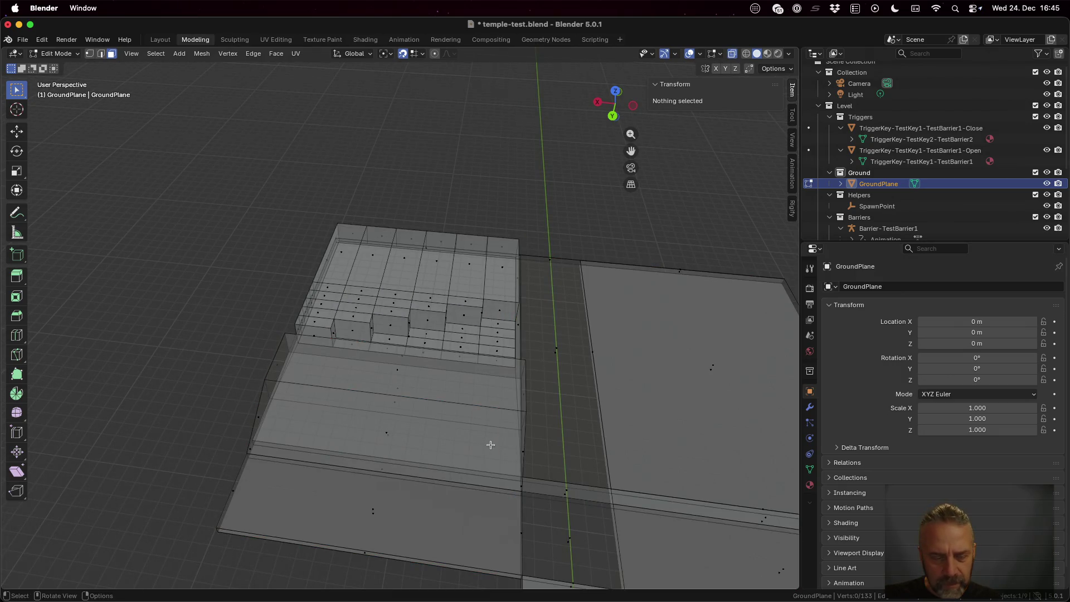
pyautogui.moveTo(440, 490)
pyautogui.mouseDown()
pyautogui.moveTo(468, 445)
pyautogui.moveTo(468, 432)
pyautogui.moveTo(454, 432)
pyautogui.moveTo(471, 451)
pyautogui.moveTo(473, 437)
pyautogui.mouseUp()
pyautogui.click(486, 402)
pyautogui.press('g')
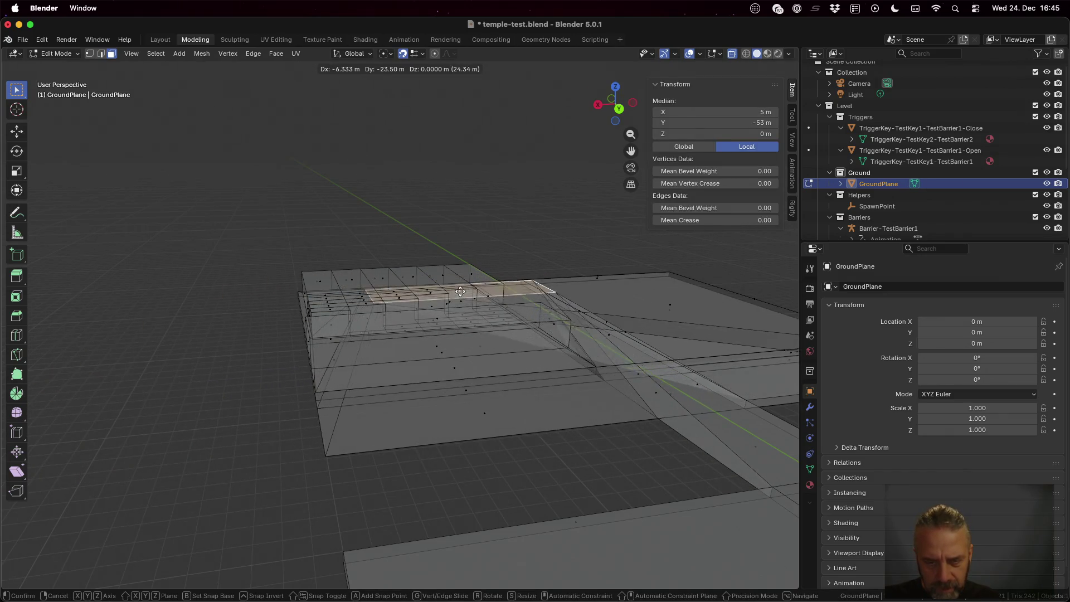
pyautogui.press('Escape')
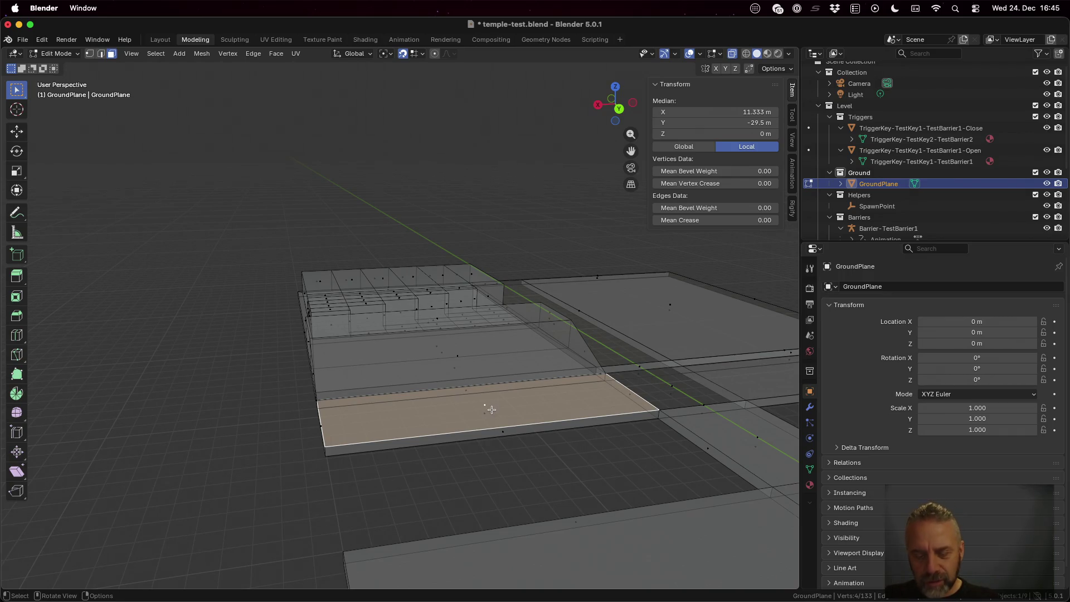
pyautogui.hotkey('alt', 'n')
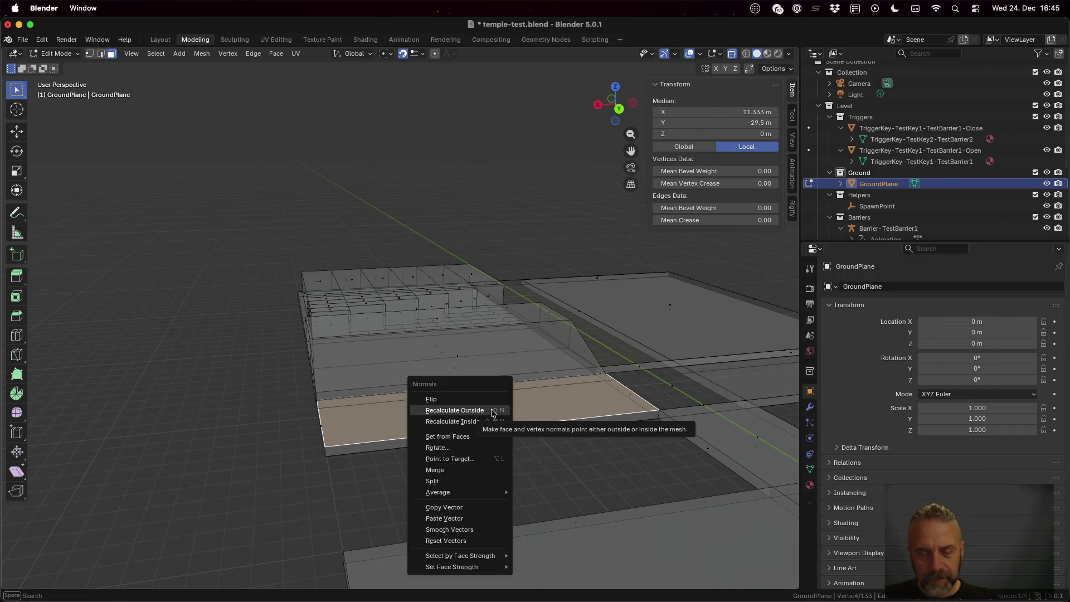
pyautogui.click(494, 412)
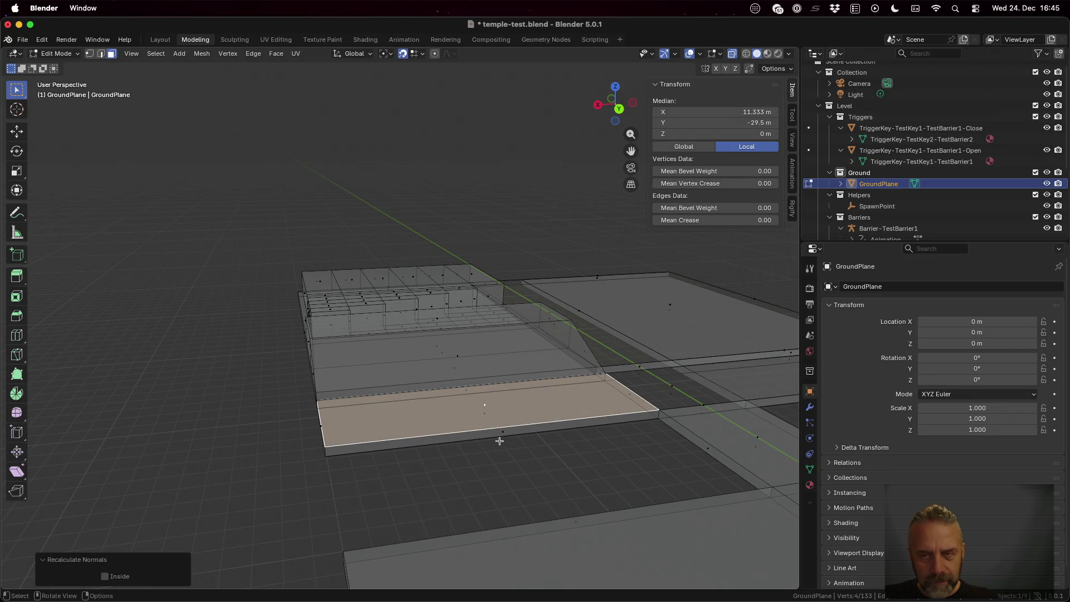
pyautogui.click(733, 54)
# Recalculate outward normals for the sloped ramp face and the top strip
pyautogui.click(491, 335)
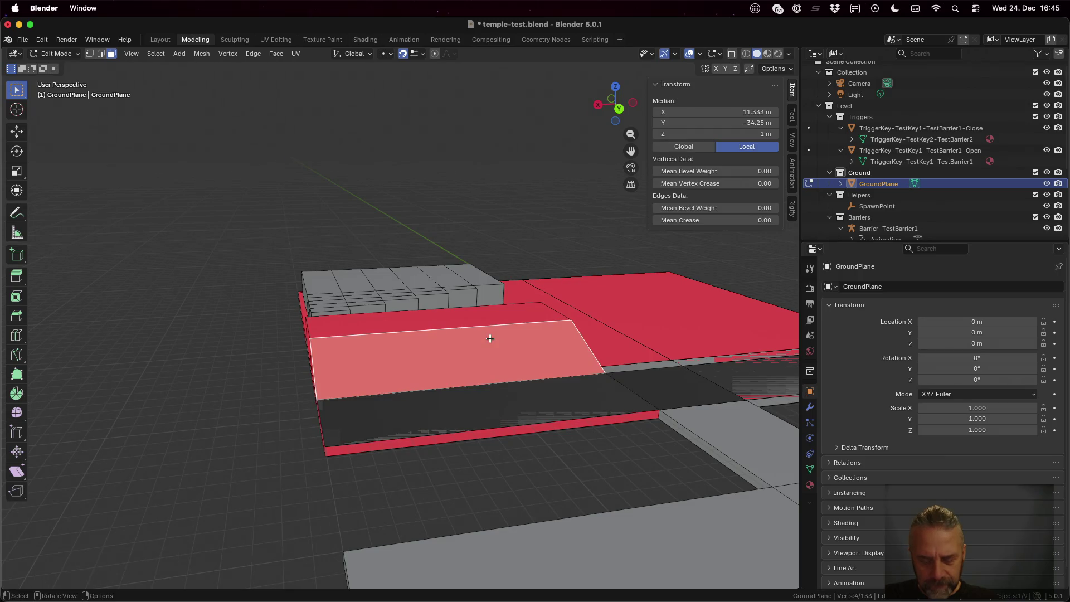
pyautogui.hotkey('alt', 'n')
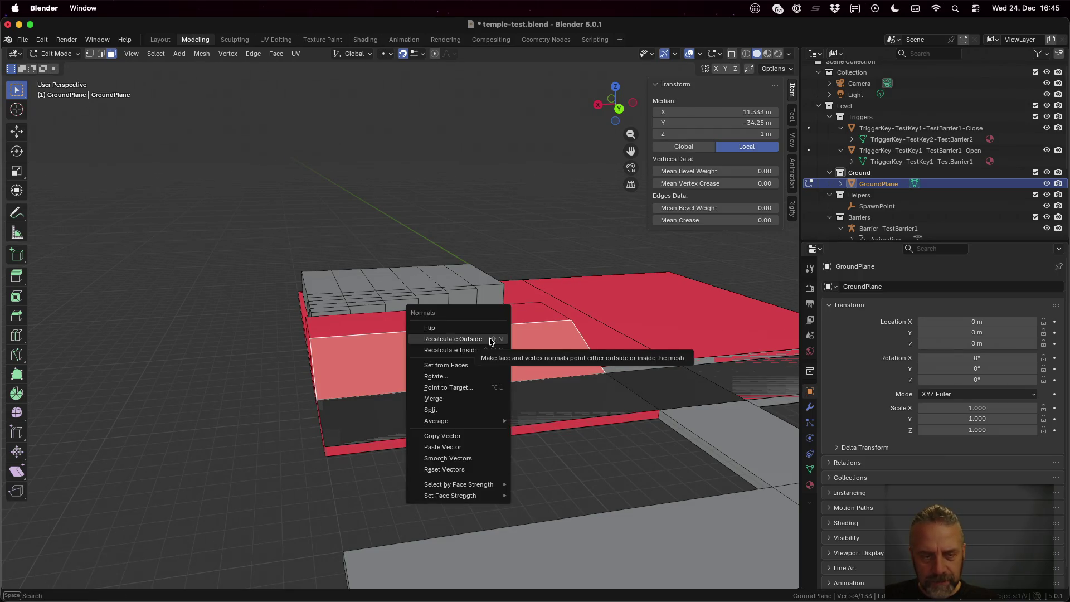
pyautogui.click(491, 339)
pyautogui.click(449, 308)
pyautogui.hotkey('alt', 'n')
pyautogui.click(460, 313)
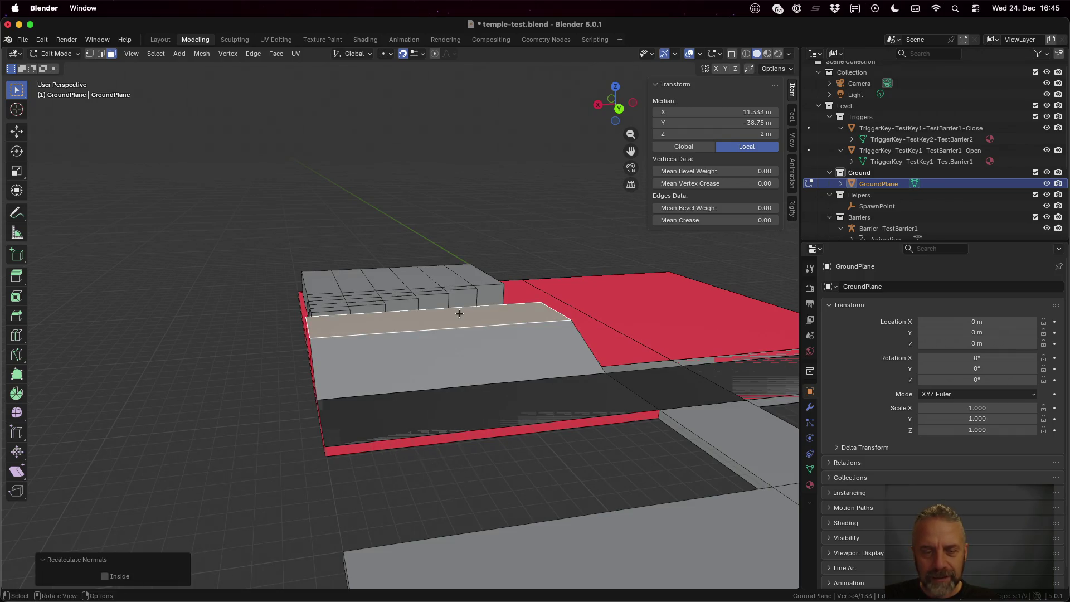
# Recalculate outward normals for the large right face, sloped side face and bottom strip
pyautogui.click(669, 317)
pyautogui.hotkey('alt', 'n')
pyautogui.click(671, 316)
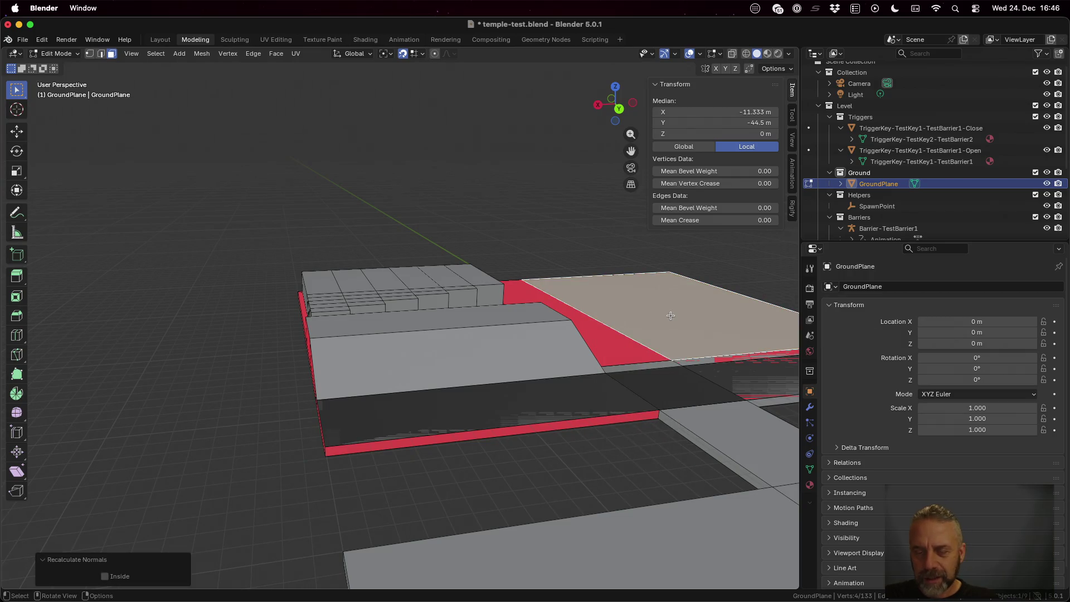
pyautogui.click(623, 354)
pyautogui.hotkey('alt', 'n')
pyautogui.click(622, 354)
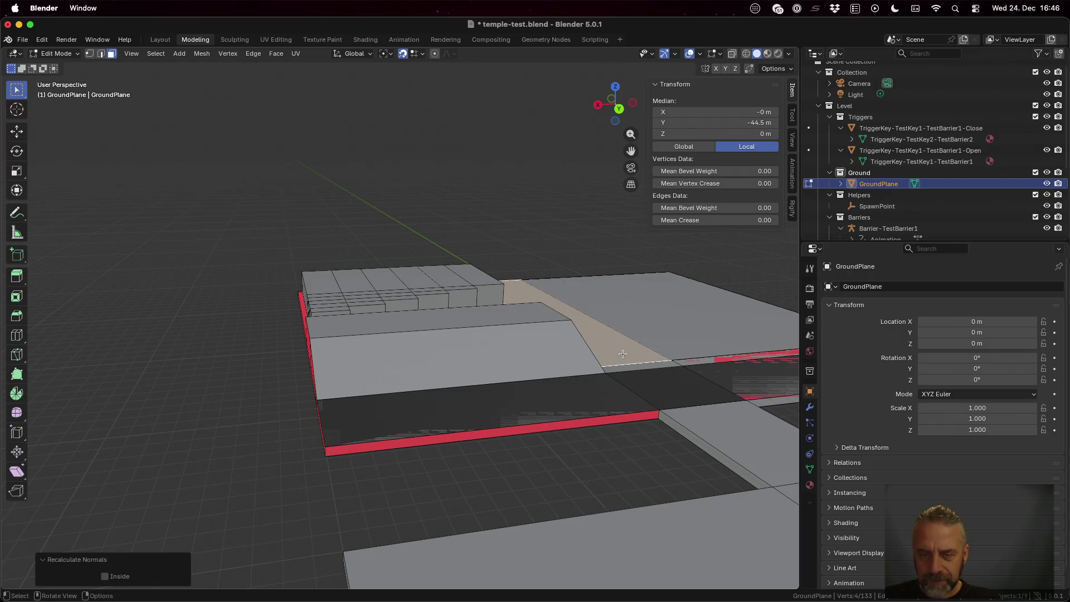
pyautogui.click(595, 423)
pyautogui.hotkey('alt', 'n')
pyautogui.click(594, 422)
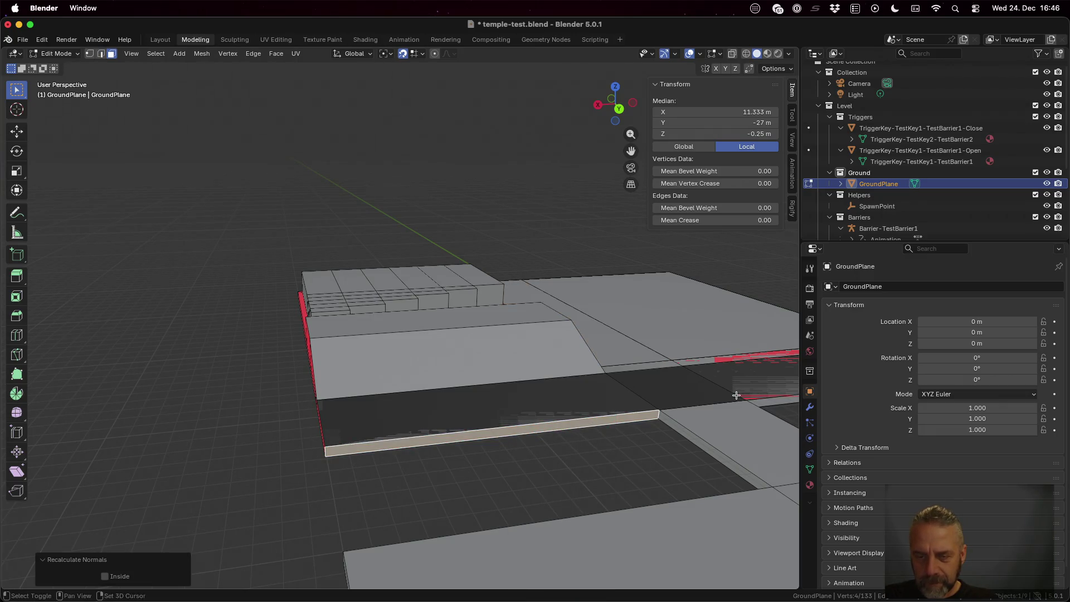
# Recalculate the long ground strip's normals outward, undoing and redoing to check
pyautogui.hscroll(5, 736, 395)
pyautogui.click(612, 371)
pyautogui.hotkey('alt', 'n')
pyautogui.click(612, 371)
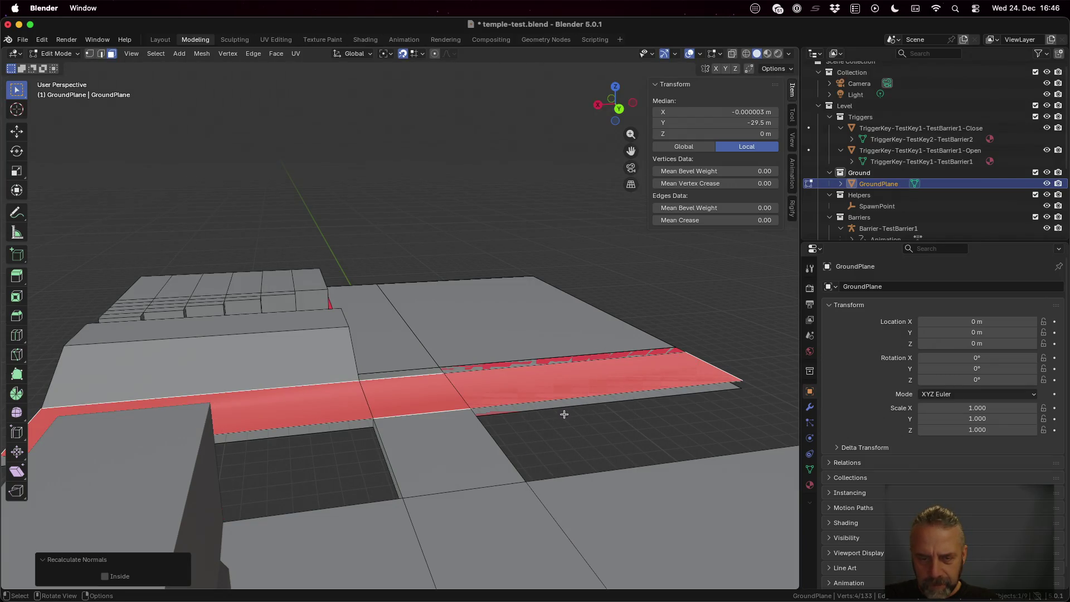
pyautogui.hotkey('ctrl', 'z')
pyautogui.hotkey('ctrl', 'shift', 'z')
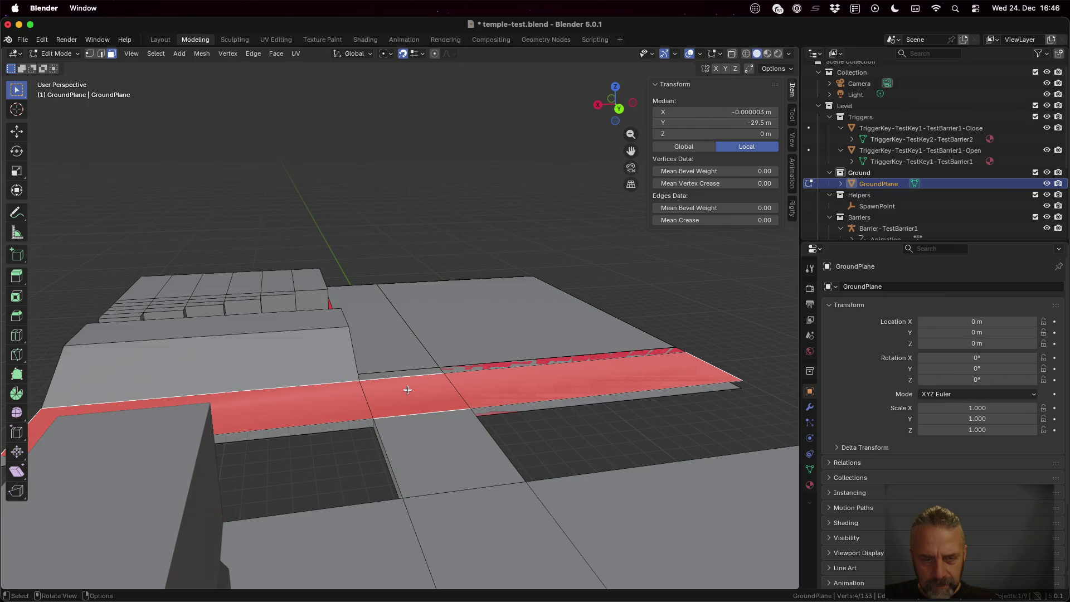
pyautogui.hotkey('alt', 'n')
pyautogui.click(408, 389)
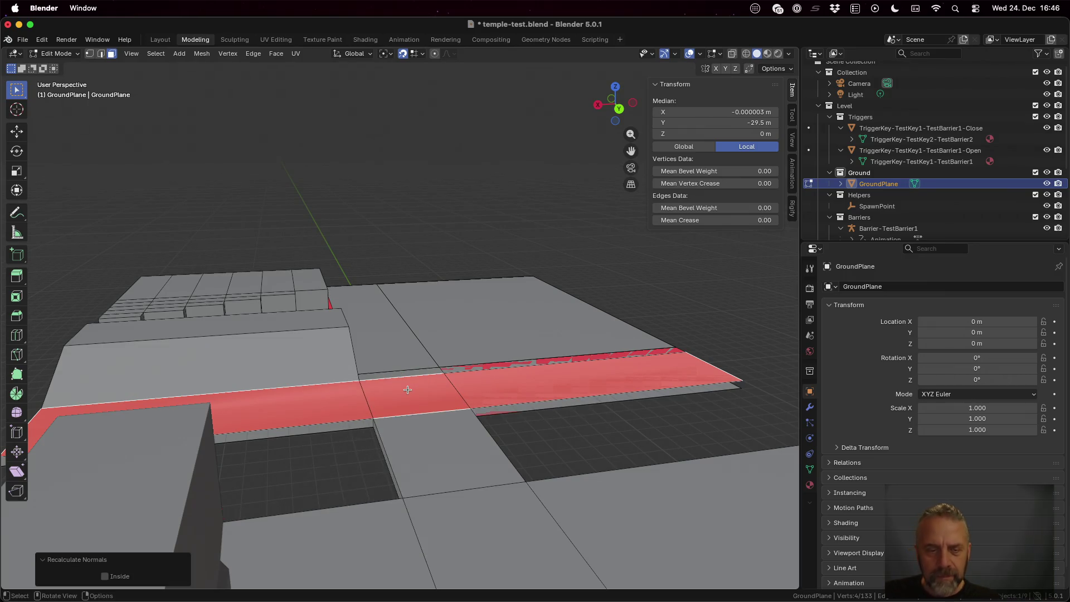
pyautogui.hscroll(10, 579, 378)
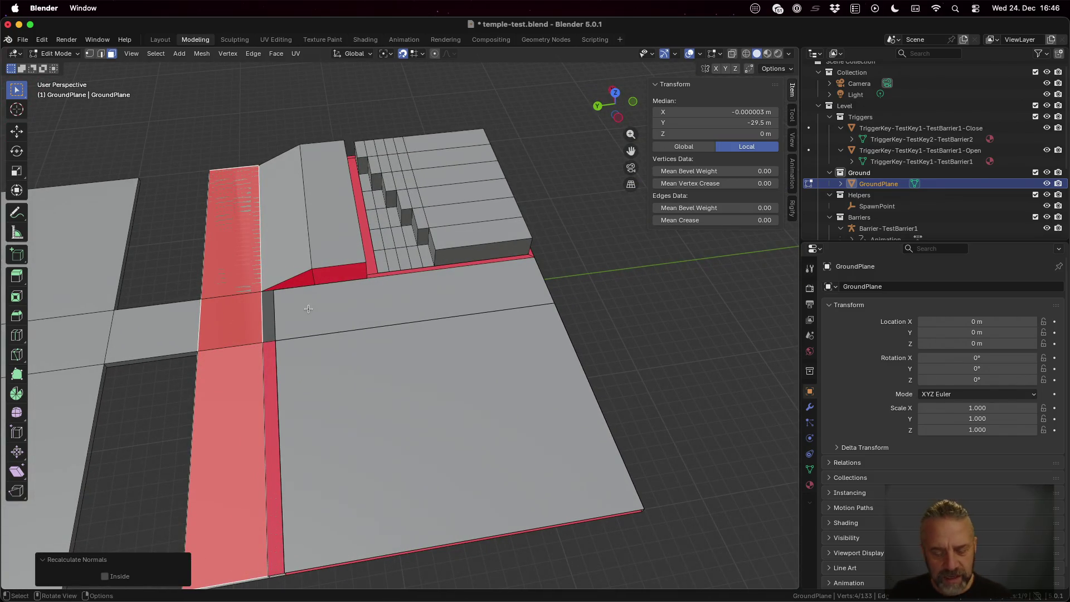
# Undo and redo the long strip's recalculation, then delete the selected strip faces
pyautogui.hotkey('ctrl', 'z')
pyautogui.hotkey('ctrl', 'shift', 'z')
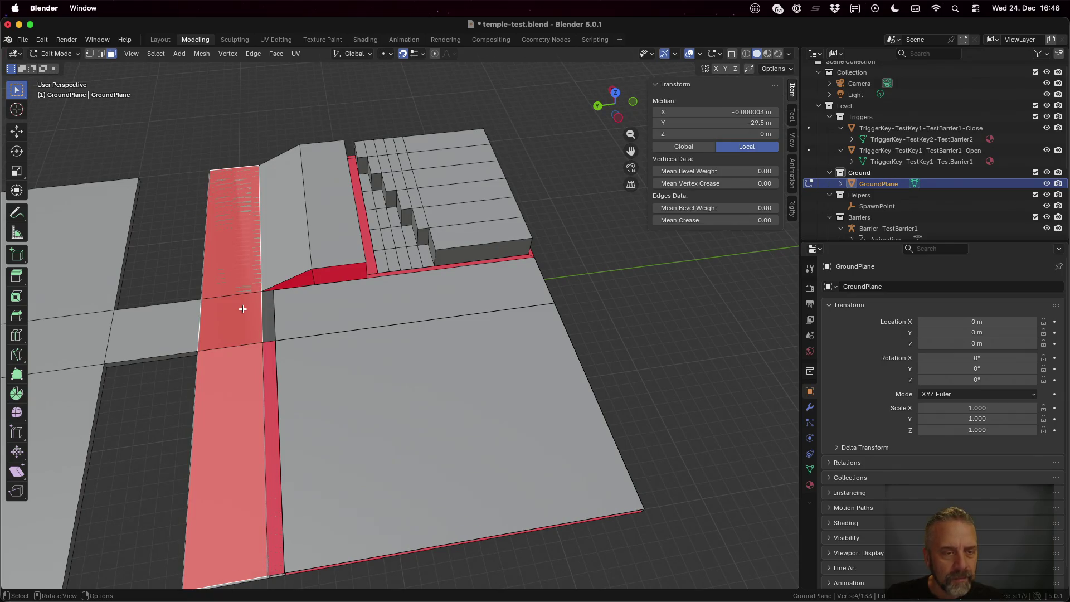
pyautogui.press('x')
pyautogui.click(242, 309)
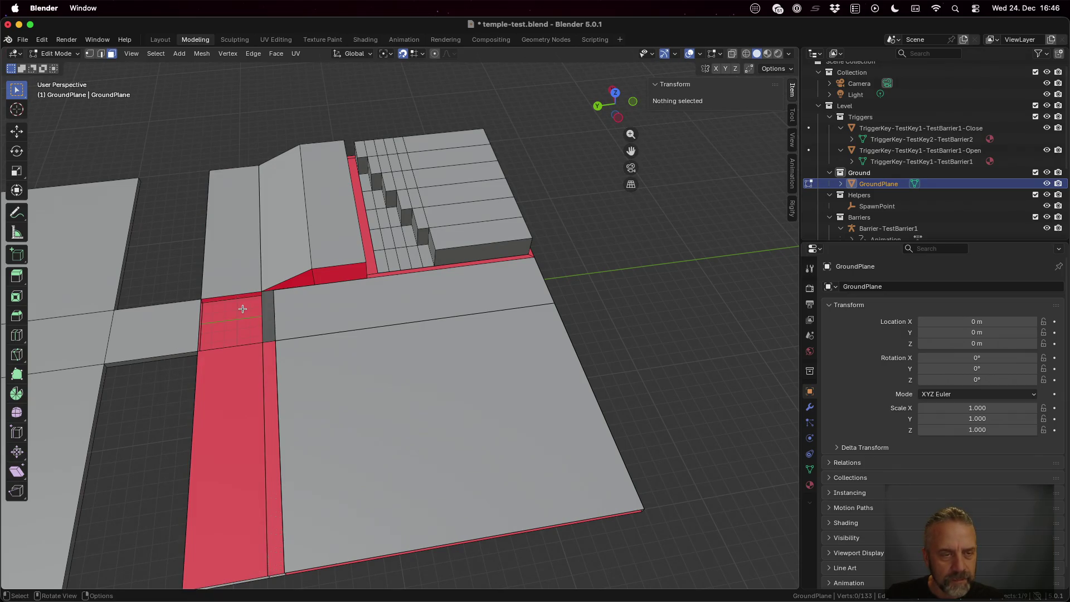
# Select the gap face by its four corner vertices plus the large red face; recalculate normals outward
pyautogui.hscroll(-10, 274, 340)
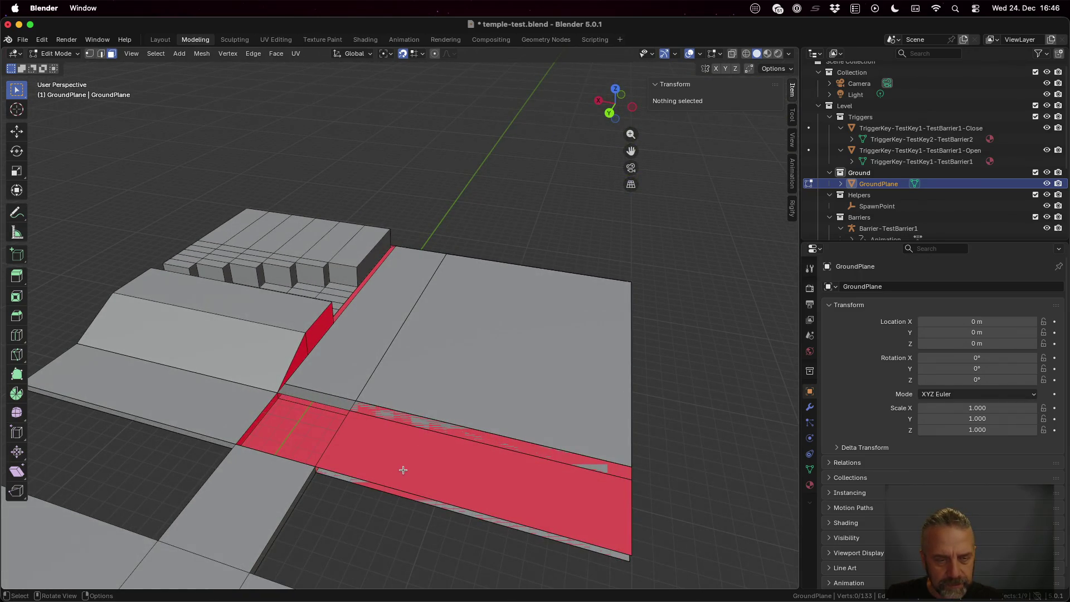
pyautogui.press('1')
pyautogui.click(278, 394)
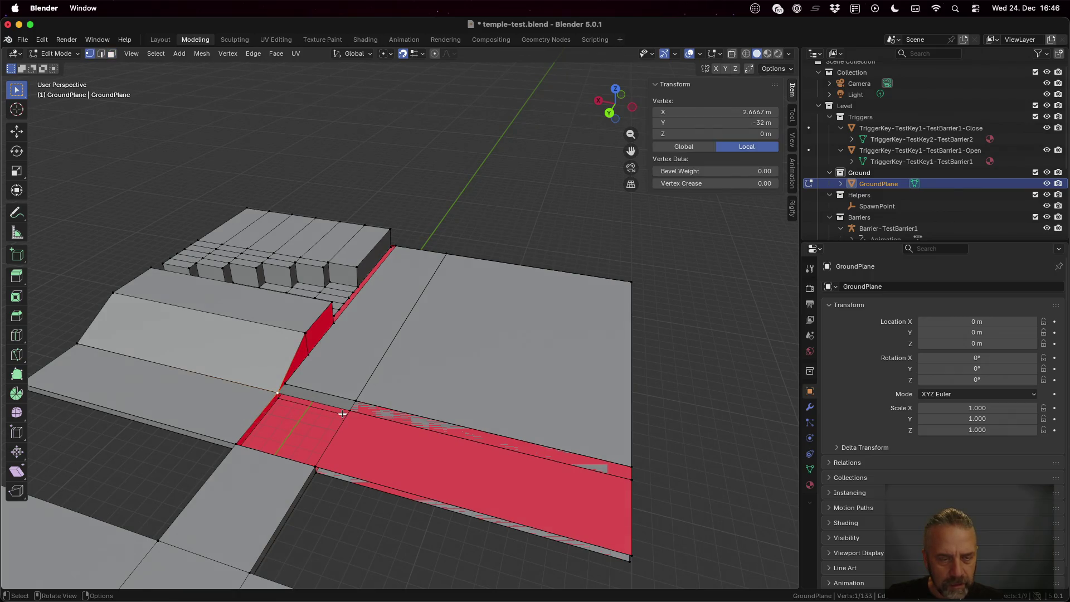
pyautogui.keyDown('shift'); pyautogui.click(343, 412); pyautogui.keyUp('shift')
pyautogui.keyDown('shift'); pyautogui.click(316, 466); pyautogui.keyUp('shift')
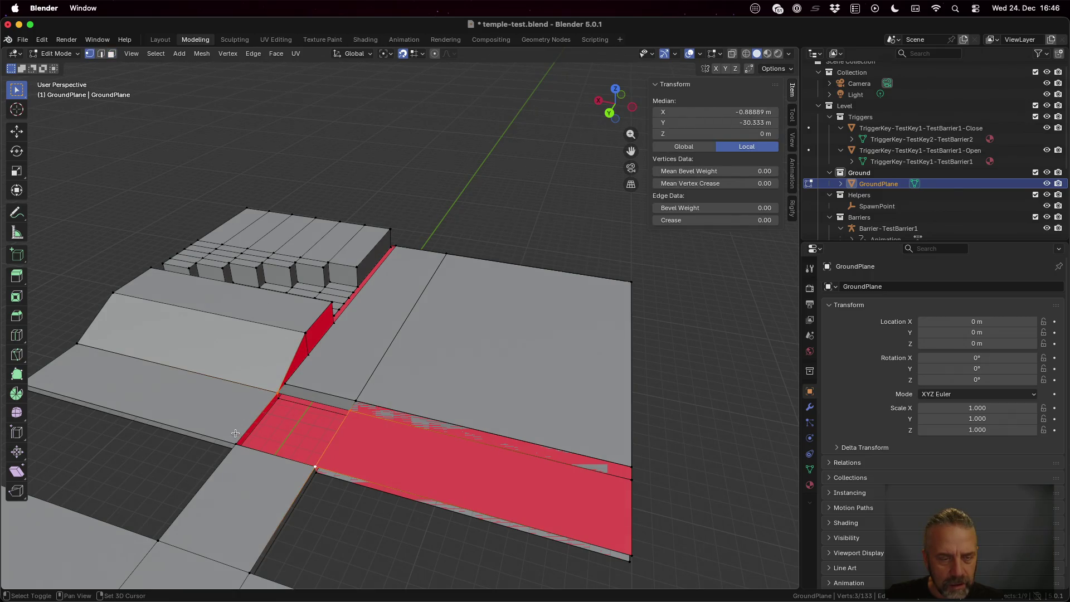
pyautogui.keyDown('shift'); pyautogui.click(235, 439); pyautogui.keyUp('shift')
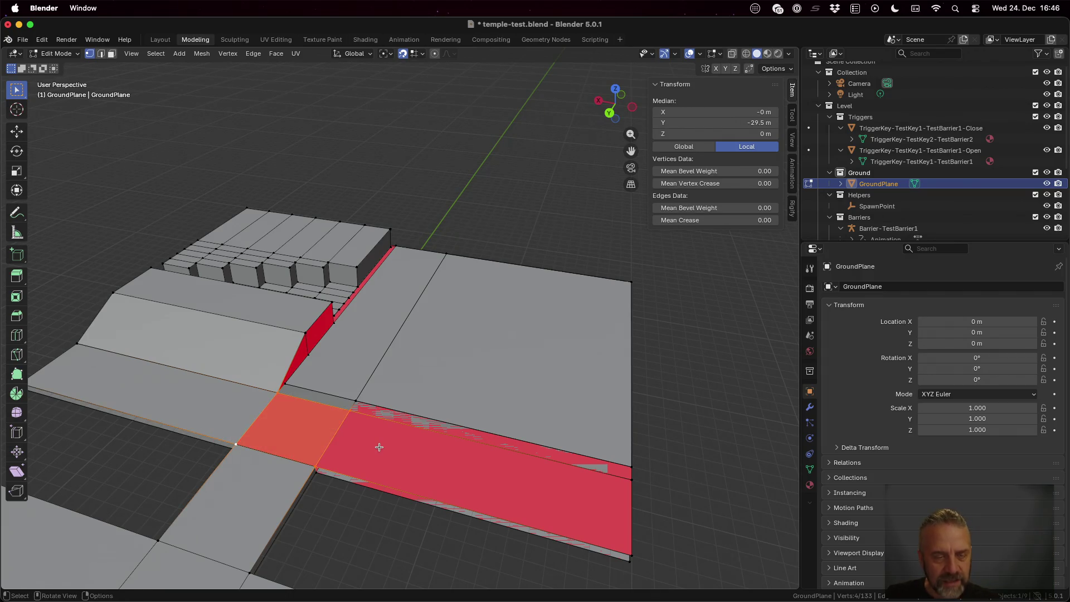
pyautogui.press('3')
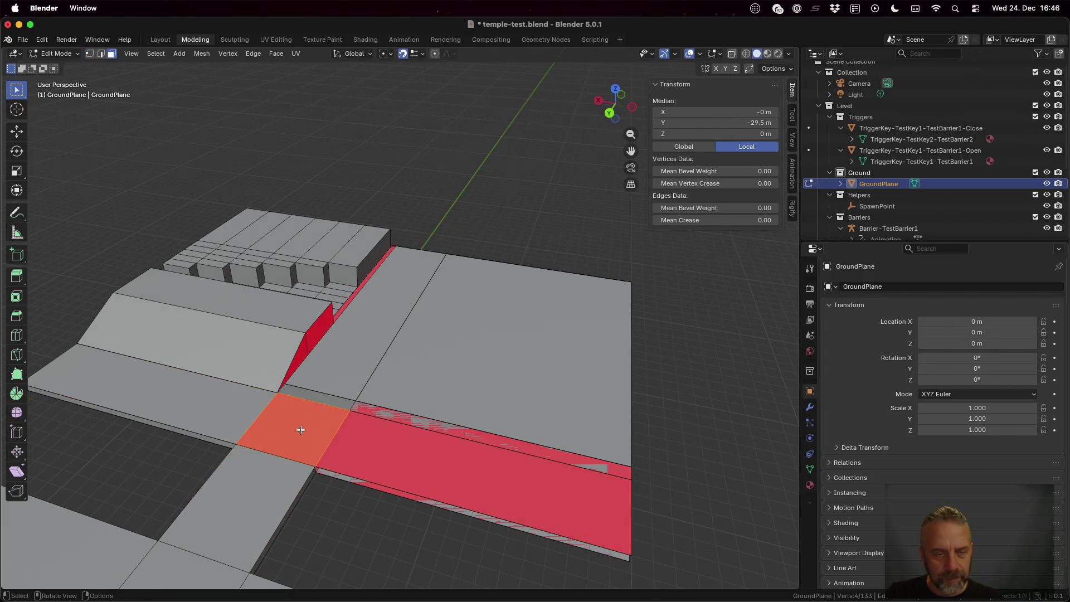
pyautogui.keyDown('shift'); pyautogui.click(450, 453); pyautogui.keyUp('shift')
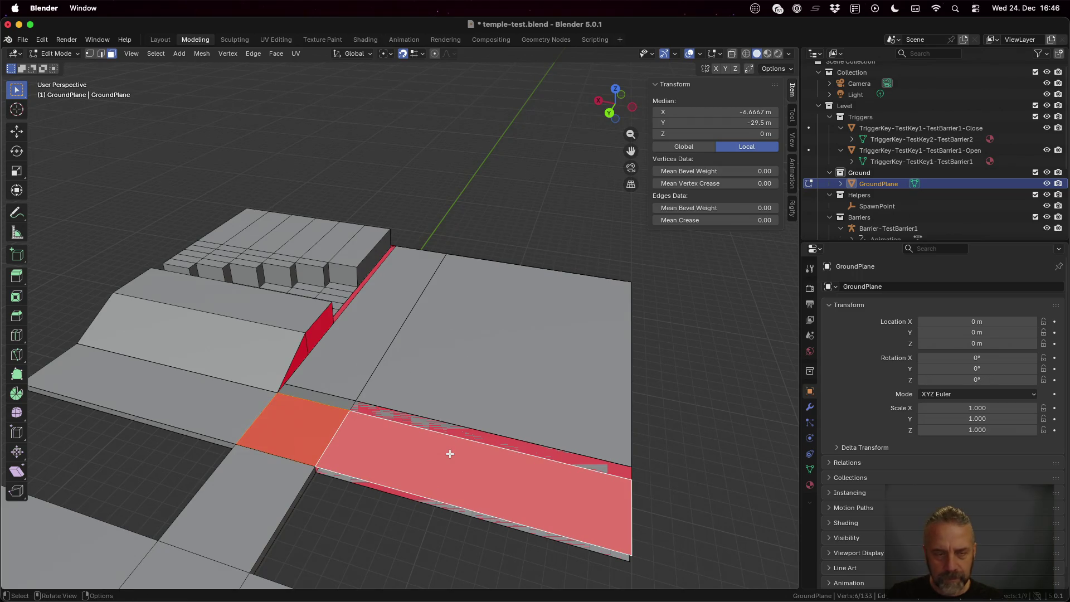
pyautogui.hotkey('alt', 'n')
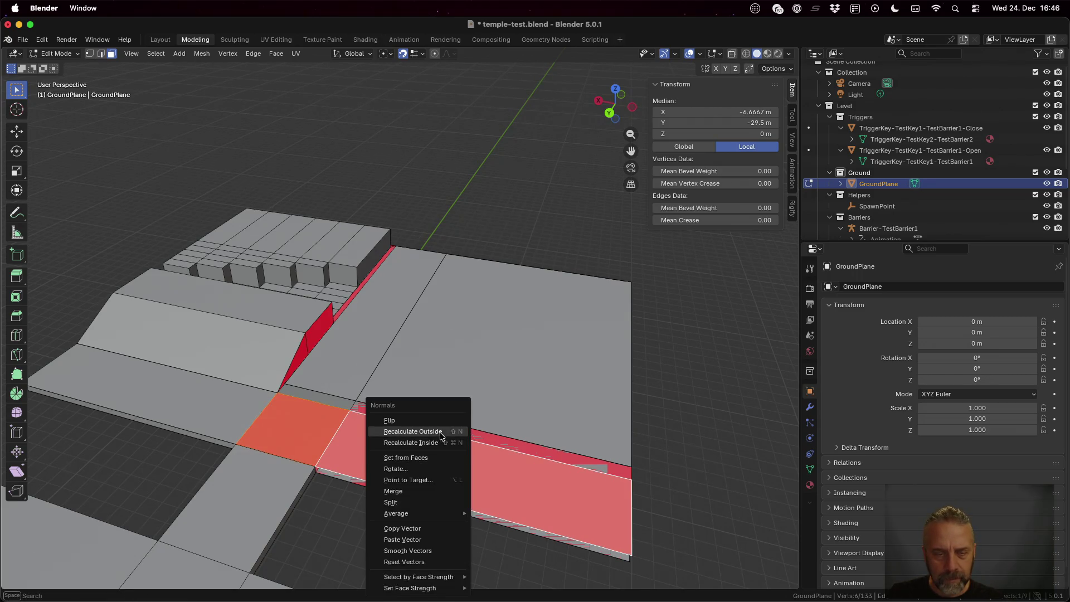
pyautogui.click(441, 432)
# Recalculate the narrow strip beside the ramp so its normals face outward
pyautogui.click(324, 324)
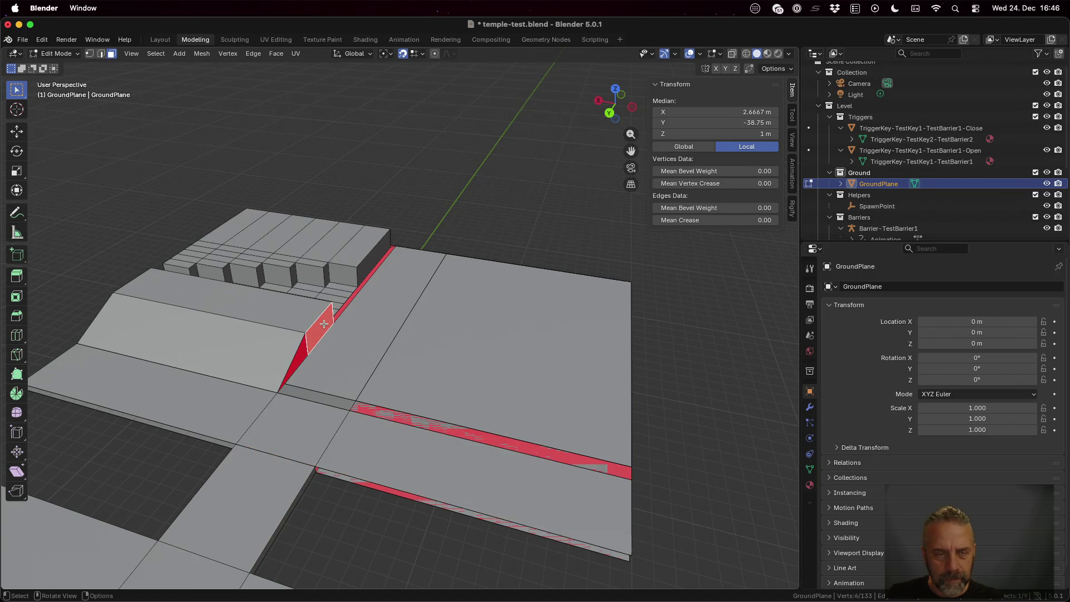
pyautogui.rightClick(324, 324)
pyautogui.press('Escape')
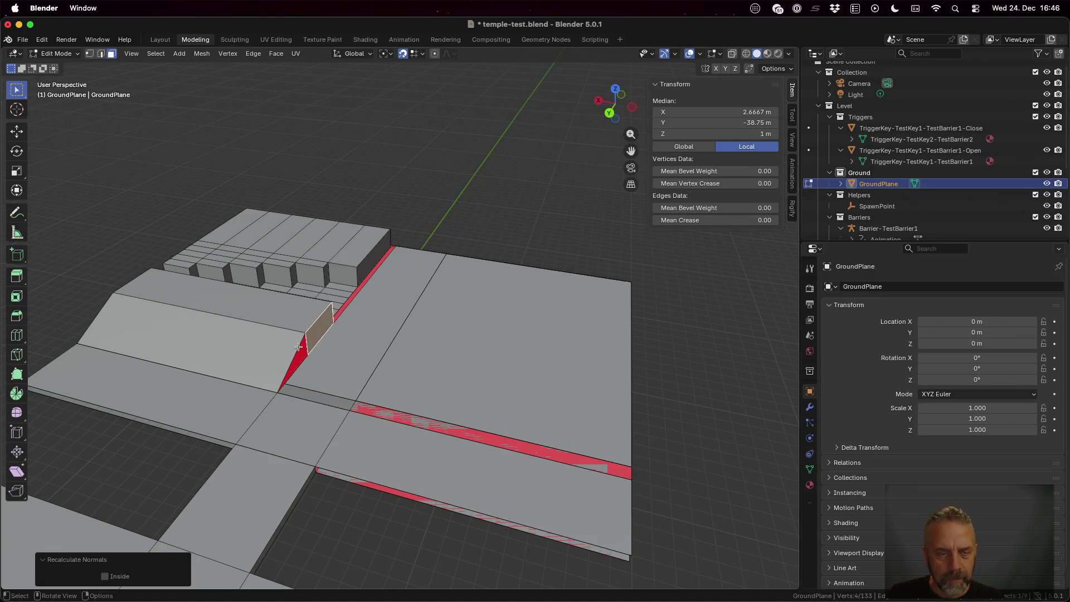
pyautogui.click(301, 350)
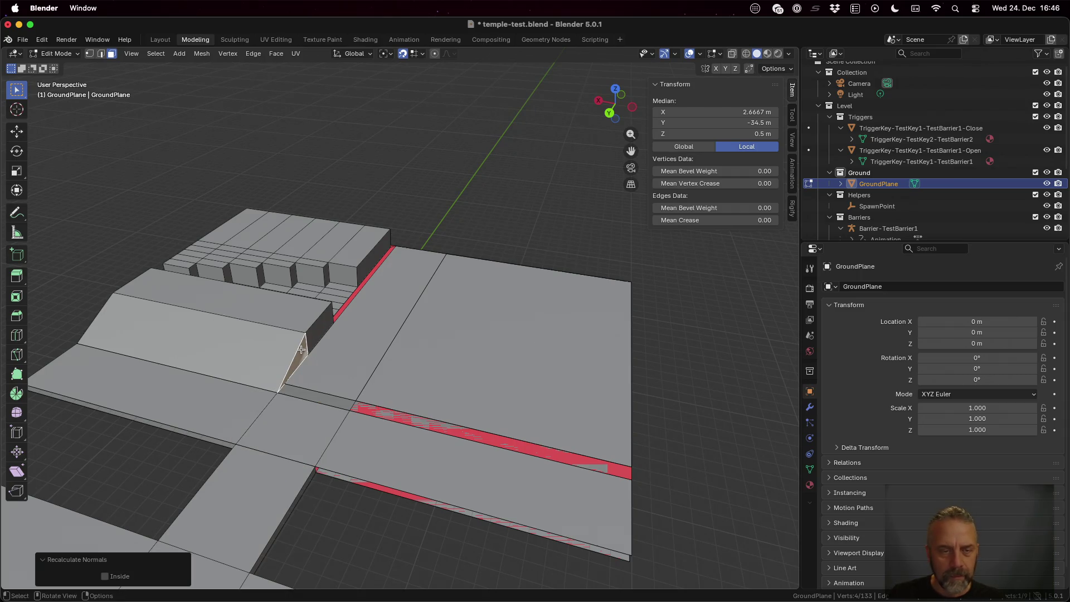
pyautogui.click(347, 304)
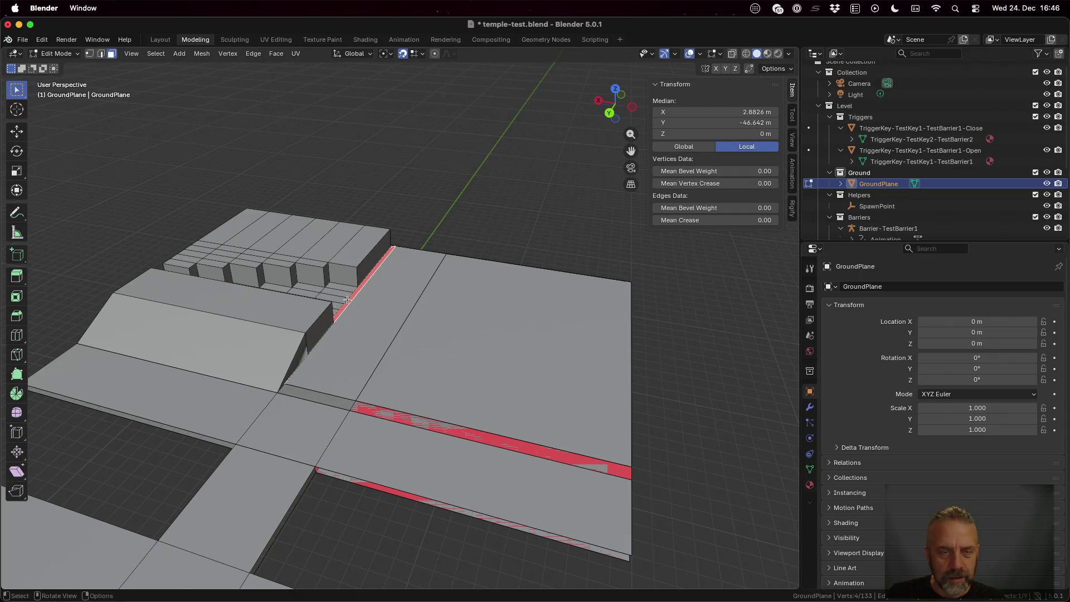
pyautogui.keyDown('shift'); pyautogui.click(348, 297); pyautogui.keyUp('shift')
pyautogui.keyDown('shift'); pyautogui.click(352, 298); pyautogui.keyUp('shift')
pyautogui.hotkey('alt', 'n')
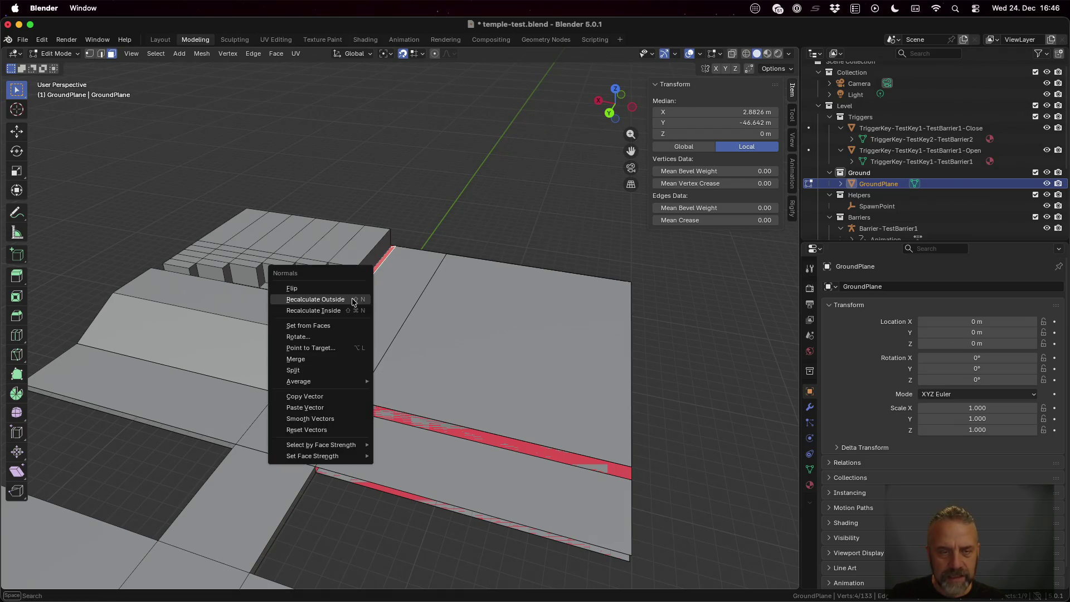
pyautogui.click(352, 298)
# Orbit to the red vertical strip face, select it and start moving it
pyautogui.moveTo(485, 441)
pyautogui.mouseDown()
pyautogui.moveTo(487, 428)
pyautogui.moveTo(446, 414)
pyautogui.mouseUp()
pyautogui.scroll(3, 391, 424)
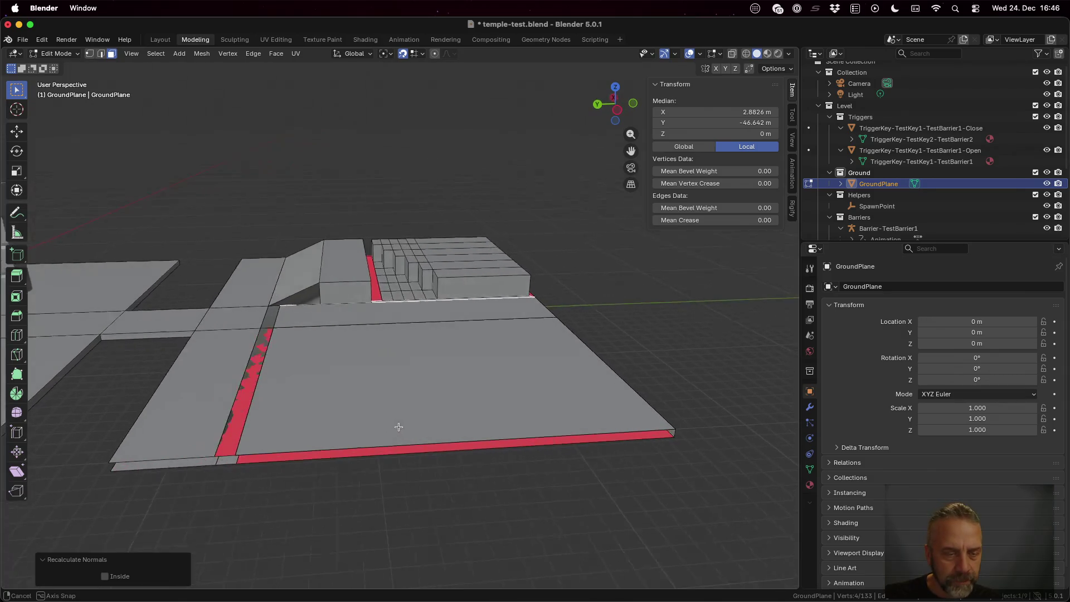
pyautogui.click(268, 384)
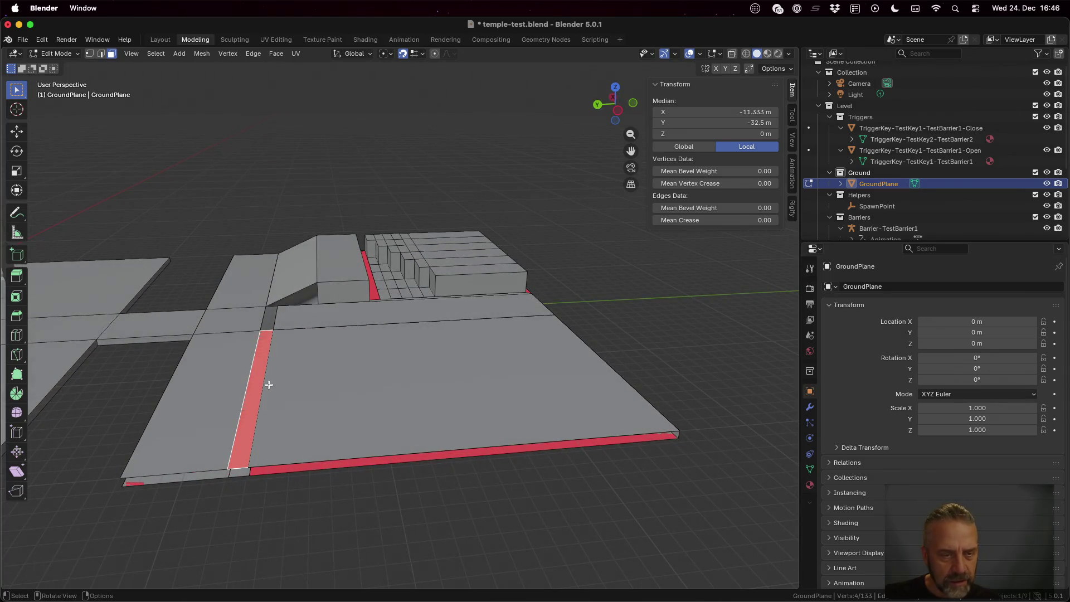
pyautogui.press('g')
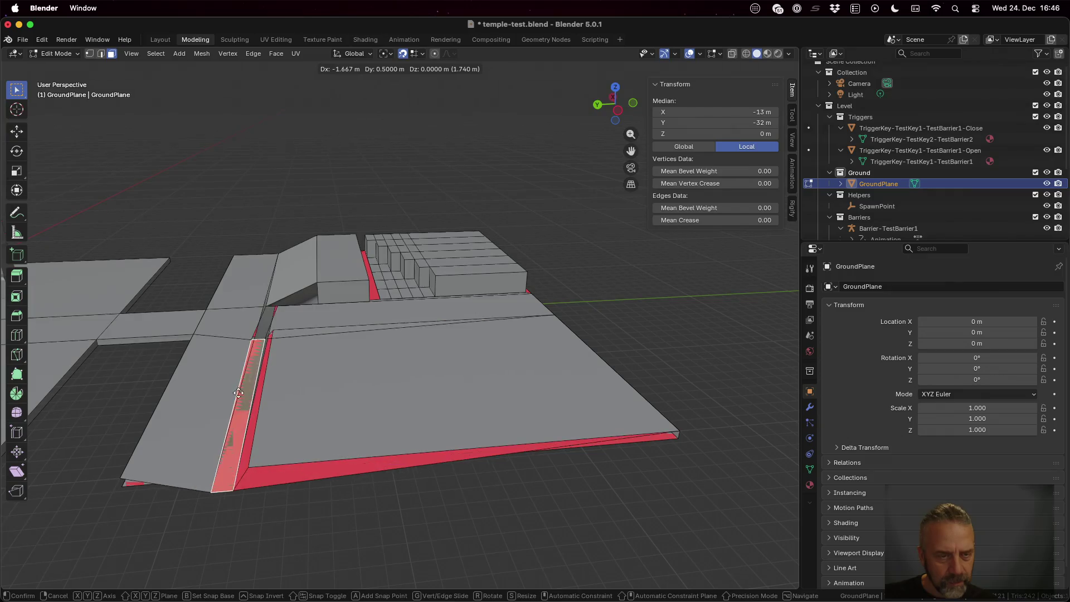
# Cancel the move, add the crossing face and delete the selected strip faces
pyautogui.rightClick(209, 390)
pyautogui.keyDown('shift'); pyautogui.click(271, 313); pyautogui.keyUp('shift')
pyautogui.press('x')
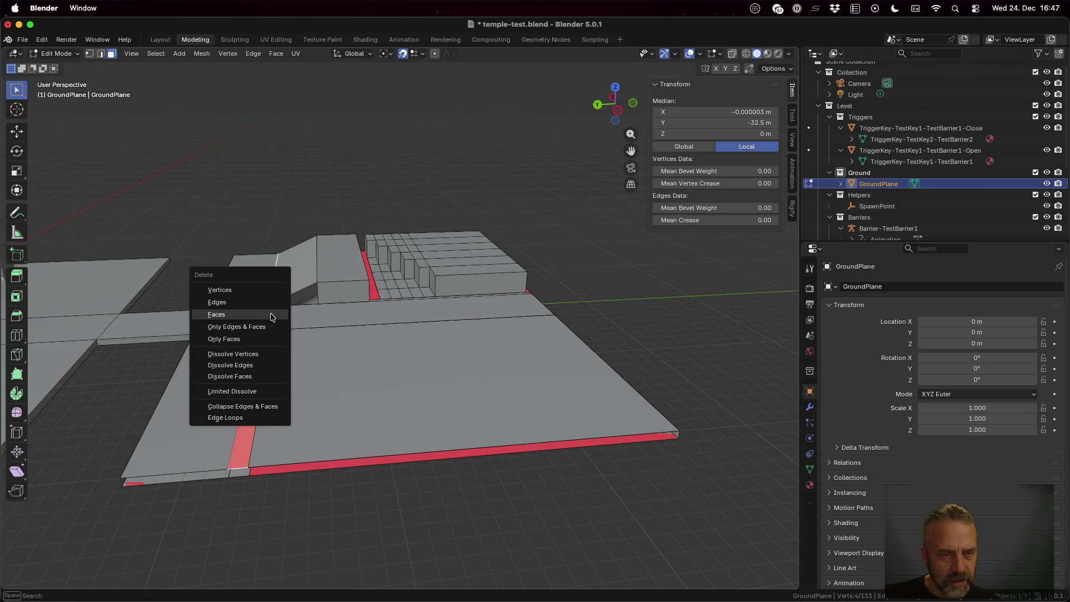
pyautogui.click(271, 315)
# Recalculate the horizontal red strip's normals to face outward
pyautogui.moveTo(273, 323)
pyautogui.mouseDown()
pyautogui.moveTo(362, 298)
pyautogui.moveTo(396, 341)
pyautogui.mouseUp()
pyautogui.click(451, 413)
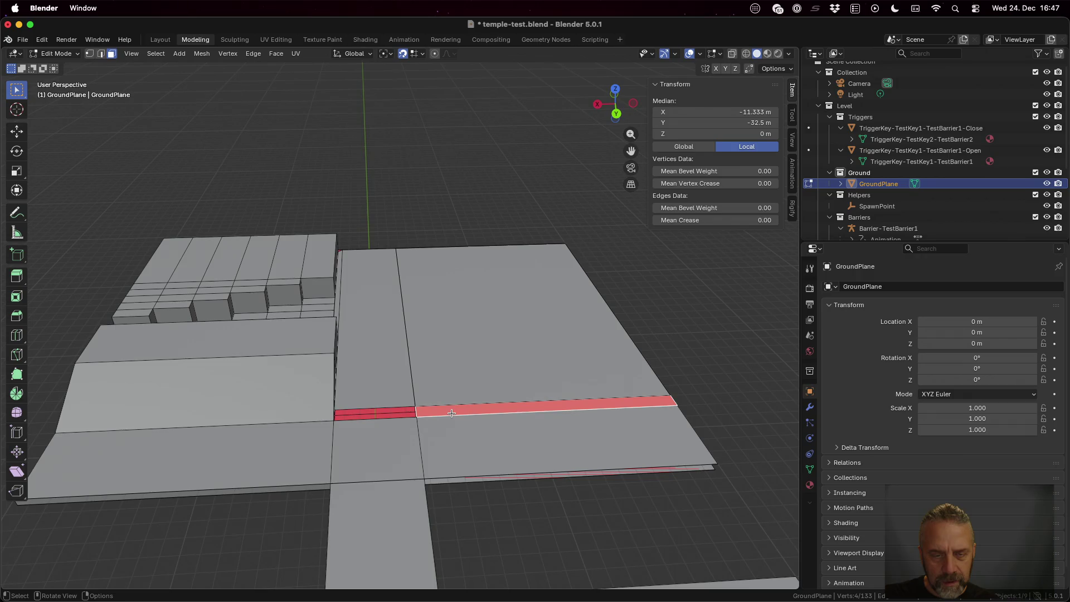
pyautogui.hotkey('alt', 'n')
pyautogui.click(451, 413)
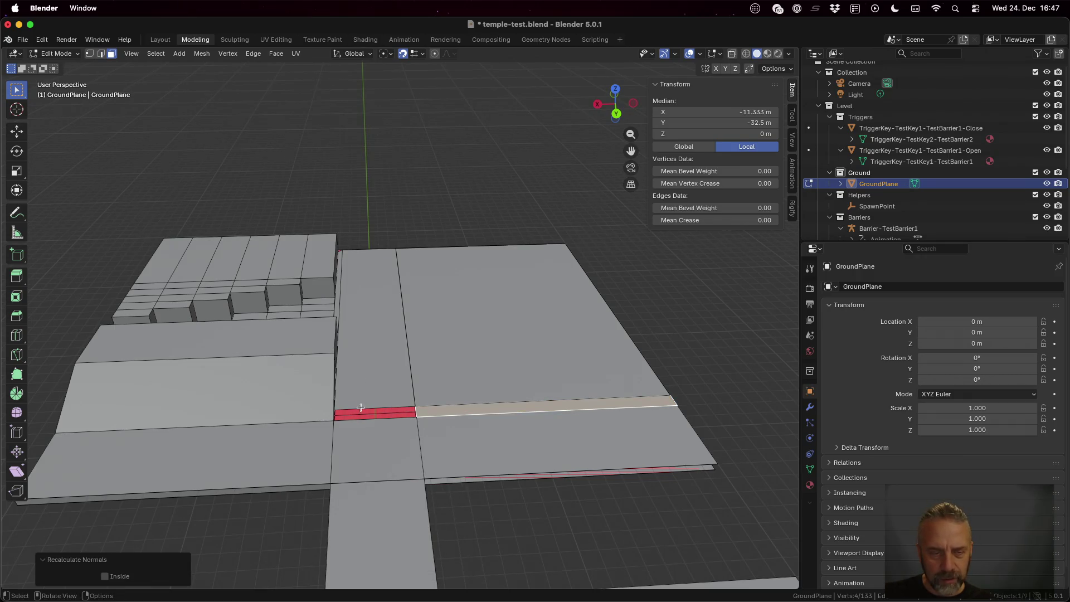
# Select the strip's corner vertices and the red face at the crossing, then orbit beneath the floor
pyautogui.press('1')
pyautogui.click(336, 411)
pyautogui.keyDown('shift'); pyautogui.click(418, 410); pyautogui.keyUp('shift')
pyautogui.keyDown('shift'); pyautogui.click(421, 419); pyautogui.keyUp('shift')
pyautogui.keyDown('shift'); pyautogui.click(336, 418); pyautogui.keyUp('shift')
pyautogui.keyDown('shift'); pyautogui.click(330, 423); pyautogui.keyUp('shift')
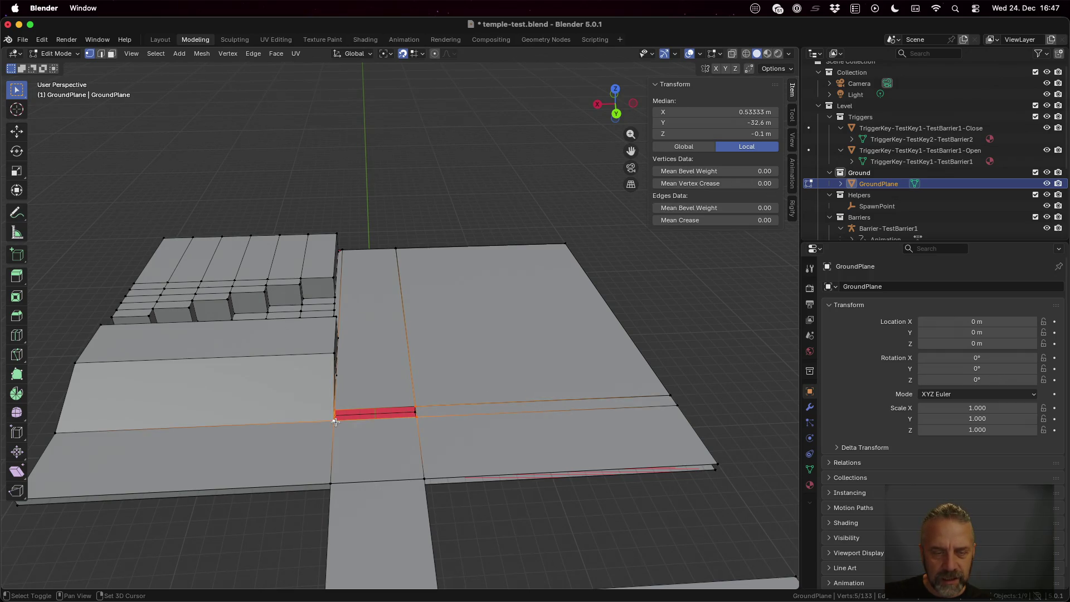
pyautogui.scroll(3, 330, 423)
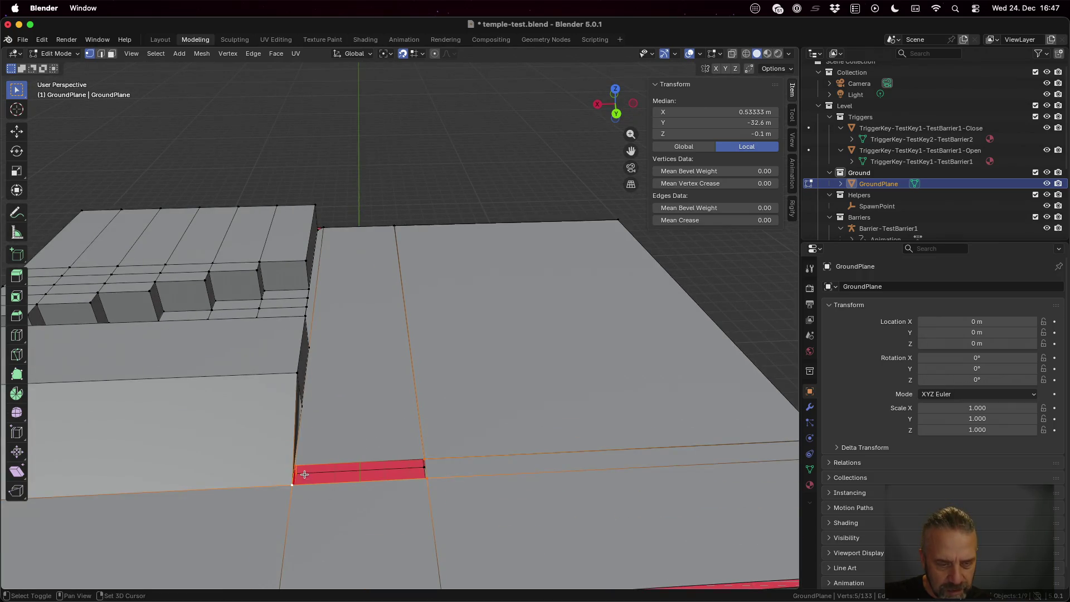
pyautogui.click(349, 479)
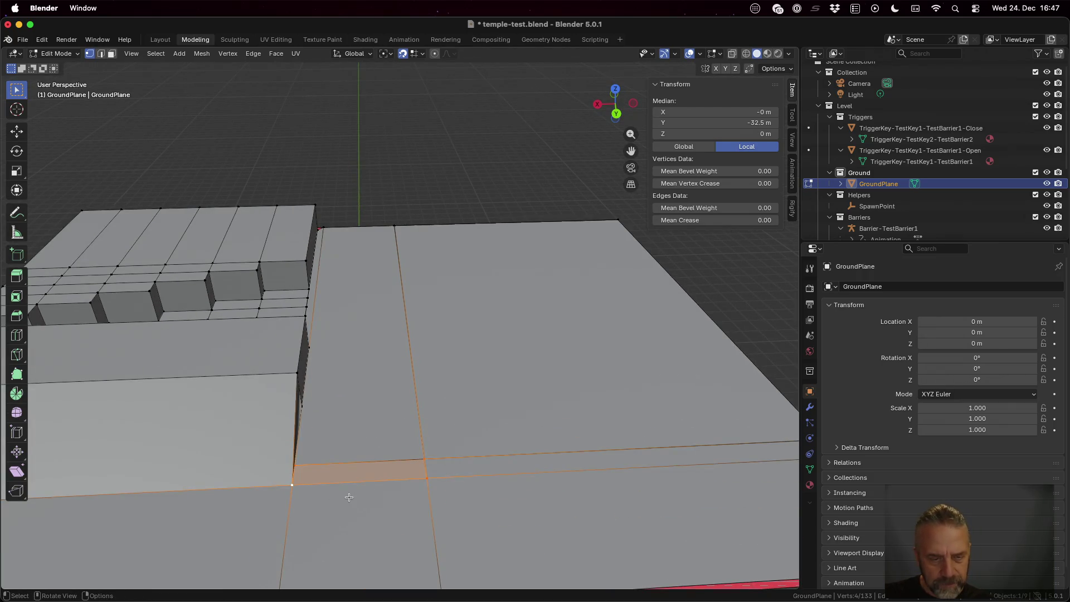
pyautogui.scroll(-3, 349, 497)
pyautogui.moveTo(441, 458)
pyautogui.mouseDown()
pyautogui.moveTo(349, 407)
pyautogui.moveTo(337, 389)
pyautogui.mouseUp()
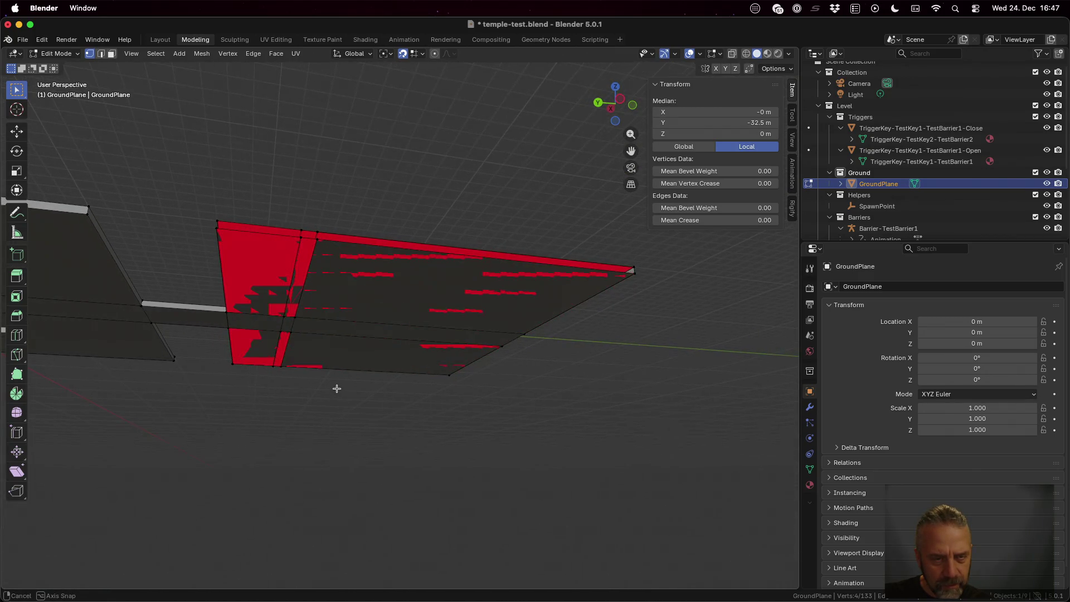
# Delete the strip face, the left underside face and the large floor face under the crossing
pyautogui.click(267, 269)
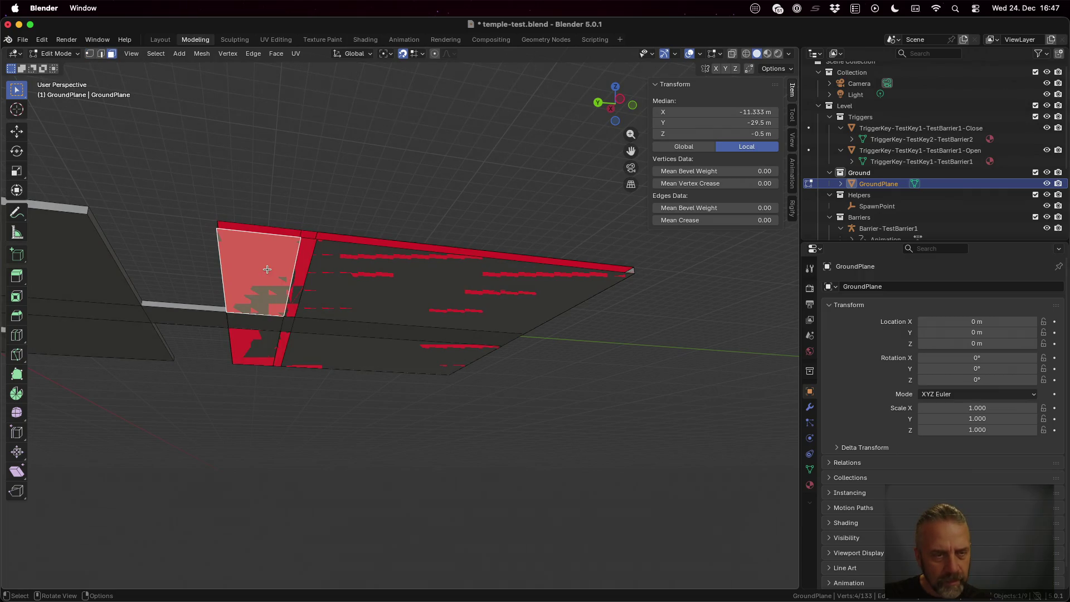
pyautogui.keyDown('shift'); pyautogui.click(302, 272); pyautogui.keyUp('shift')
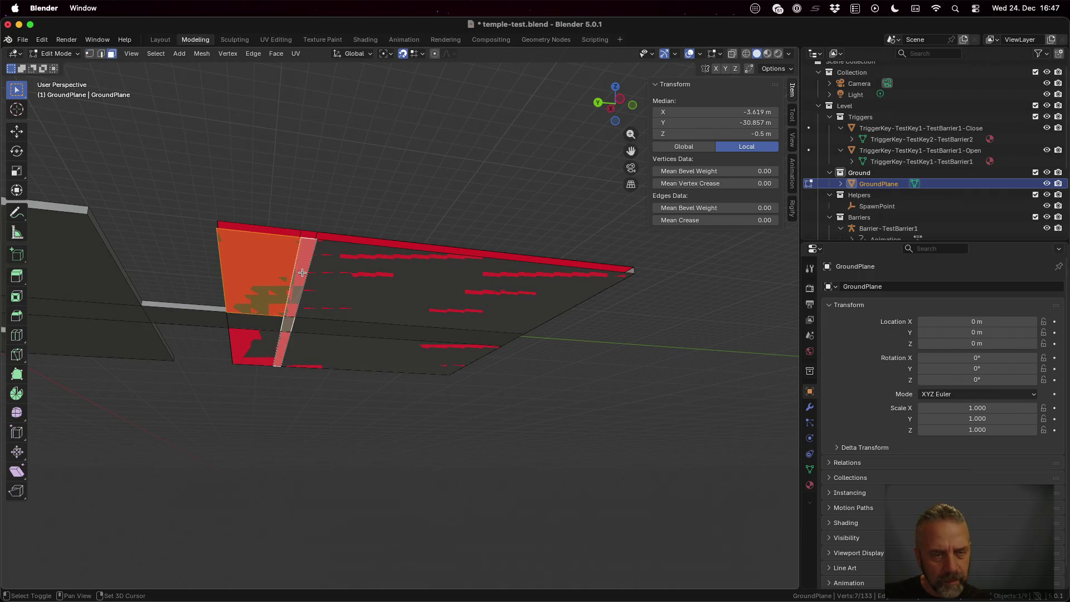
pyautogui.click(293, 327)
pyautogui.press('x')
pyautogui.click(284, 327)
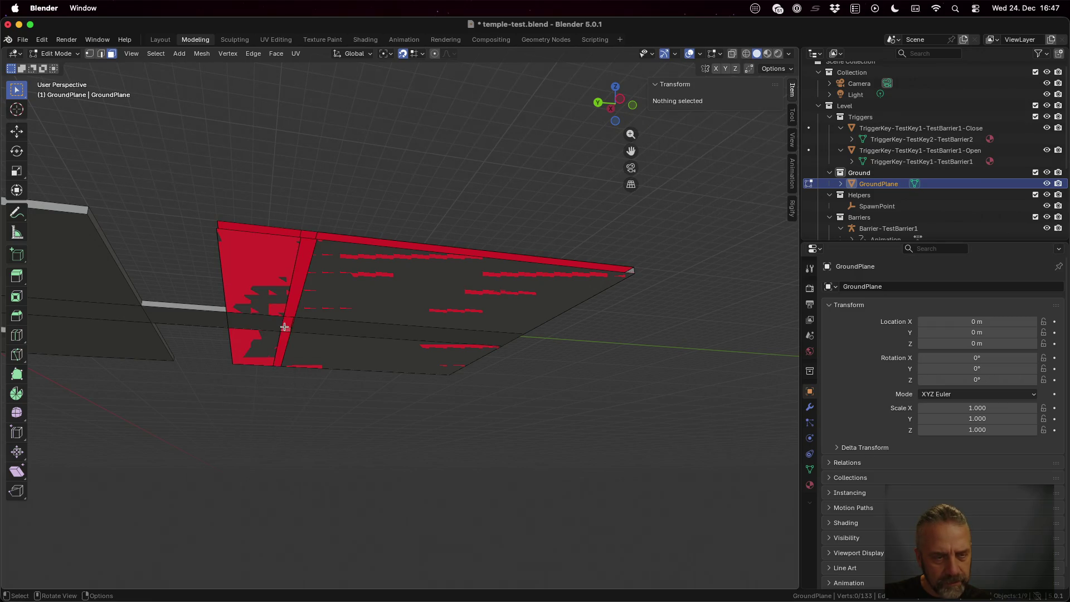
pyautogui.click(266, 326)
pyautogui.press('x')
pyautogui.click(269, 327)
pyautogui.click(336, 325)
pyautogui.press('x')
pyautogui.click(336, 325)
# From a steeper underside view, select the eight vertices enclosing the strip face
pyautogui.scroll(5, 336, 326)
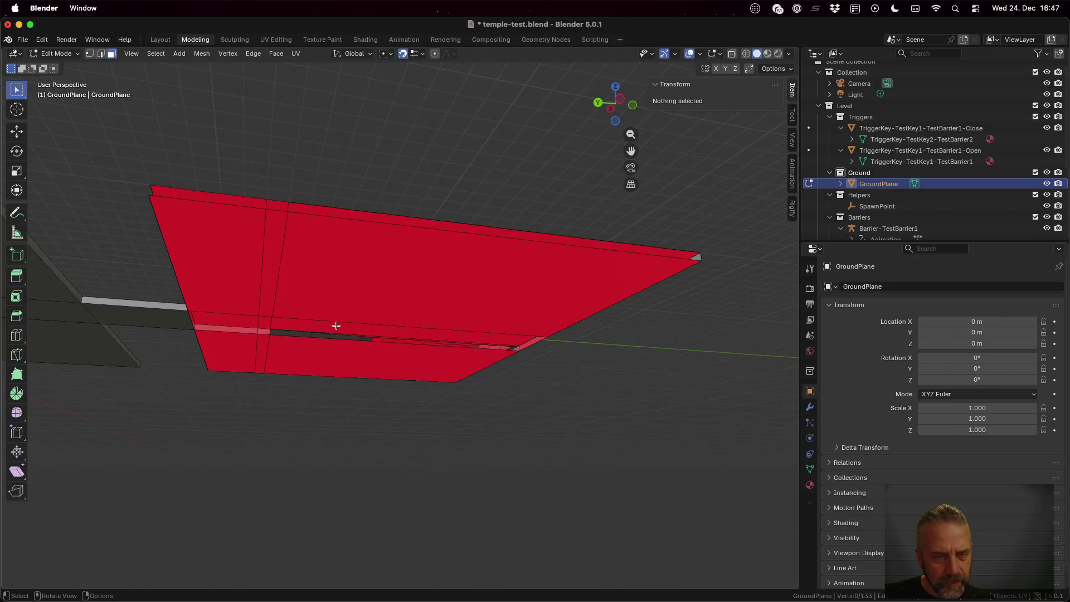
pyautogui.moveTo(337, 326)
pyautogui.mouseDown()
pyautogui.moveTo(371, 337)
pyautogui.moveTo(420, 316)
pyautogui.moveTo(440, 326)
pyautogui.mouseUp()
pyautogui.press('1')
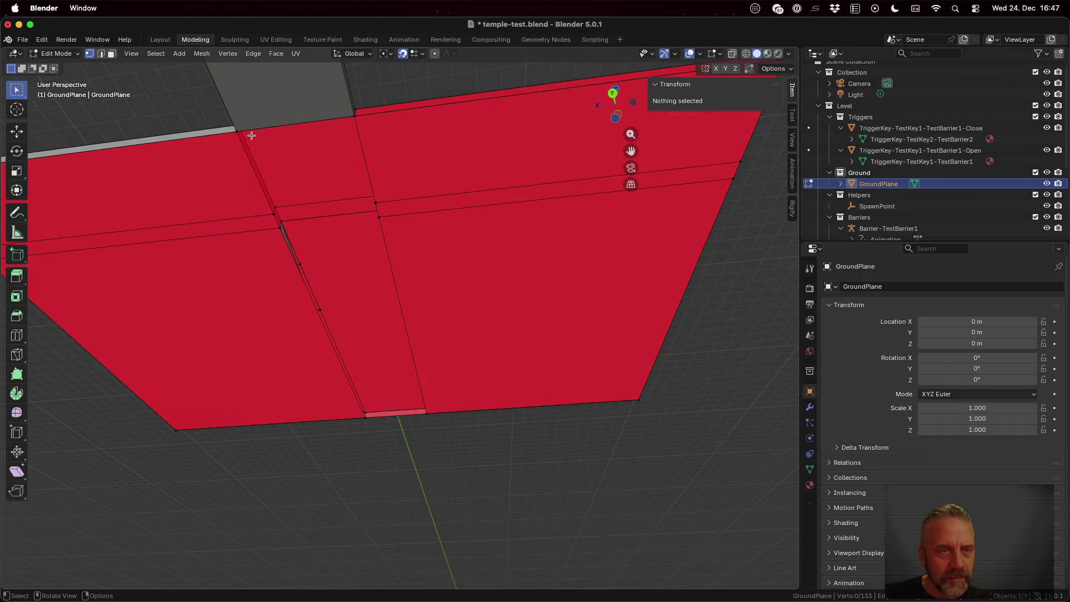
pyautogui.click(242, 133)
pyautogui.keyDown('shift'); pyautogui.click(351, 121); pyautogui.keyUp('shift')
pyautogui.keyDown('shift'); pyautogui.click(374, 202); pyautogui.keyUp('shift')
pyautogui.keyDown('shift'); pyautogui.click(274, 213); pyautogui.keyUp('shift')
pyautogui.keyDown('shift'); pyautogui.click(281, 229); pyautogui.keyUp('shift')
pyautogui.keyDown('shift'); pyautogui.click(366, 416); pyautogui.keyUp('shift')
pyautogui.keyDown('shift'); pyautogui.click(427, 416); pyautogui.keyUp('shift')
pyautogui.keyDown('shift'); pyautogui.click(384, 218); pyautogui.keyUp('shift')
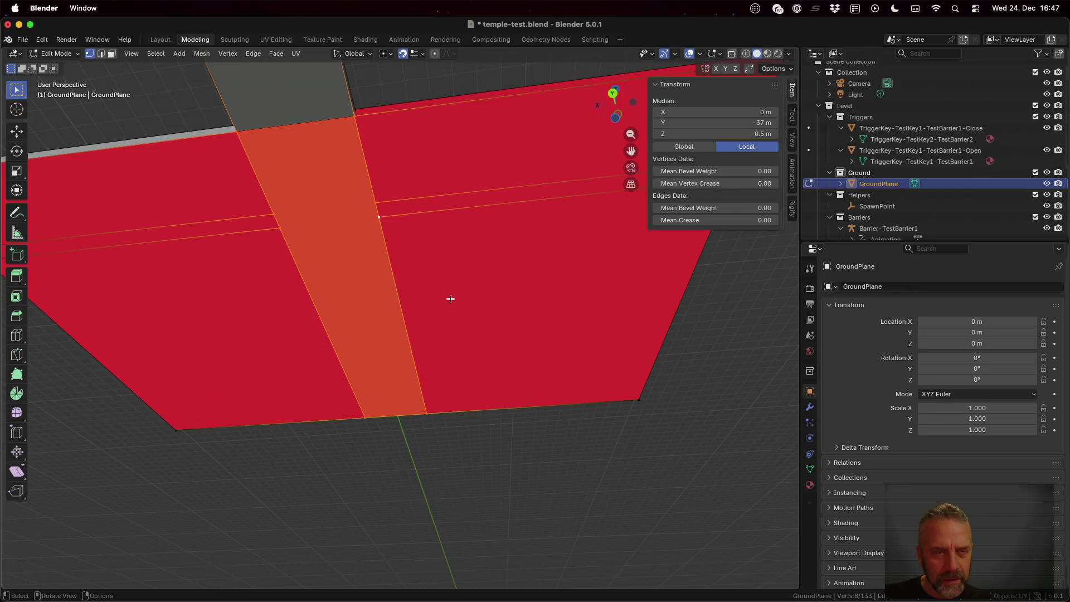
# In edge mode, select the quad, strip and slanted edges and fill a face between them
pyautogui.press('2')
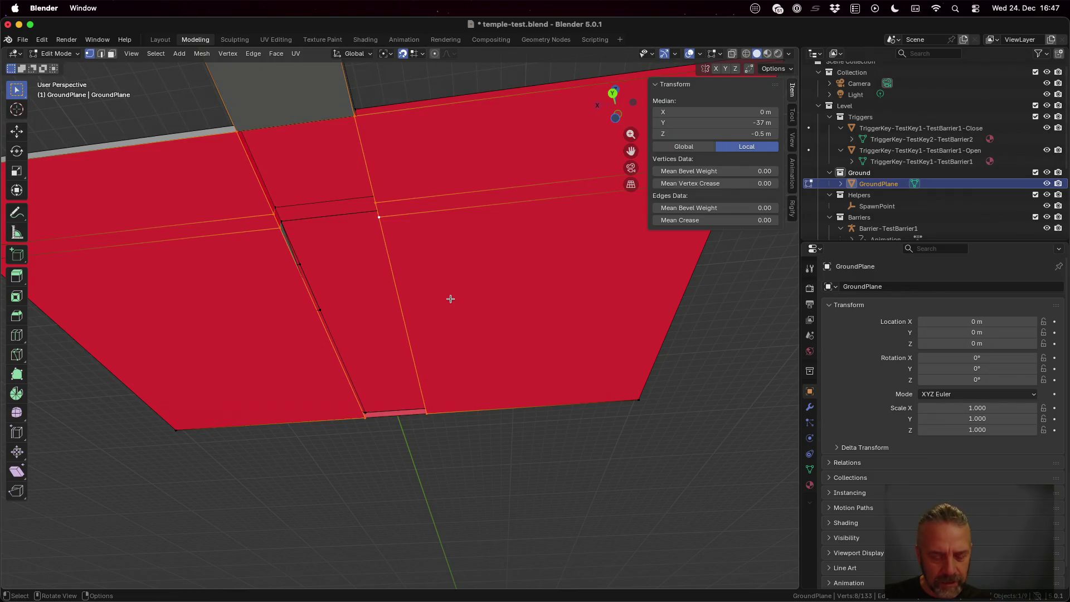
pyautogui.click(249, 166)
pyautogui.keyDown('shift'); pyautogui.click(363, 167); pyautogui.keyUp('shift')
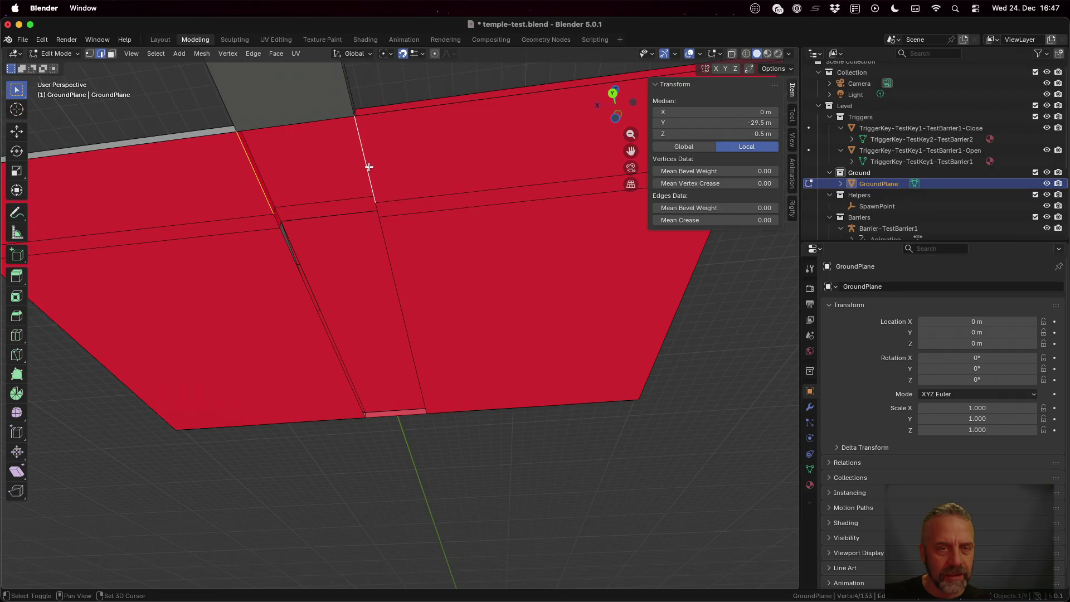
pyautogui.click(276, 221)
pyautogui.keyDown('shift'); pyautogui.click(378, 216); pyautogui.keyUp('shift')
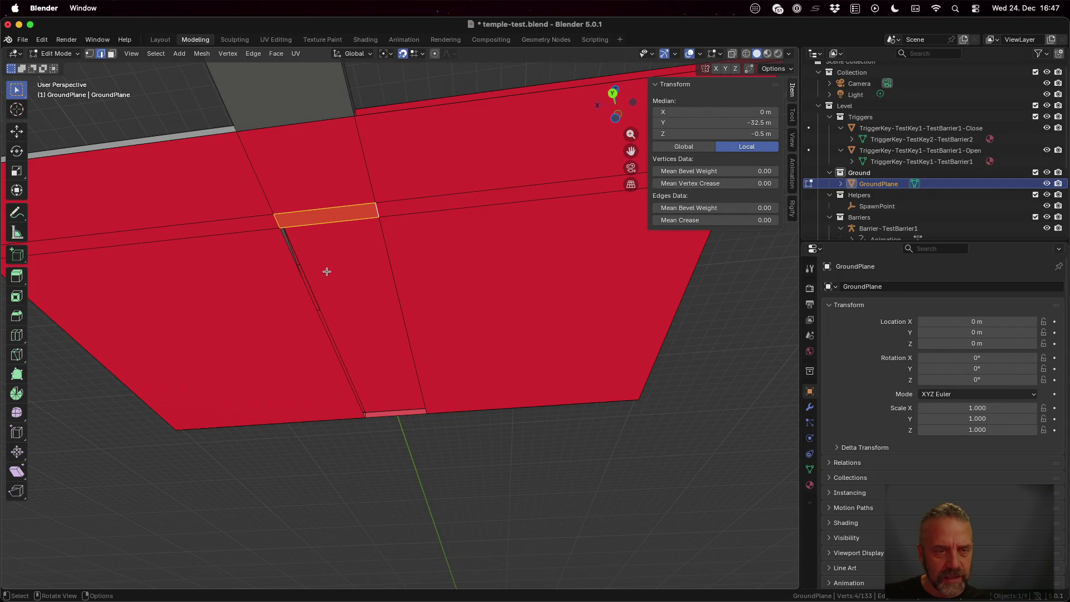
pyautogui.click(300, 280)
pyautogui.keyDown('shift'); pyautogui.click(398, 280); pyautogui.keyUp('shift')
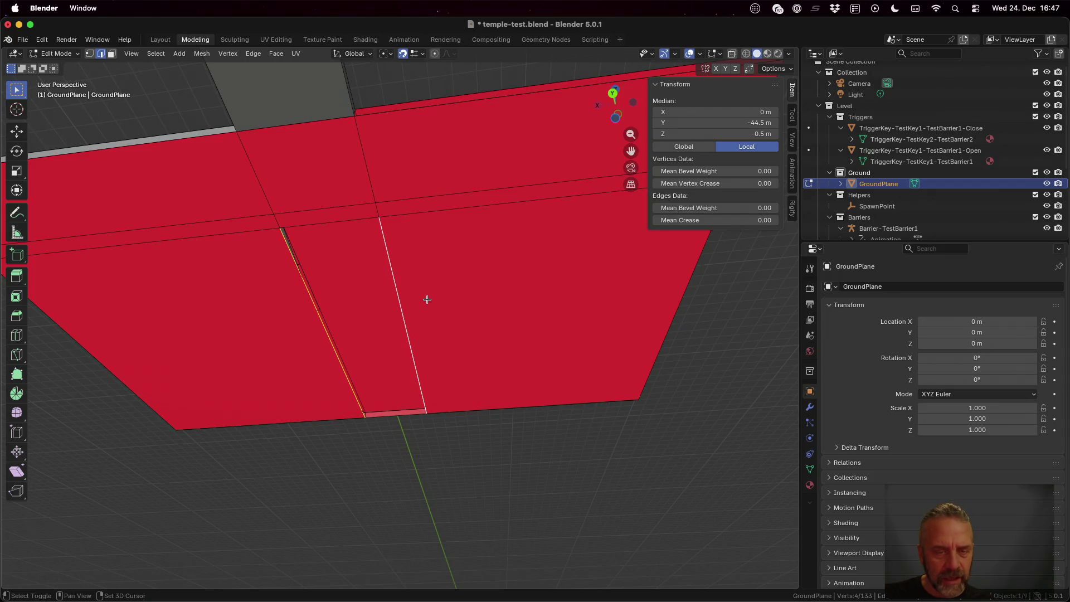
pyautogui.press('f')
pyautogui.click(210, 184)
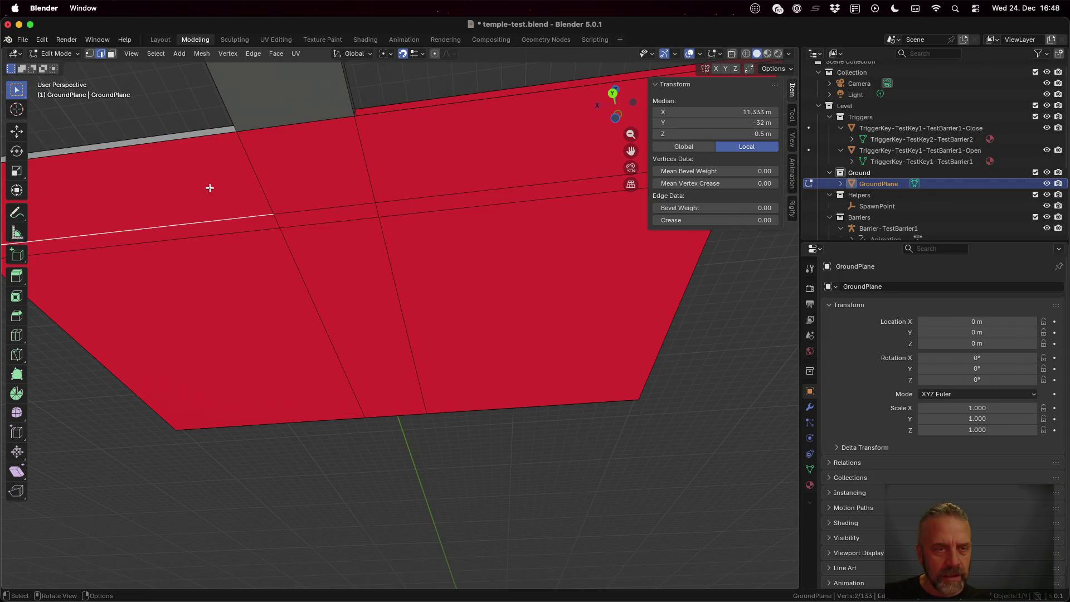
# In face mode, select all the upper and lower floor faces plus both thin strips
pyautogui.press('3')
pyautogui.click(234, 191)
pyautogui.keyDown('shift'); pyautogui.click(374, 177); pyautogui.keyUp('shift')
pyautogui.keyDown('shift'); pyautogui.click(349, 179); pyautogui.keyUp('shift')
pyautogui.keyDown('shift'); pyautogui.click(339, 209); pyautogui.keyUp('shift')
pyautogui.keyDown('shift'); pyautogui.click(264, 226); pyautogui.keyUp('shift')
pyautogui.keyDown('shift'); pyautogui.click(266, 274); pyautogui.keyUp('shift')
pyautogui.keyDown('shift'); pyautogui.click(360, 268); pyautogui.keyUp('shift')
pyautogui.keyDown('shift'); pyautogui.click(453, 273); pyautogui.keyUp('shift')
pyautogui.keyDown('shift'); pyautogui.click(436, 203); pyautogui.keyUp('shift')
# Recalculate the selected floor faces' normals to Outside and check them from a high oblique view
pyautogui.hotkey('alt', 'n')
pyautogui.click(437, 203)
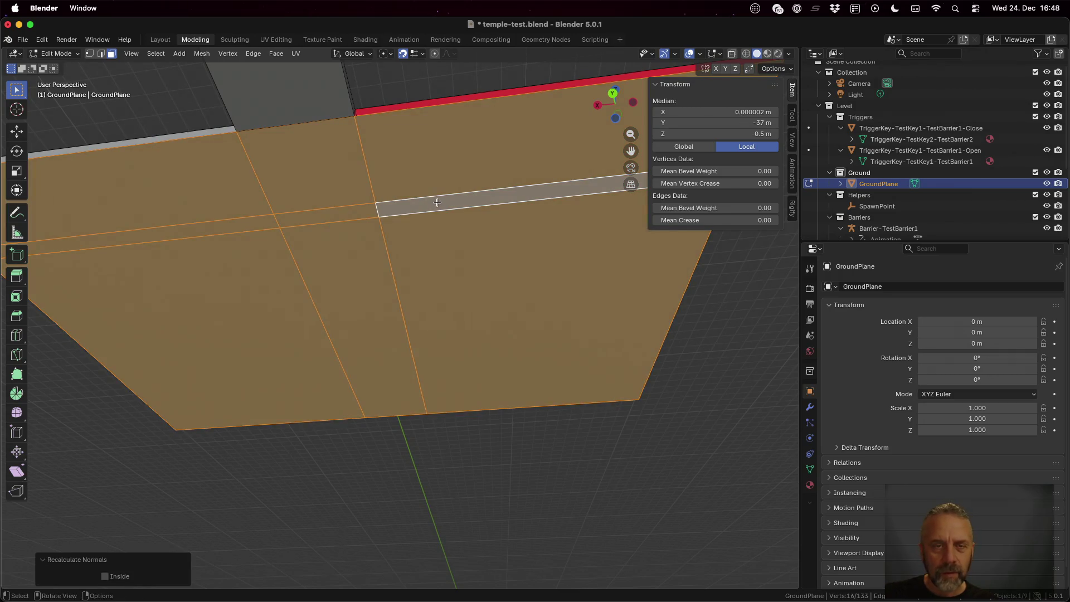
pyautogui.scroll(8, 437, 203)
pyautogui.moveTo(468, 299); pyautogui.dragTo(424, 276)
pyautogui.scroll(-3, 425, 276)
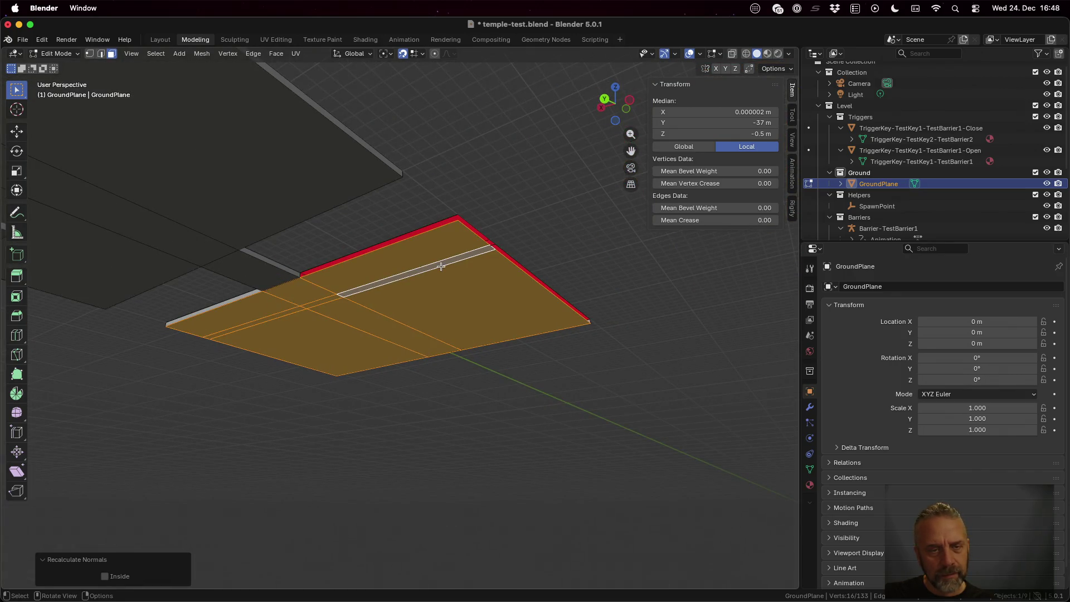
# Fill a face between the slab's front top and bottom edges
pyautogui.keyDown('alt'); pyautogui.click(431, 249); pyautogui.keyUp('alt')
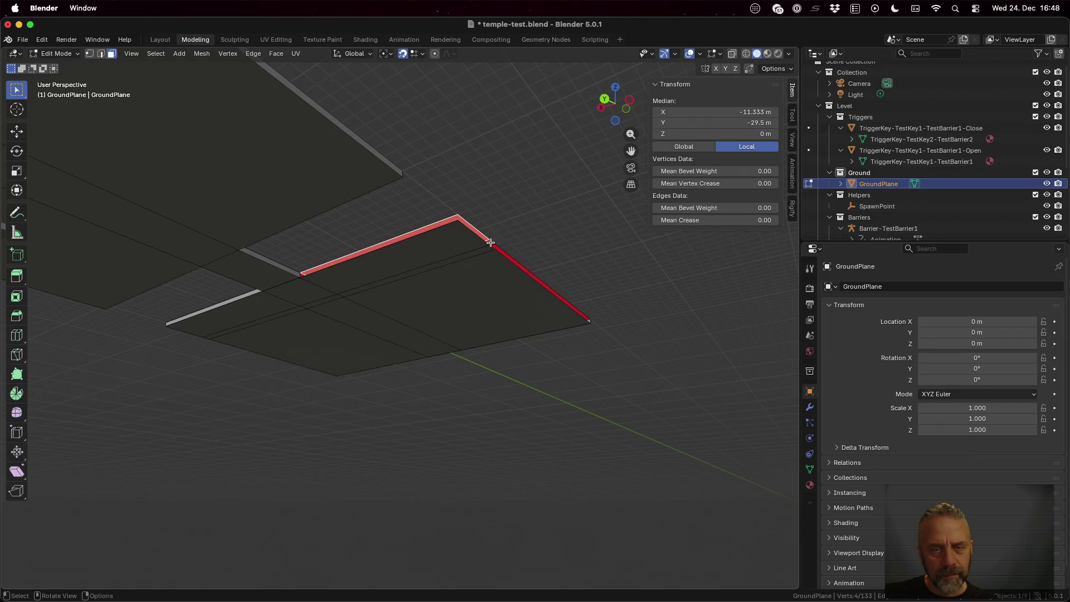
pyautogui.moveTo(499, 247); pyautogui.dragTo(498, 278)
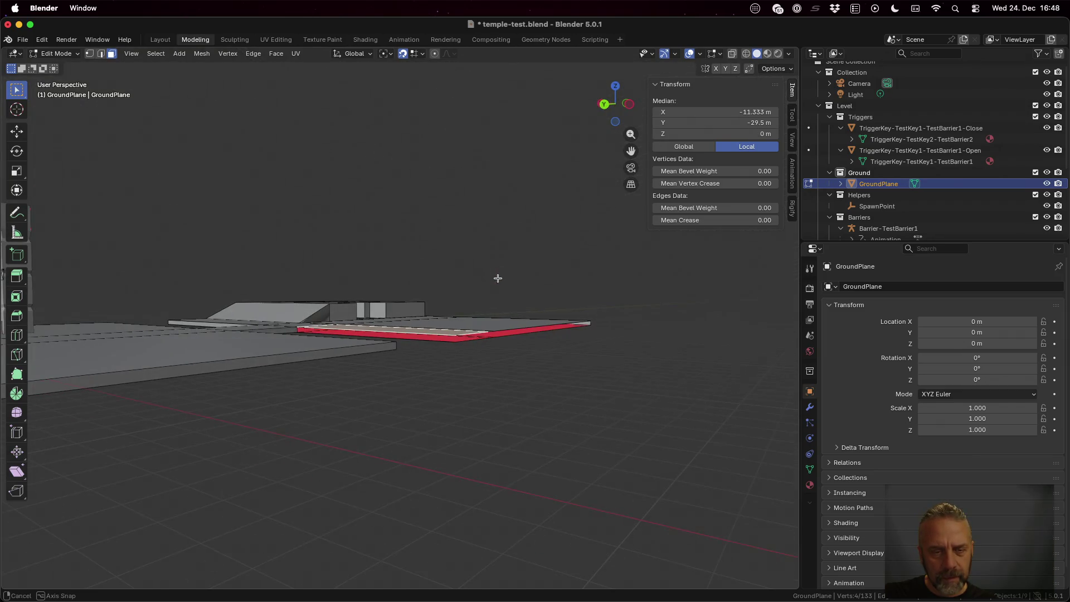
pyautogui.scroll(5, 411, 323)
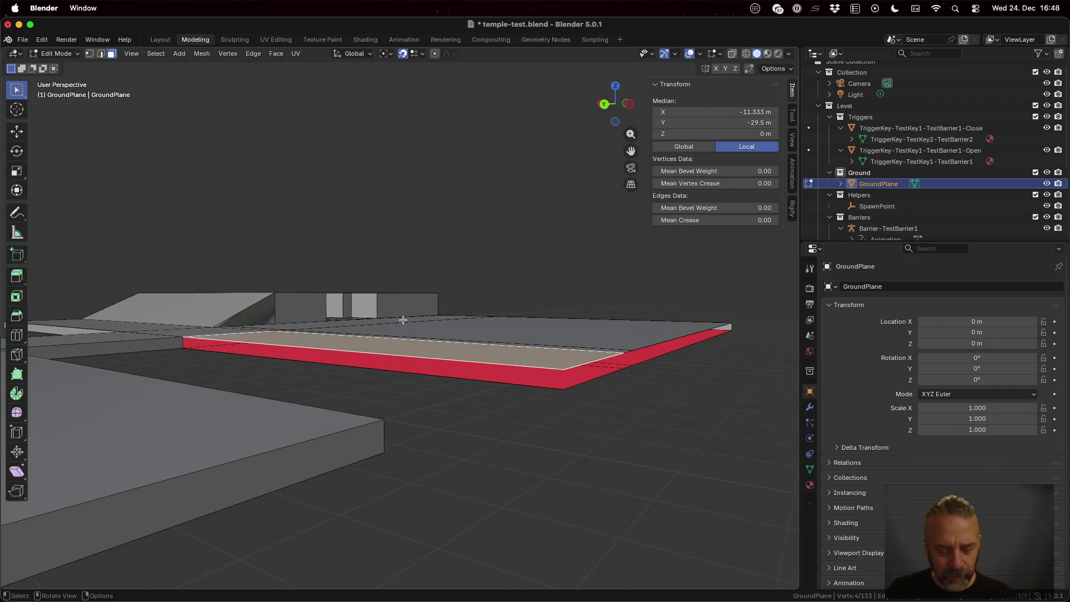
pyautogui.press('1')
pyautogui.press('2')
pyautogui.click(357, 352)
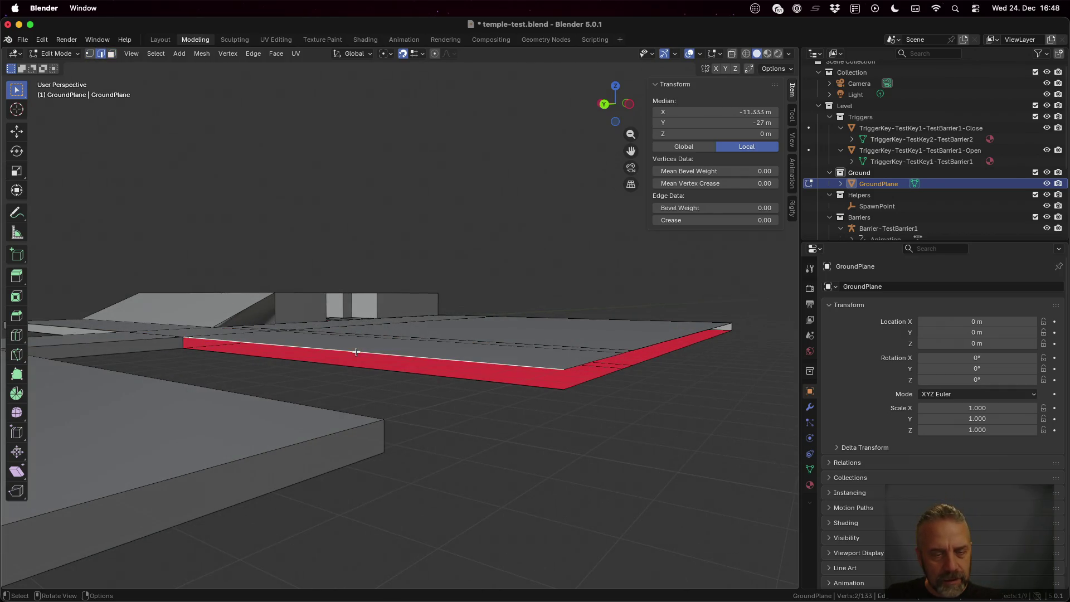
pyautogui.keyDown('shift'); pyautogui.click(365, 365); pyautogui.keyUp('shift')
pyautogui.press('f')
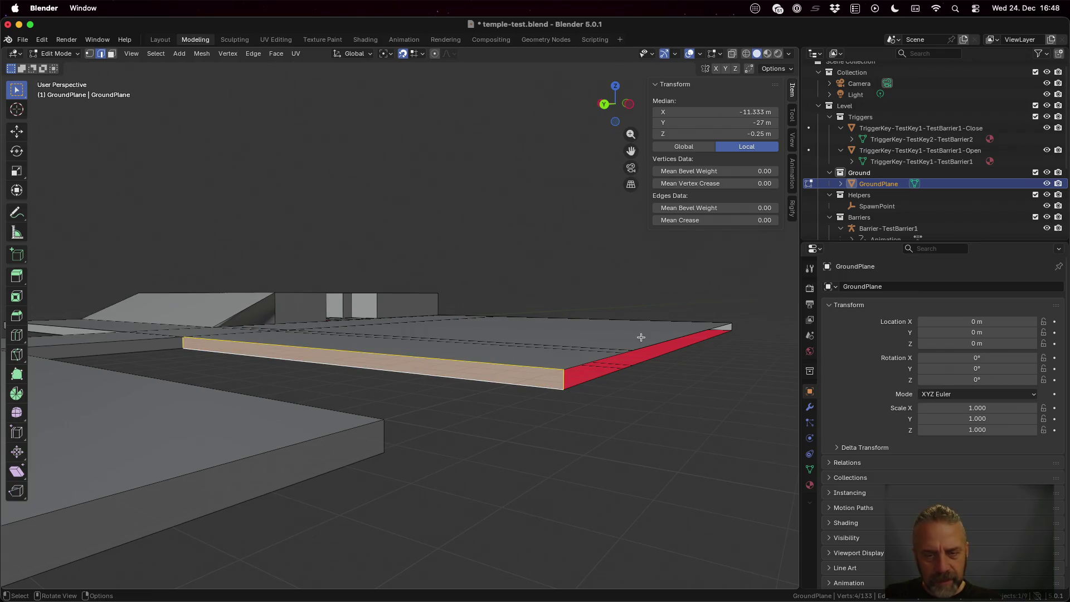
# Fill the side gap and the long red strip with new faces between their edge pairs
pyautogui.click(609, 356)
pyautogui.keyDown('shift'); pyautogui.click(613, 370); pyautogui.keyUp('shift')
pyautogui.press('f')
pyautogui.hscroll(5, 613, 372)
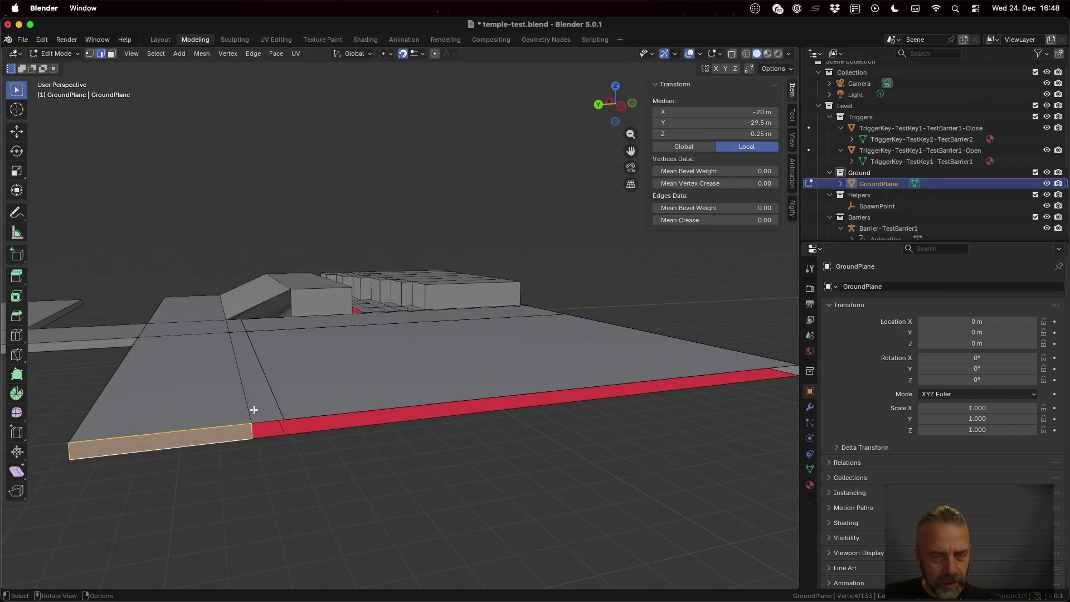
pyautogui.click(259, 420)
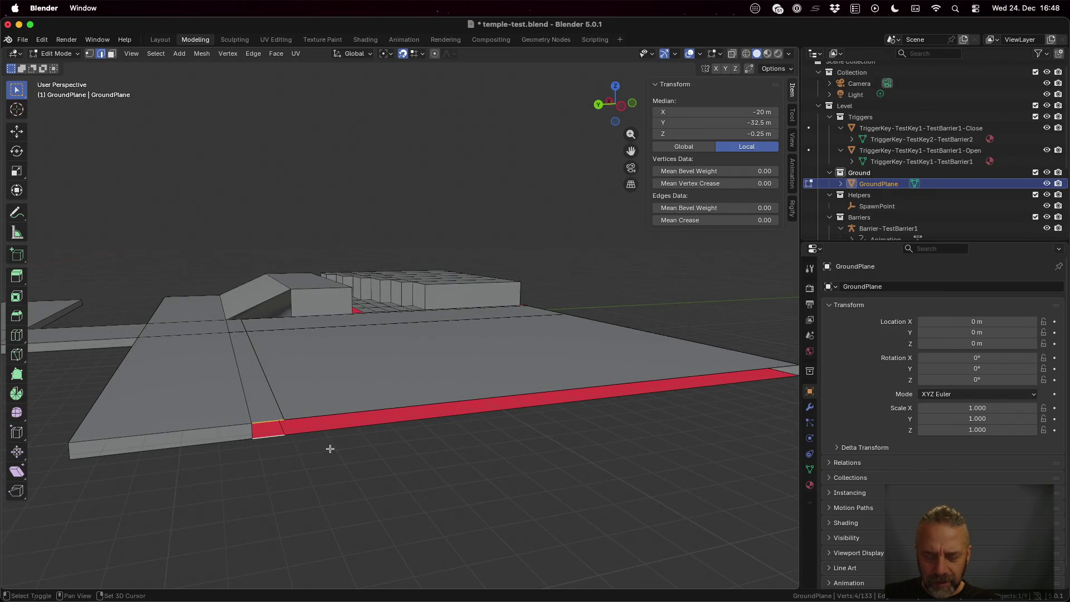
pyautogui.click(346, 411)
pyautogui.keyDown('shift'); pyautogui.click(363, 426); pyautogui.keyUp('shift')
pyautogui.press('f')
# Select the whole front strip face in face mode
pyautogui.moveTo(461, 411)
pyautogui.mouseDown()
pyautogui.moveTo(509, 406)
pyautogui.moveTo(462, 409)
pyautogui.mouseUp()
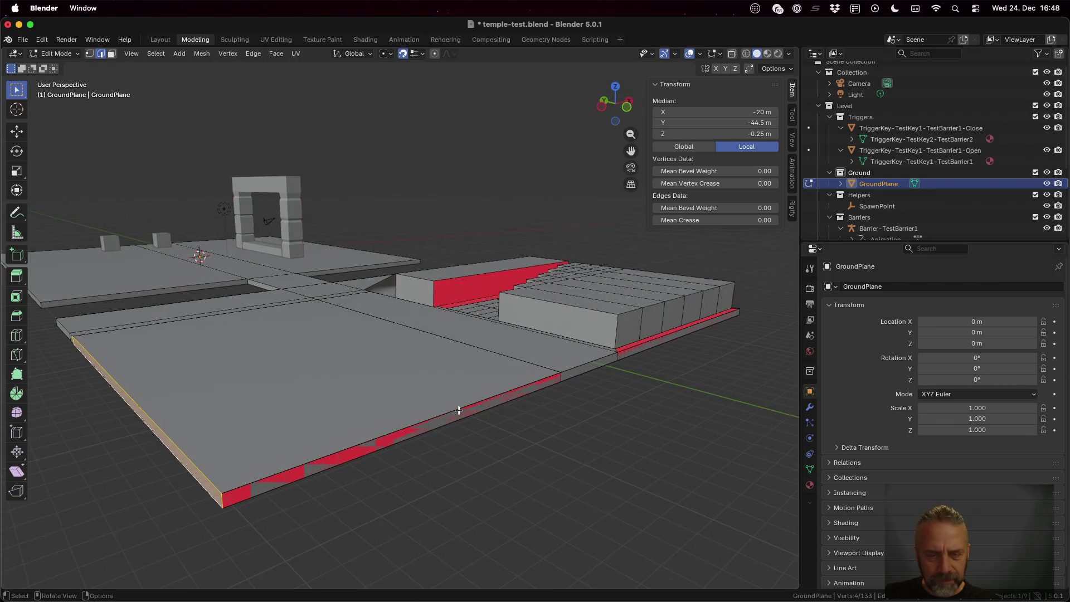
pyautogui.click(459, 410)
pyautogui.keyDown('shift'); pyautogui.click(466, 416); pyautogui.keyUp('shift')
pyautogui.press('3')
pyautogui.click(431, 423)
pyautogui.scroll(-5, 431, 424)
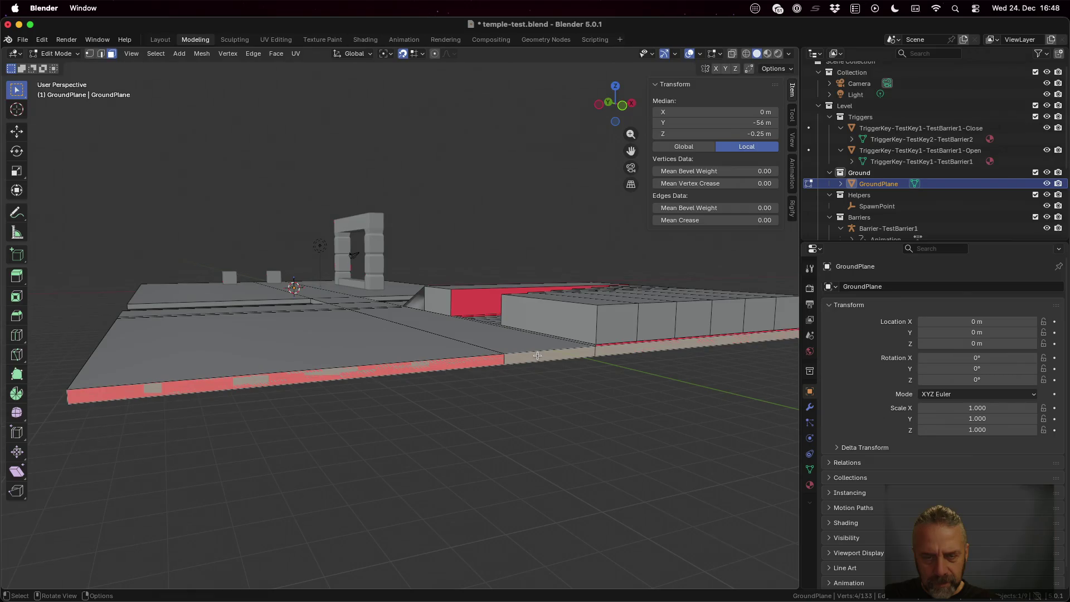
# Delete the duplicate front face and pick out the small middle strip face
pyautogui.press('x')
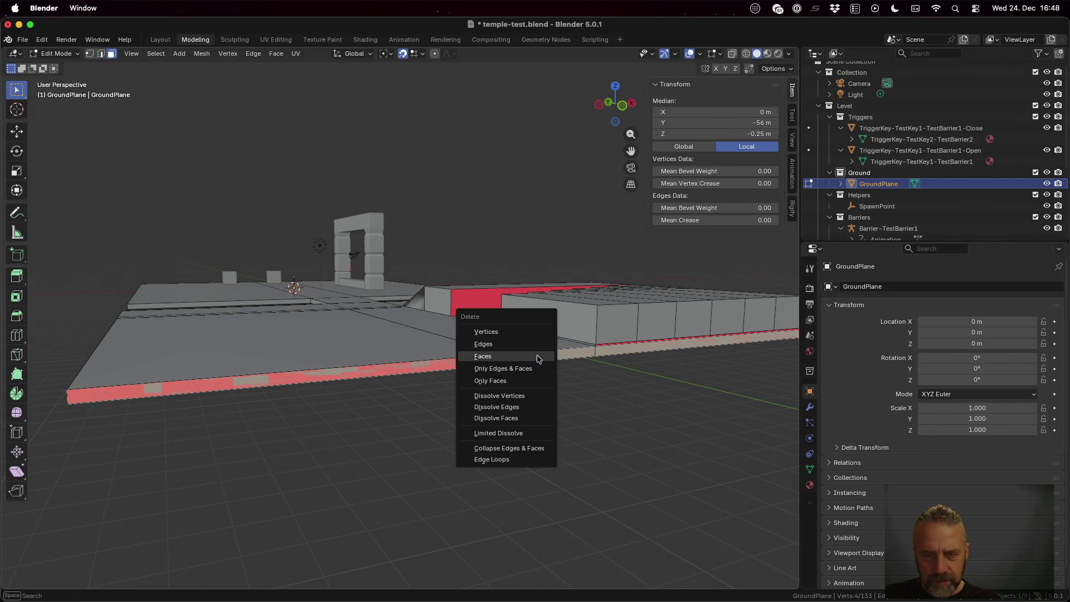
pyautogui.click(537, 355)
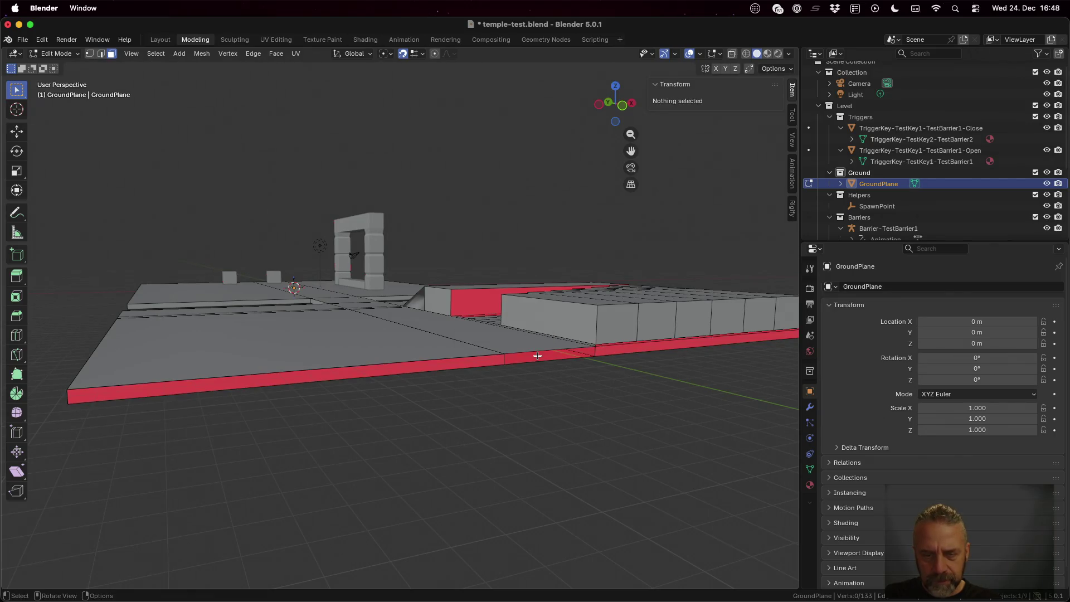
pyautogui.click(607, 351)
pyautogui.click(483, 363)
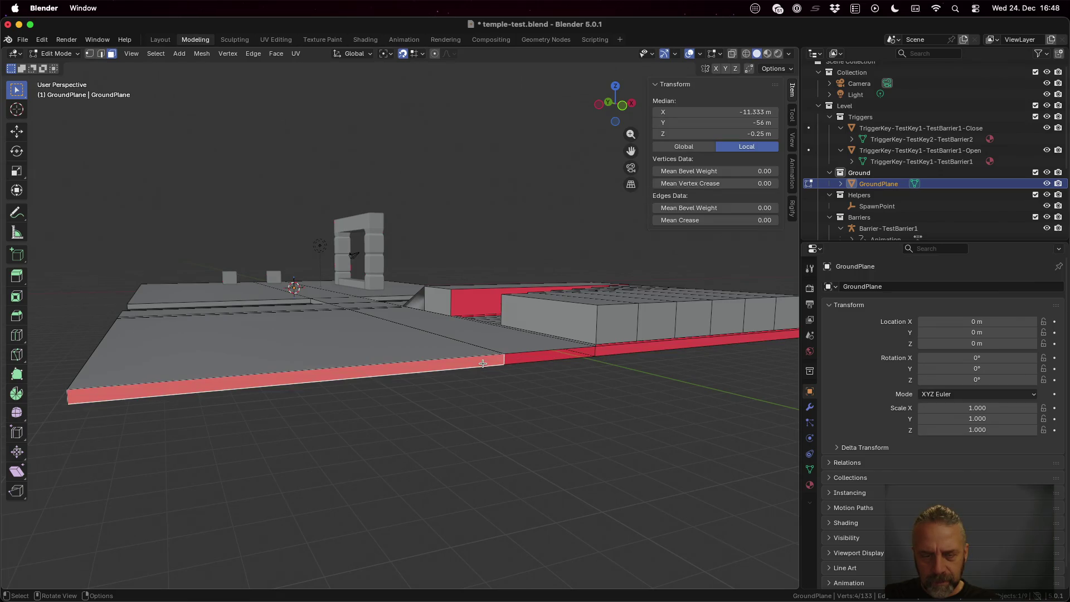
pyautogui.click(546, 358)
pyautogui.press('2')
pyautogui.click(548, 351)
pyautogui.keyDown('shift'); pyautogui.click(552, 351); pyautogui.keyUp('shift')
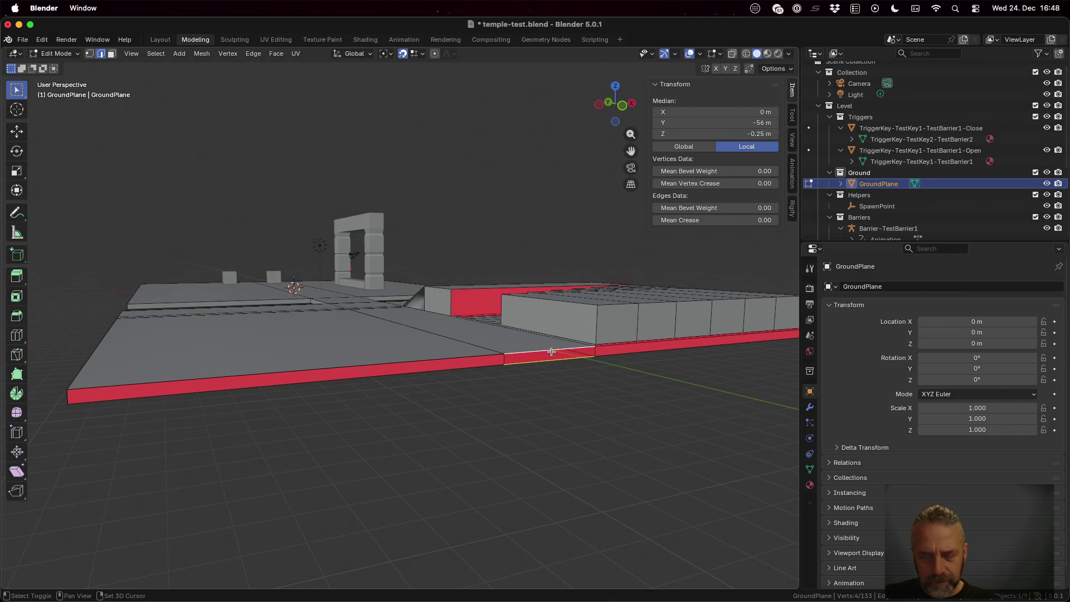
# Recalculate the long front, small middle and long right strip faces' normals to Outside
pyautogui.press('3')
pyautogui.click(437, 362)
pyautogui.keyDown('shift'); pyautogui.click(560, 354); pyautogui.keyUp('shift')
pyautogui.keyDown('shift'); pyautogui.click(624, 352); pyautogui.keyUp('shift')
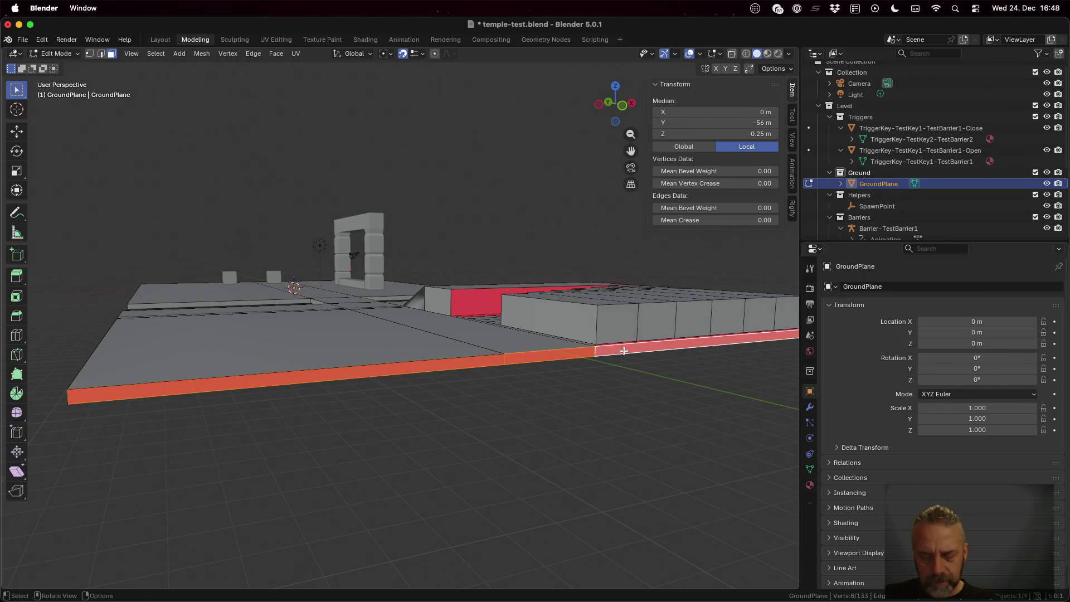
pyautogui.hotkey('alt', 'n')
pyautogui.click(624, 350)
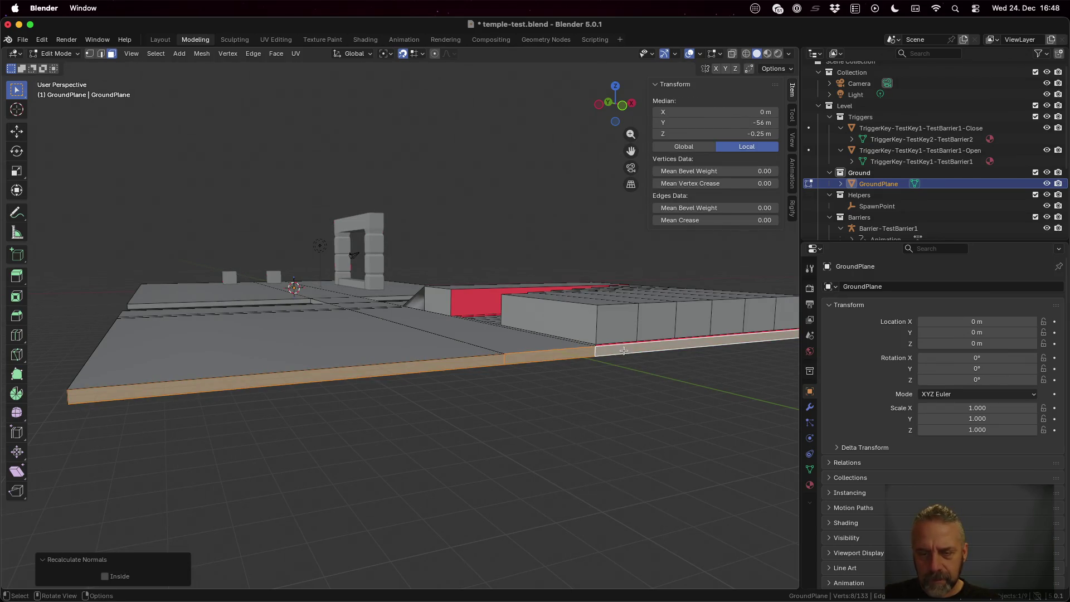
pyautogui.scroll(5, 627, 343)
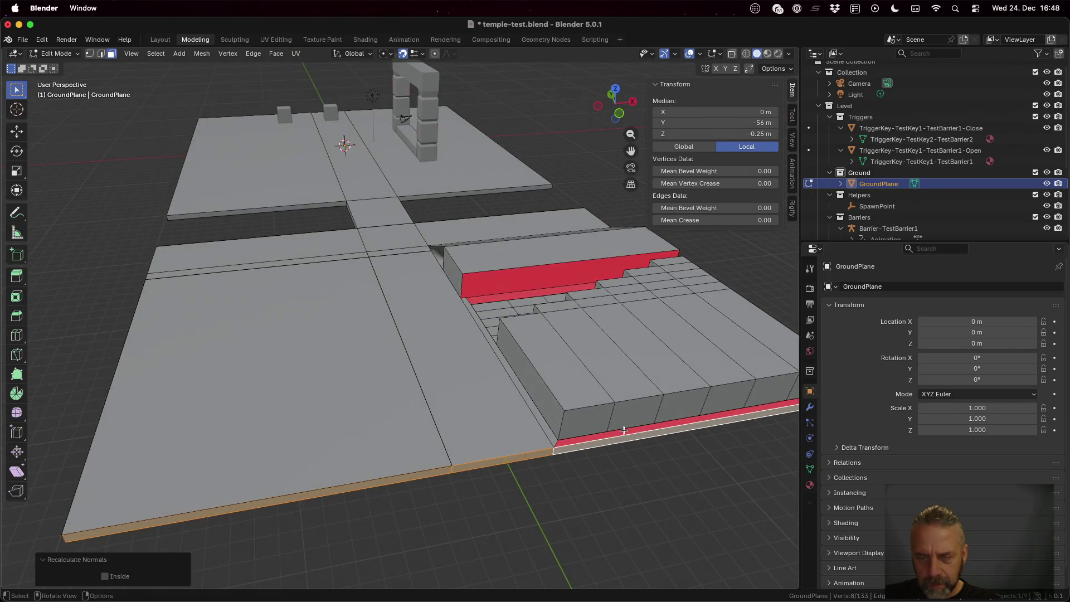
# Turn the thin red front face and the two red ramp side faces outward
pyautogui.click(624, 430)
pyautogui.hotkey('shift', 'n')
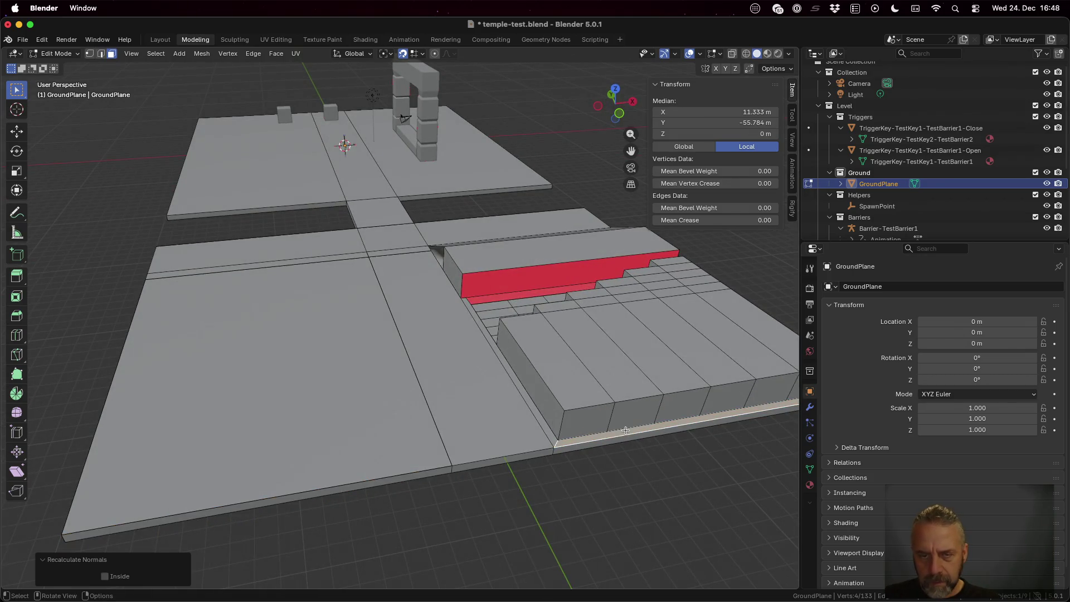
pyautogui.click(528, 295)
pyautogui.keyDown('shift'); pyautogui.click(525, 296); pyautogui.keyUp('shift')
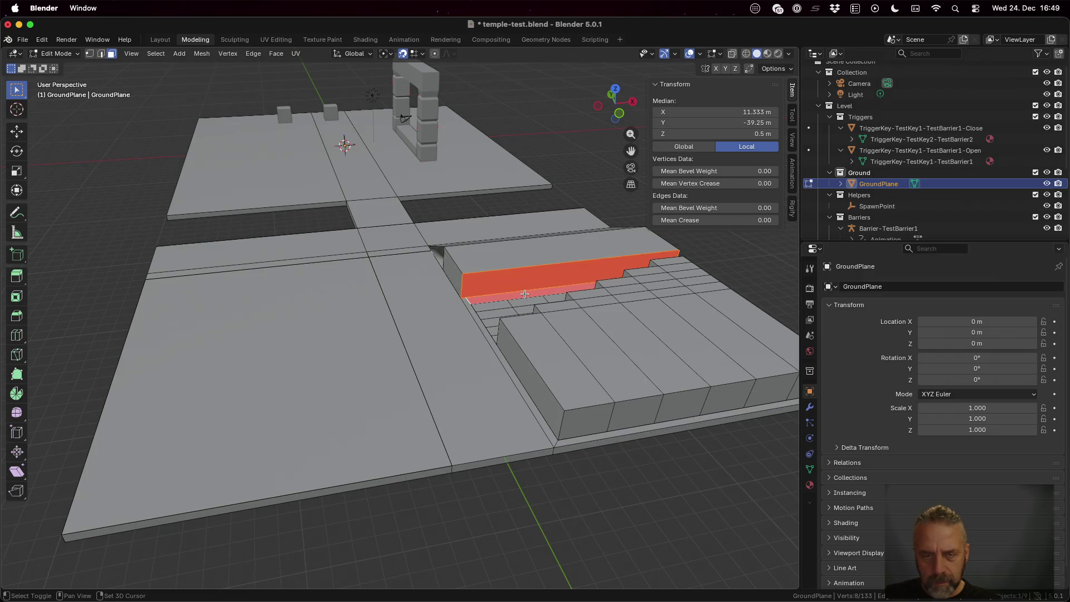
pyautogui.hotkey('shift', 'n')
# From a low side view, recalculate the front, right and bottom strip faces outward
pyautogui.moveTo(525, 293); pyautogui.dragTo(408, 264)
pyautogui.click(604, 348)
pyautogui.keyDown('shift'); pyautogui.click(704, 377); pyautogui.keyUp('shift')
pyautogui.keyDown('shift'); pyautogui.click(648, 401); pyautogui.keyUp('shift')
pyautogui.hotkey('shift', 'n')
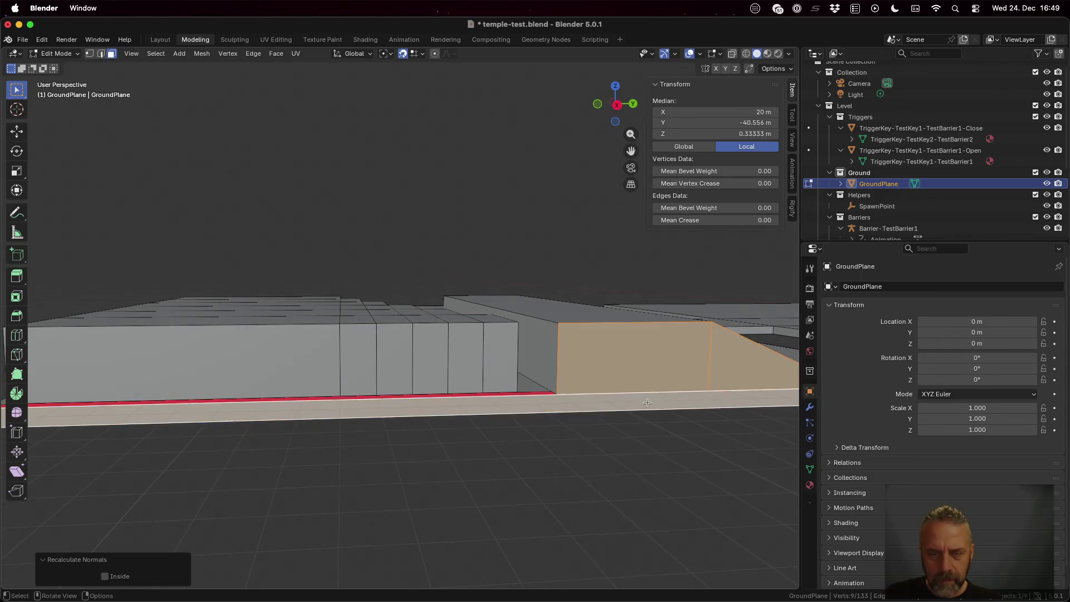
# Turn the remaining red strip face and its adjoining strip face outward, then inspect the plane
pyautogui.click(509, 394)
pyautogui.rightClick(551, 401)
pyautogui.click(550, 401)
pyautogui.scroll(-4, 550, 402)
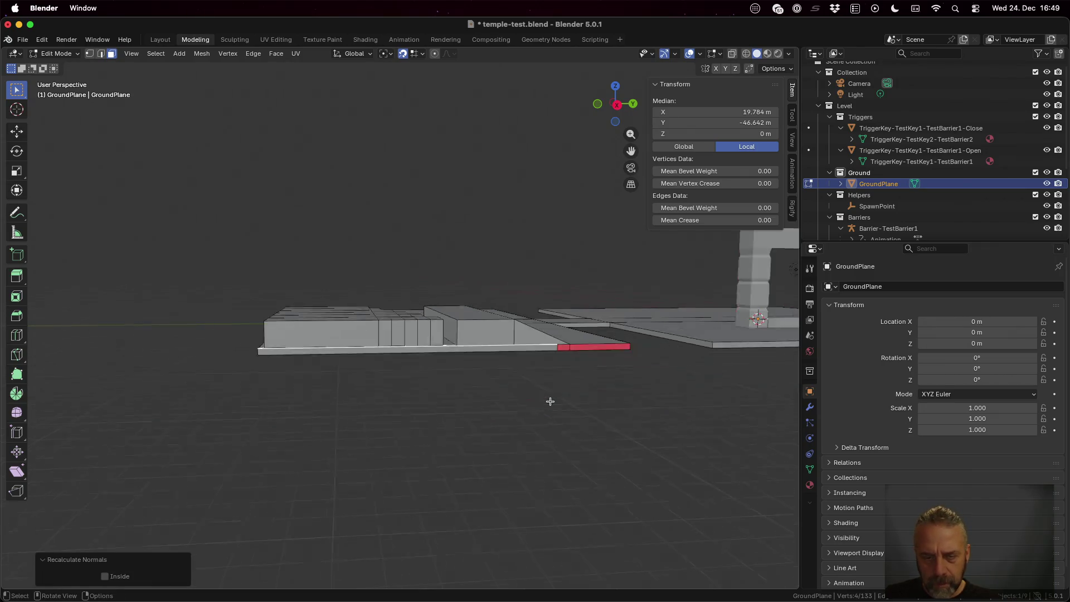
pyautogui.scroll(-2, 550, 401)
pyautogui.scroll(5, 569, 350)
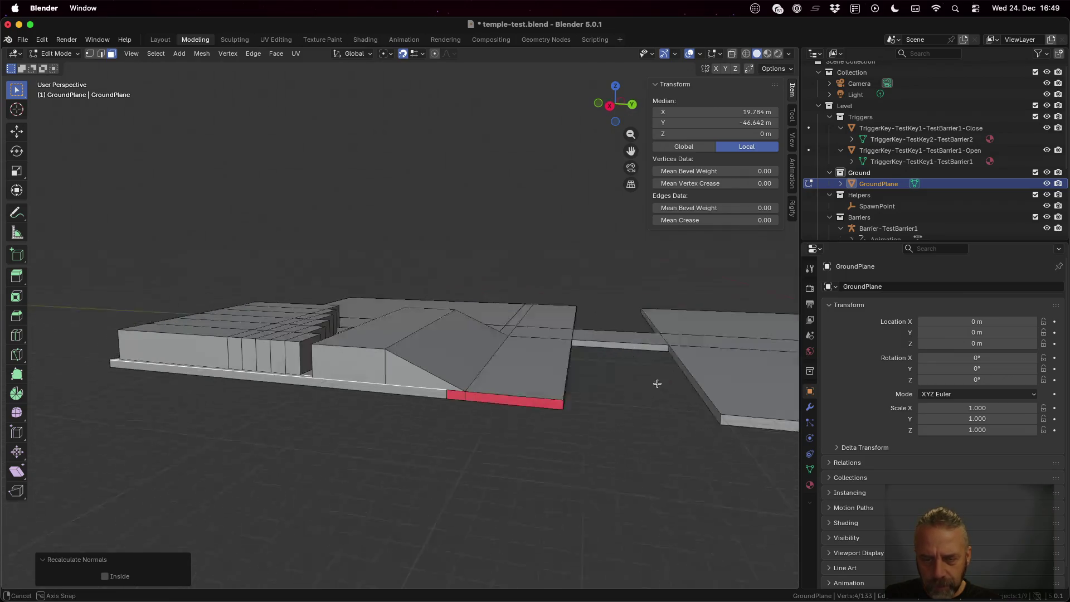
pyautogui.click(436, 410)
pyautogui.keyDown('shift'); pyautogui.click(385, 401); pyautogui.keyUp('shift')
pyautogui.hotkey('alt', 'n')
pyautogui.click(396, 405)
pyautogui.moveTo(697, 382)
pyautogui.mouseDown()
pyautogui.moveTo(594, 399)
pyautogui.moveTo(502, 363)
pyautogui.moveTo(429, 298)
pyautogui.moveTo(449, 289)
pyautogui.moveTo(514, 322)
pyautogui.moveTo(451, 373)
pyautogui.mouseUp()
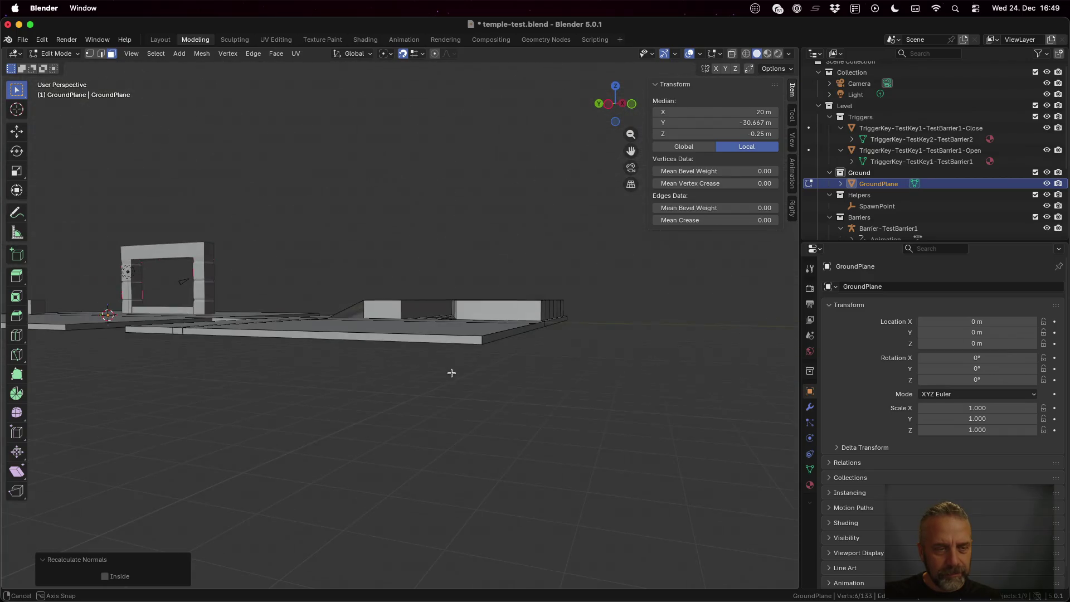
pyautogui.scroll(5, 297, 330)
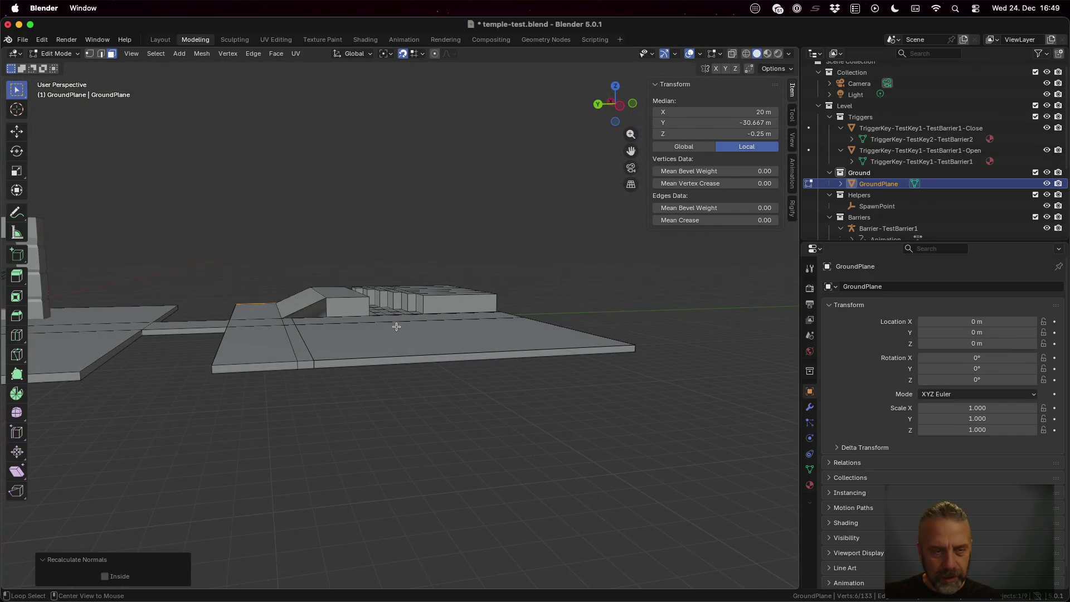
# Return to Object Mode, clear GroundPlane's scale and save temple-test.blend
pyautogui.hotkey('alt', 's')
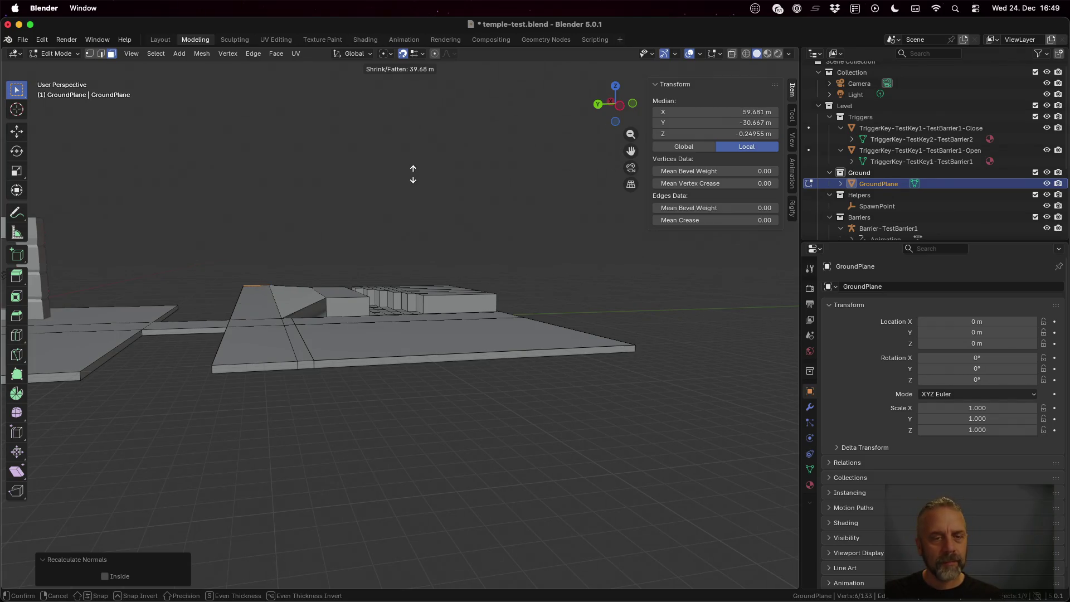
pyautogui.press('Escape')
pyautogui.press('Tab')
pyautogui.hotkey('alt', 's')
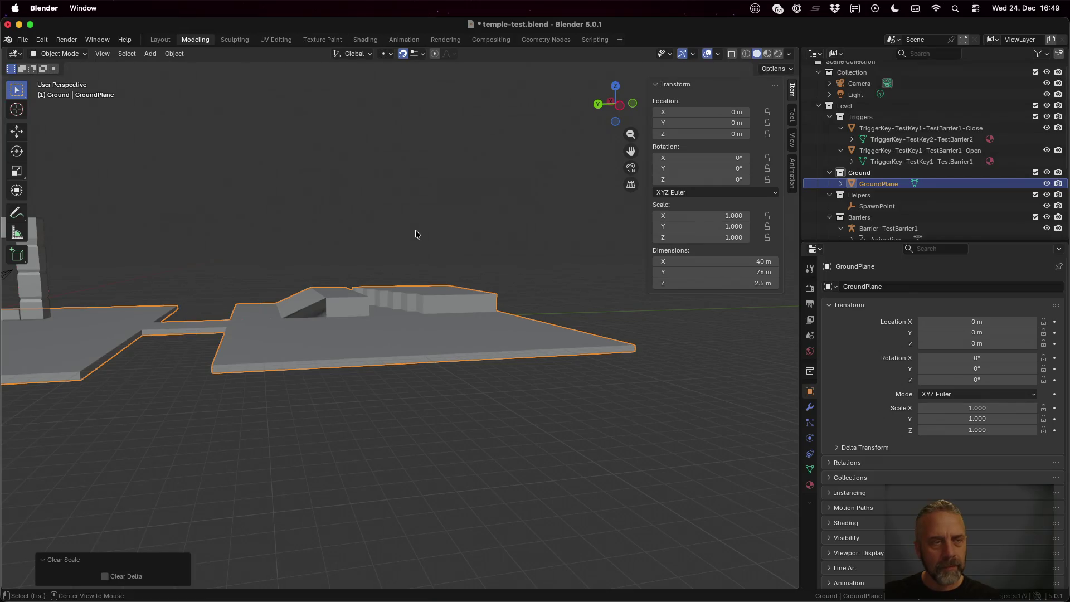
pyautogui.press('cmd+s')
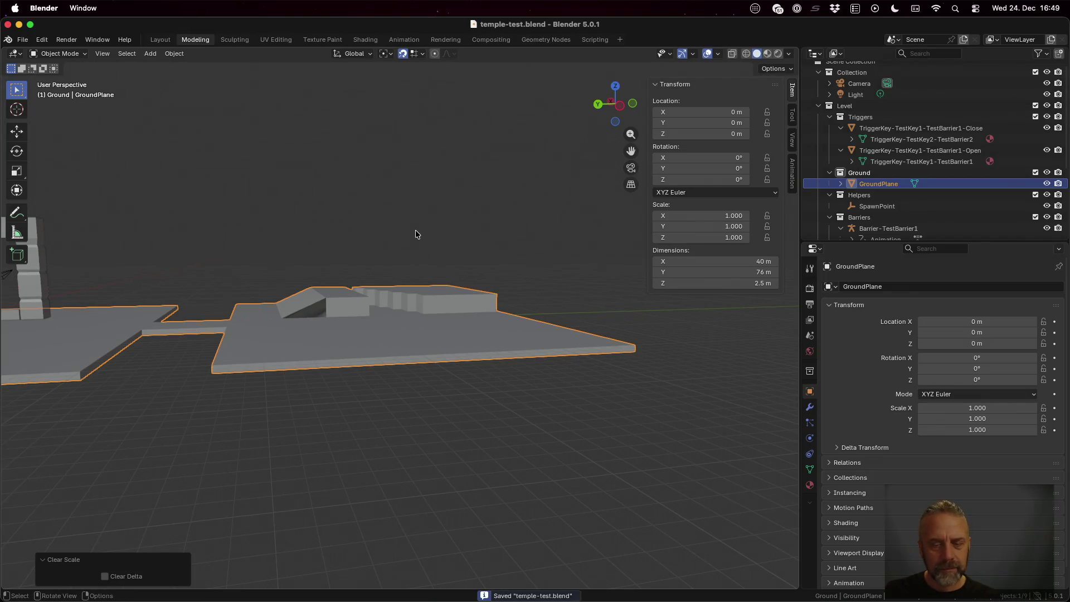
# Re-run the ./rexport-test.sh level export script in the terminal
pyautogui.hotkey('ctrl', 'Up')
pyautogui.click(184, 290)
pyautogui.press('Up')
pyautogui.press('Return')
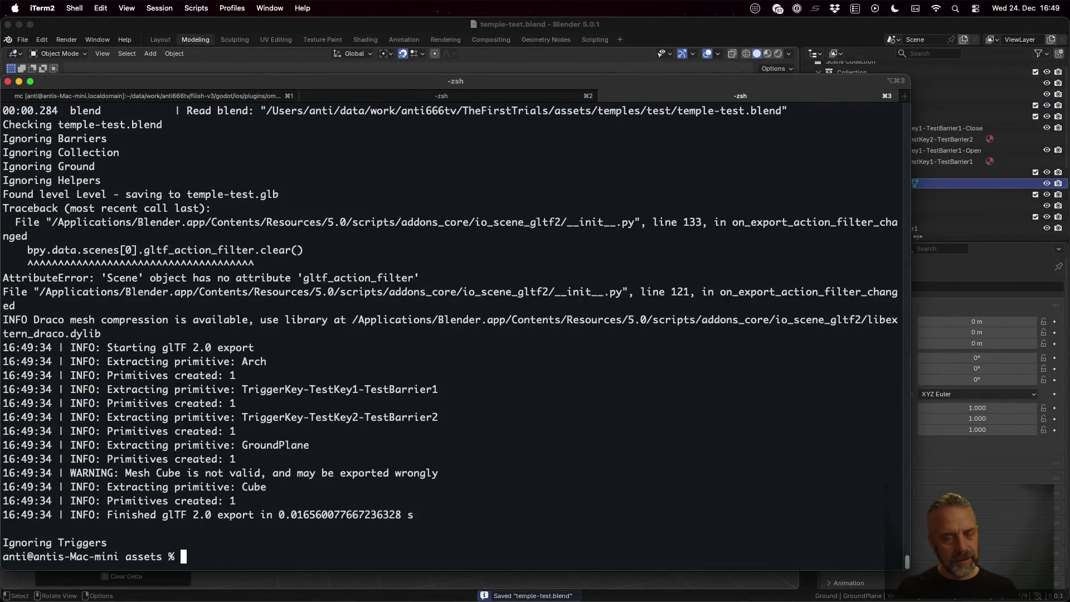
pyautogui.hotkey('ctrl', 'Left')
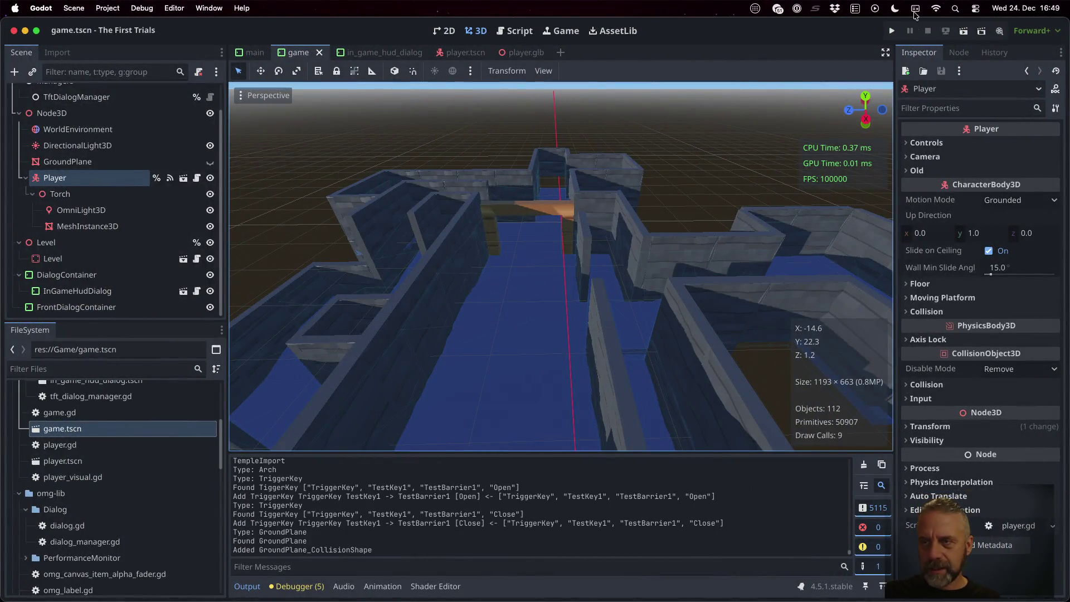
# Run the game and walk the player across the lit platform and around the level
pyautogui.click(892, 32)
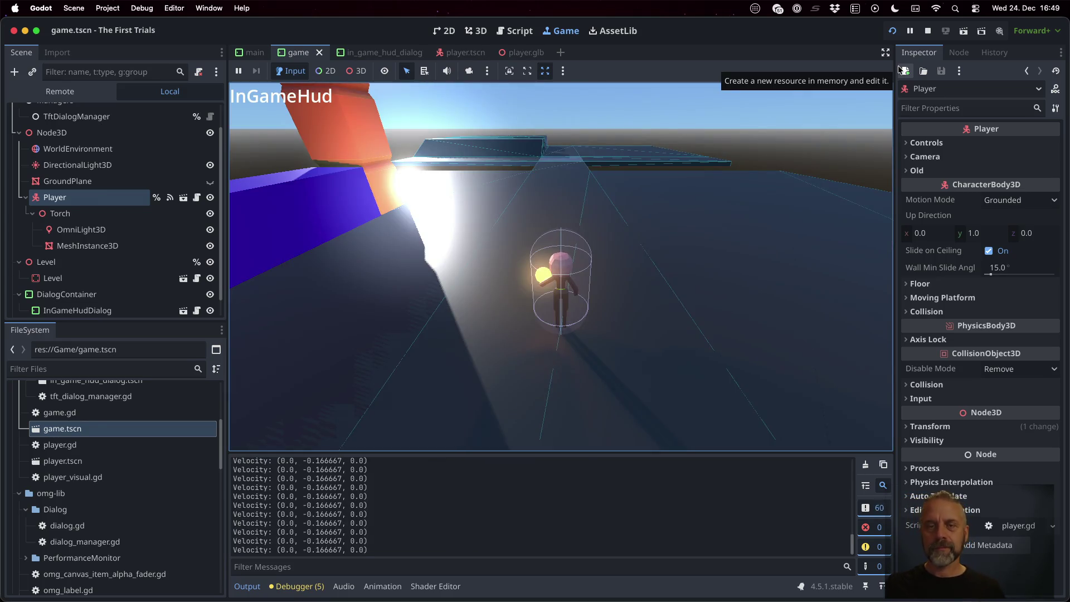
pyautogui.press('w')
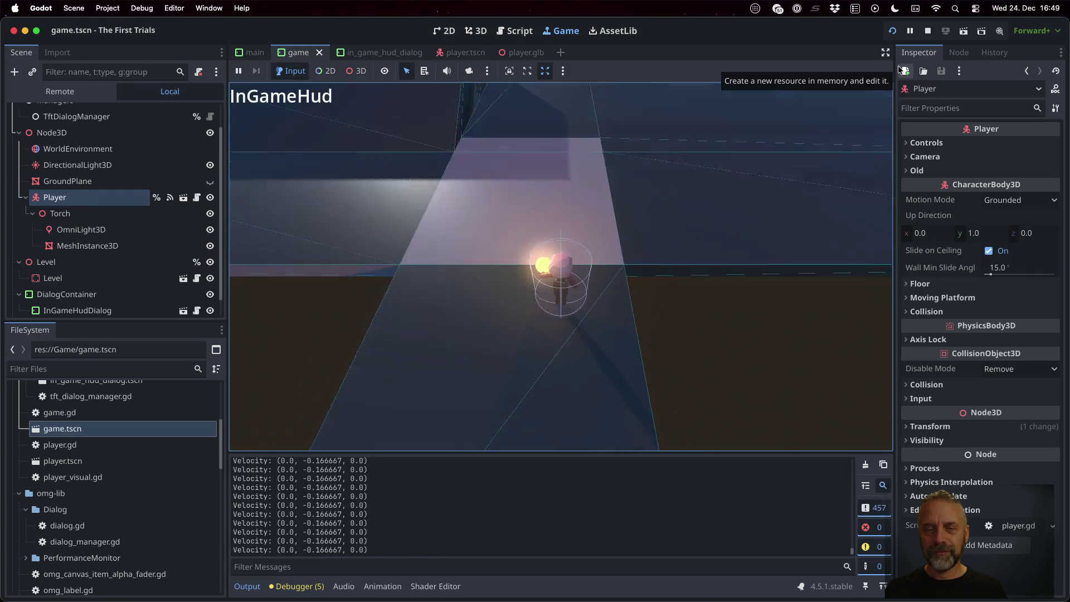
pyautogui.press('w')
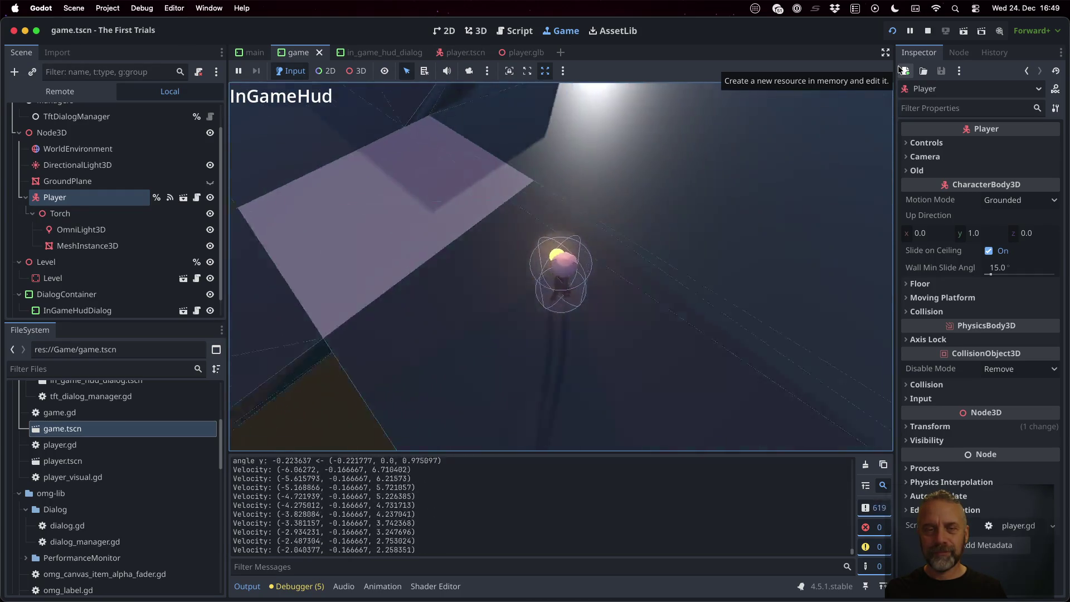
pyautogui.press('w')
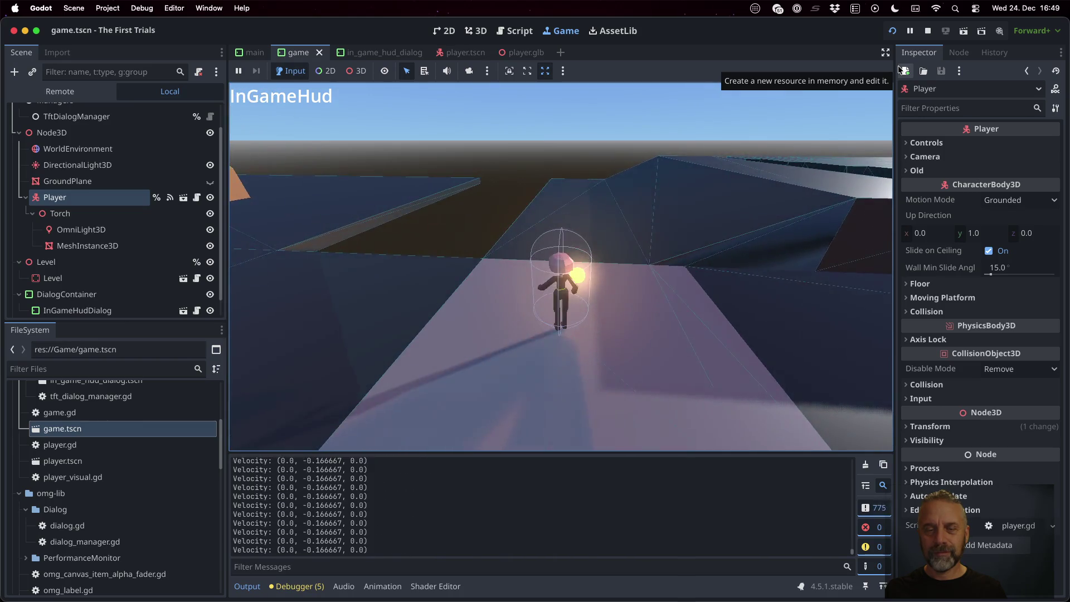
pyautogui.press('w')
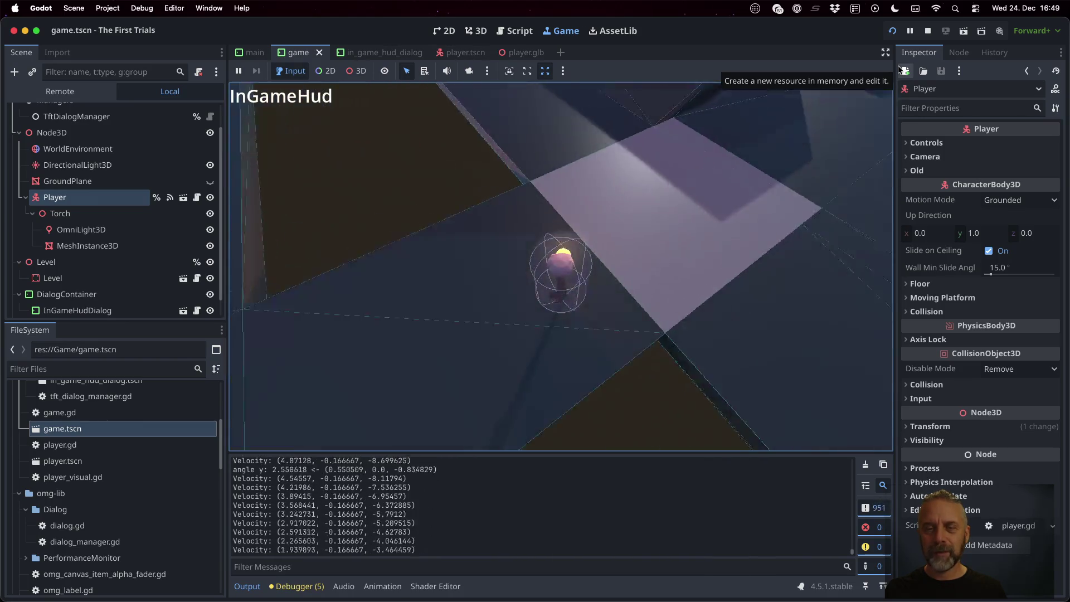
pyautogui.press('w')
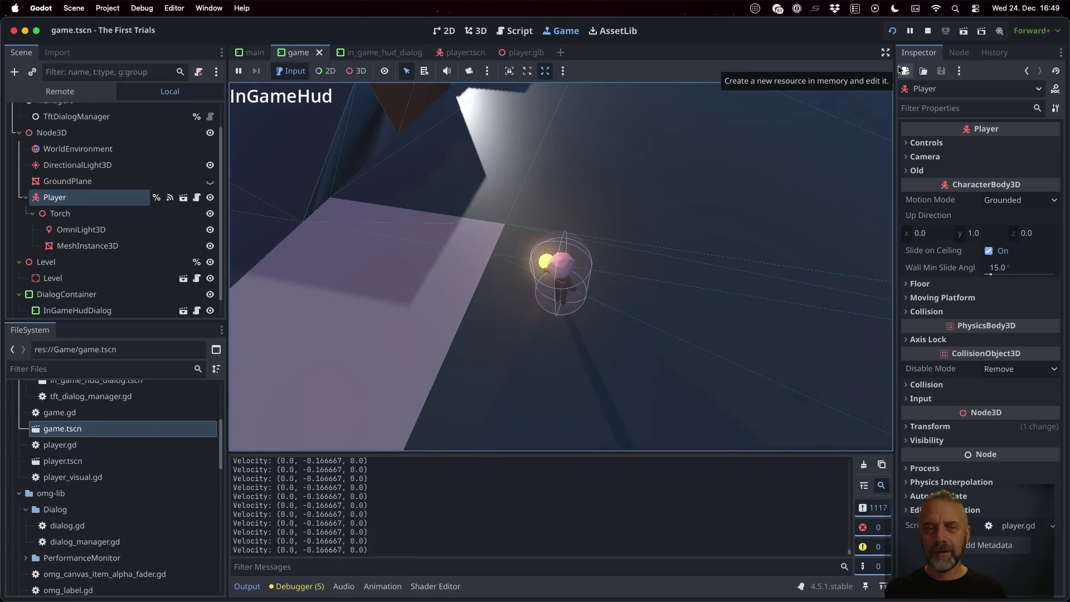
pyautogui.press('w')
pyautogui.press('w')
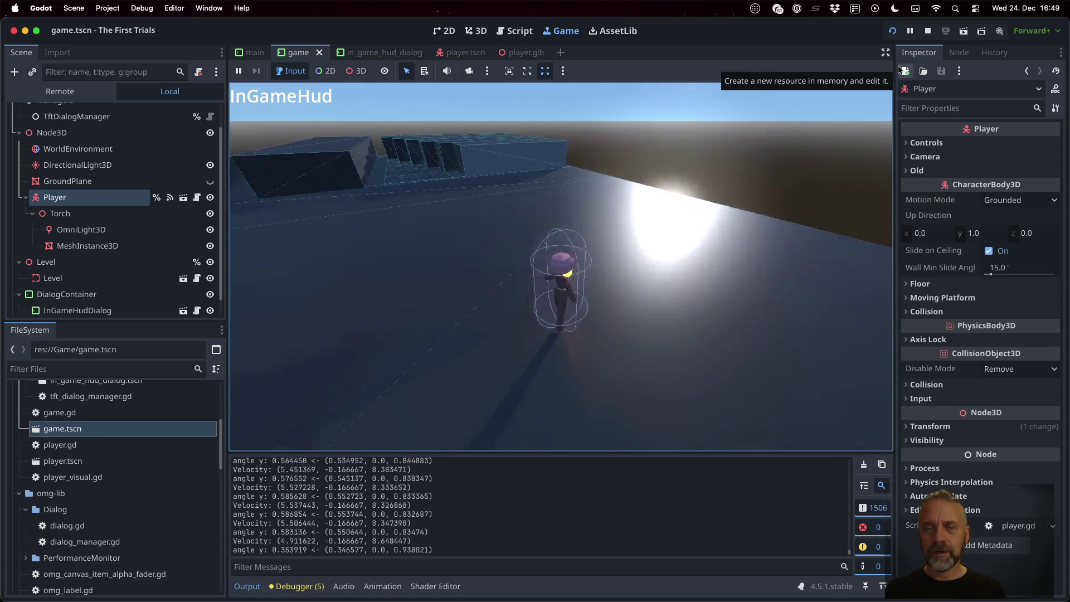
pyautogui.press('w')
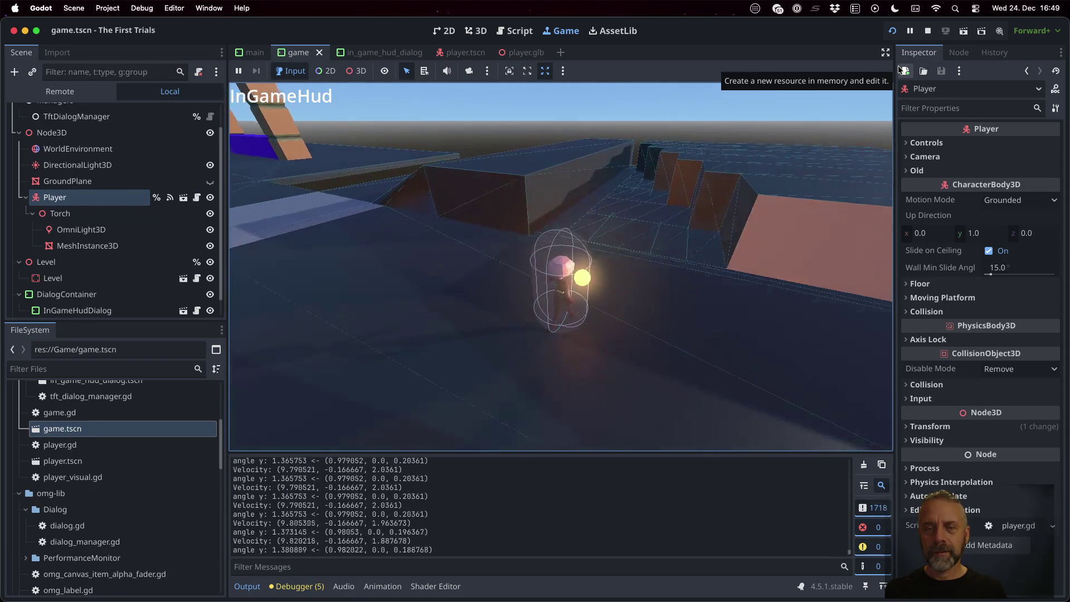
pyautogui.press('w')
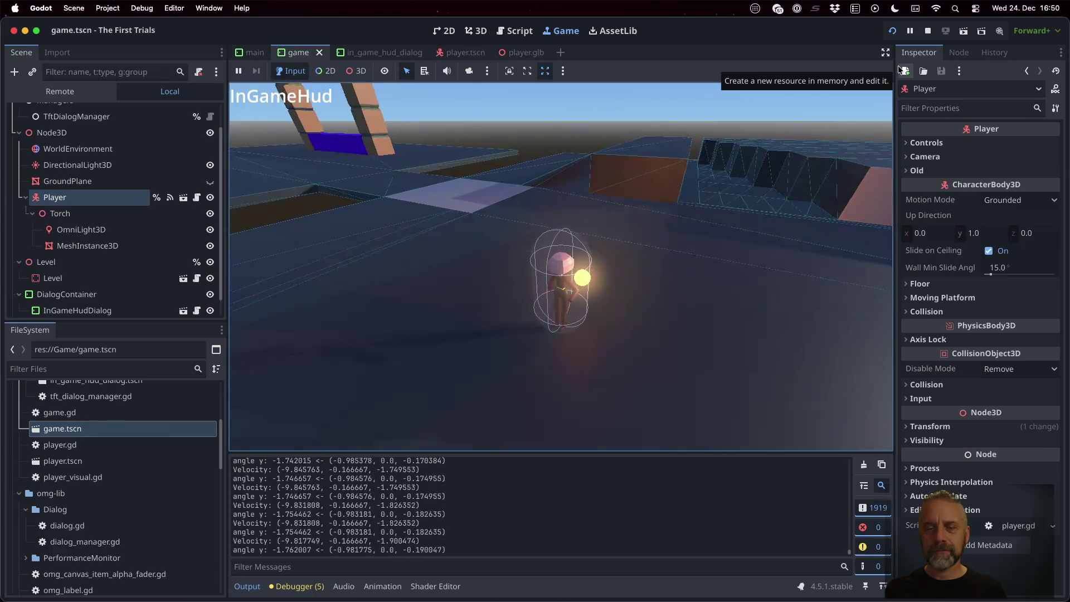
pyautogui.press('w')
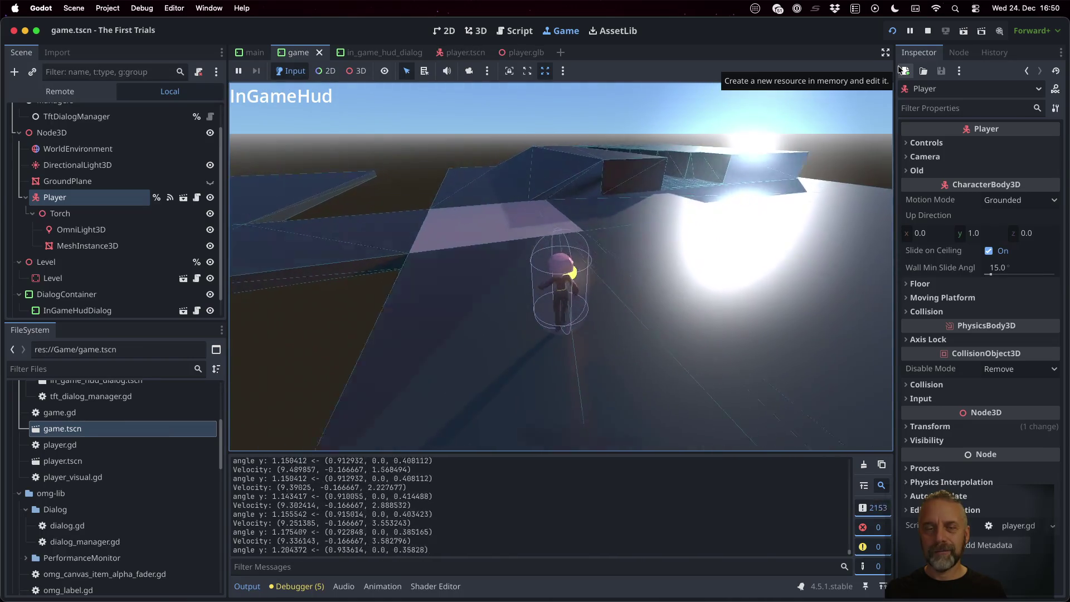
pyautogui.press('w')
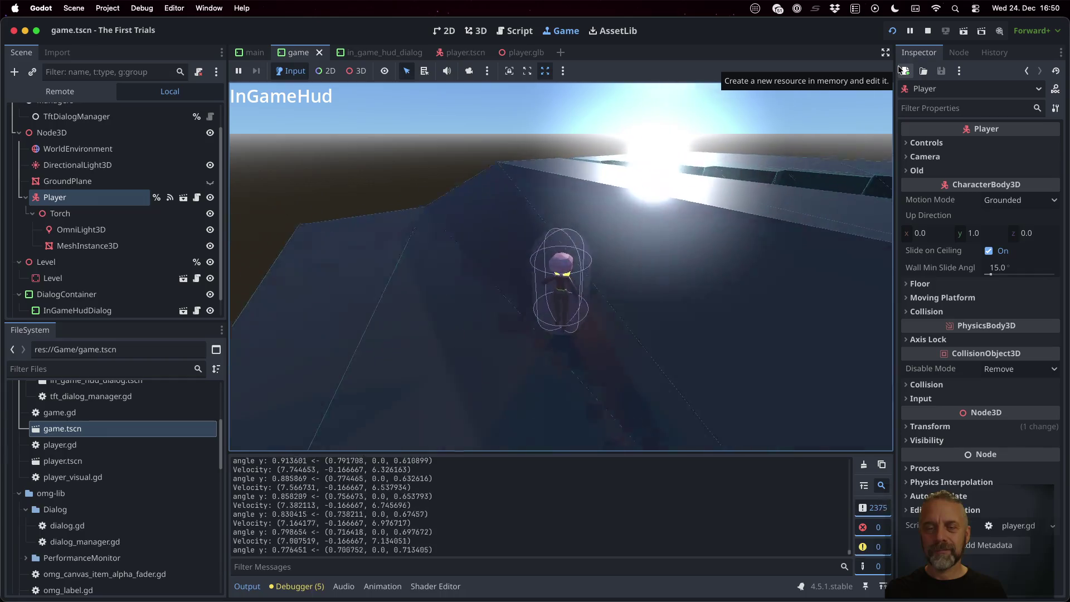
pyautogui.press('w')
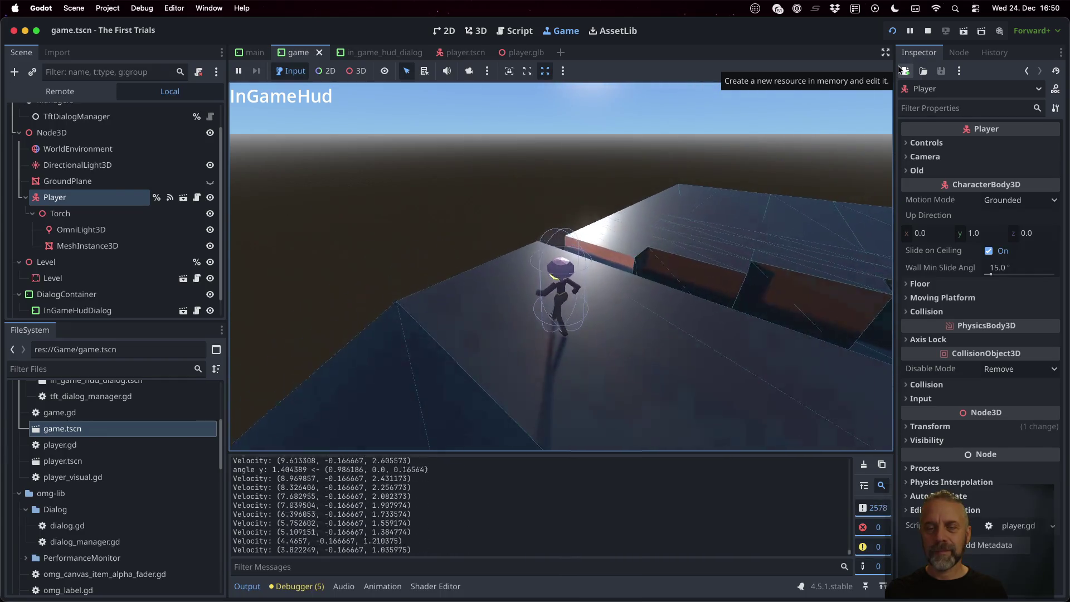
# Jump the player while walking, then expand the Player's Controls movement settings
pyautogui.press('w')
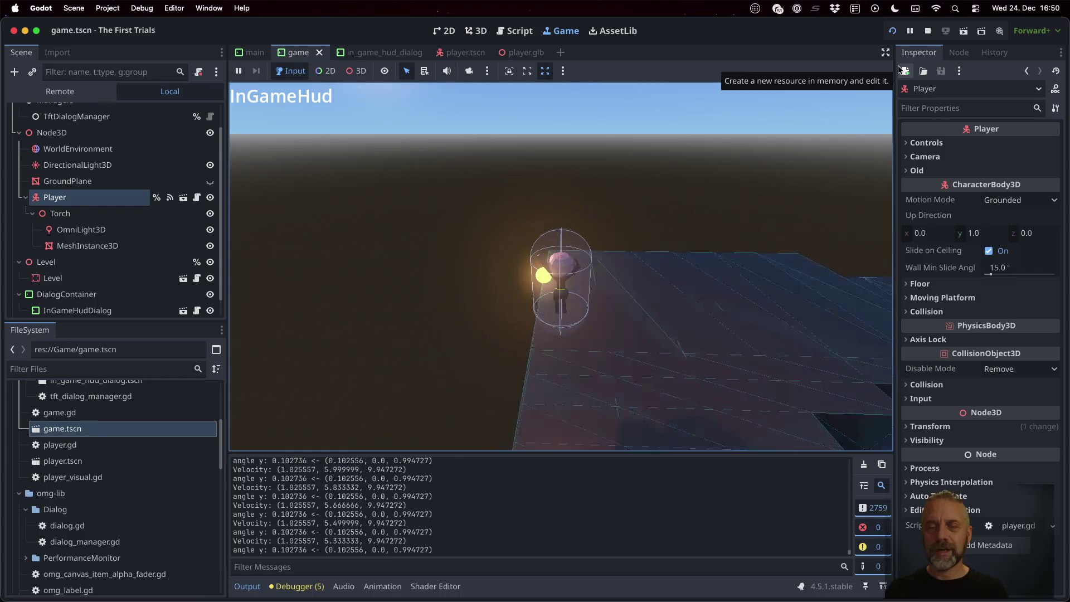
pyautogui.press('space')
pyautogui.press('w')
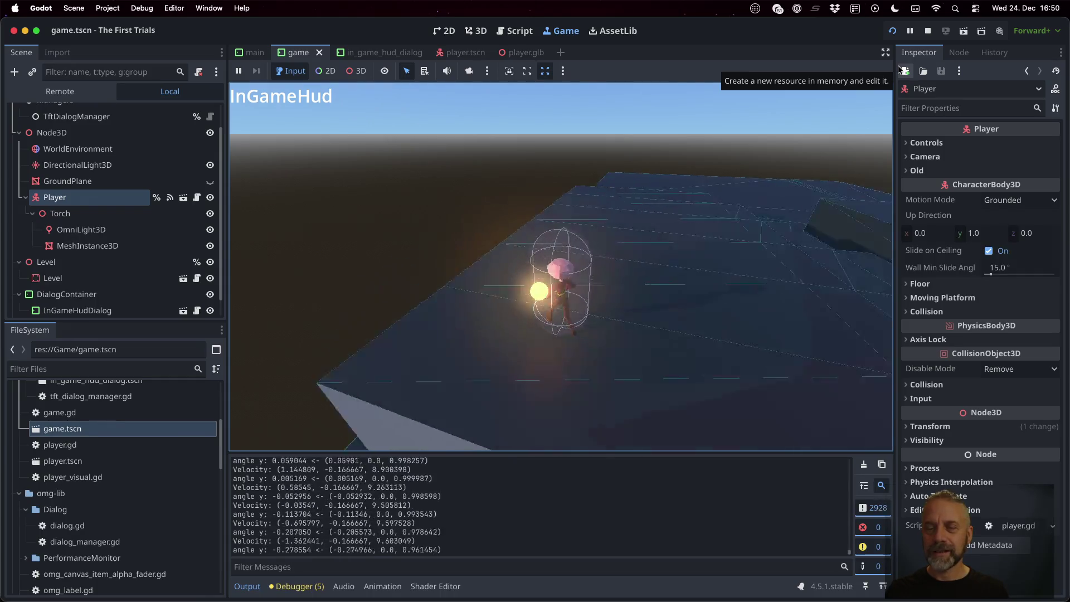
pyautogui.press('w')
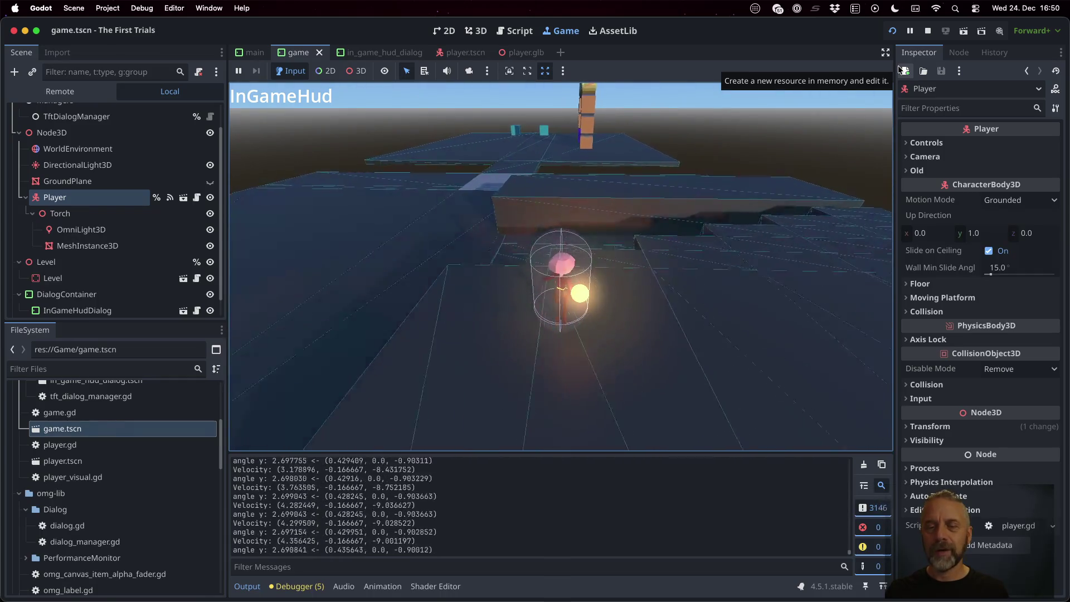
pyautogui.press('space')
pyautogui.press('w')
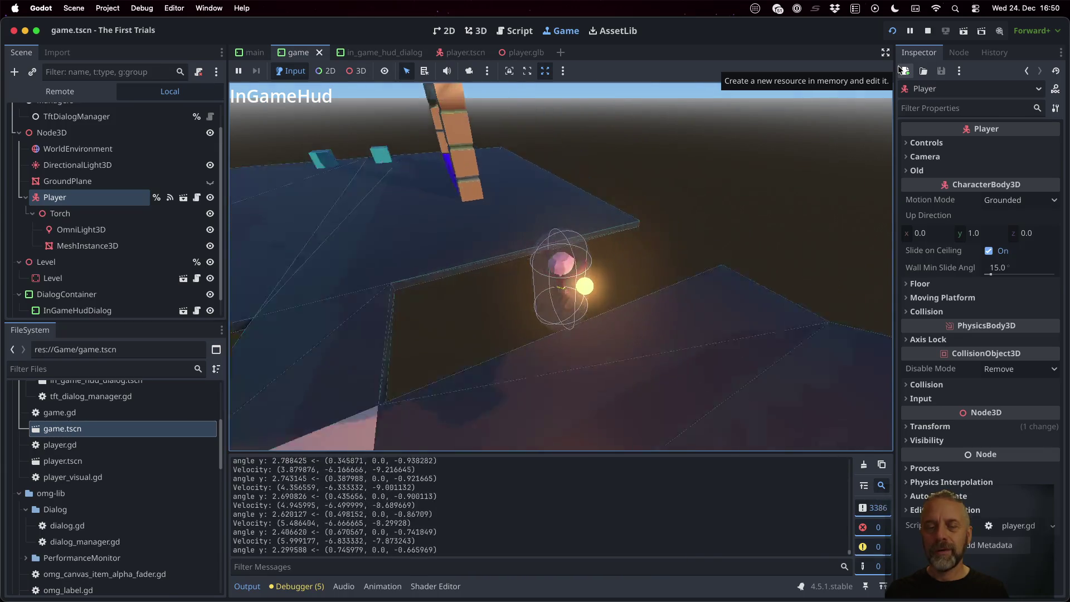
pyautogui.press('w')
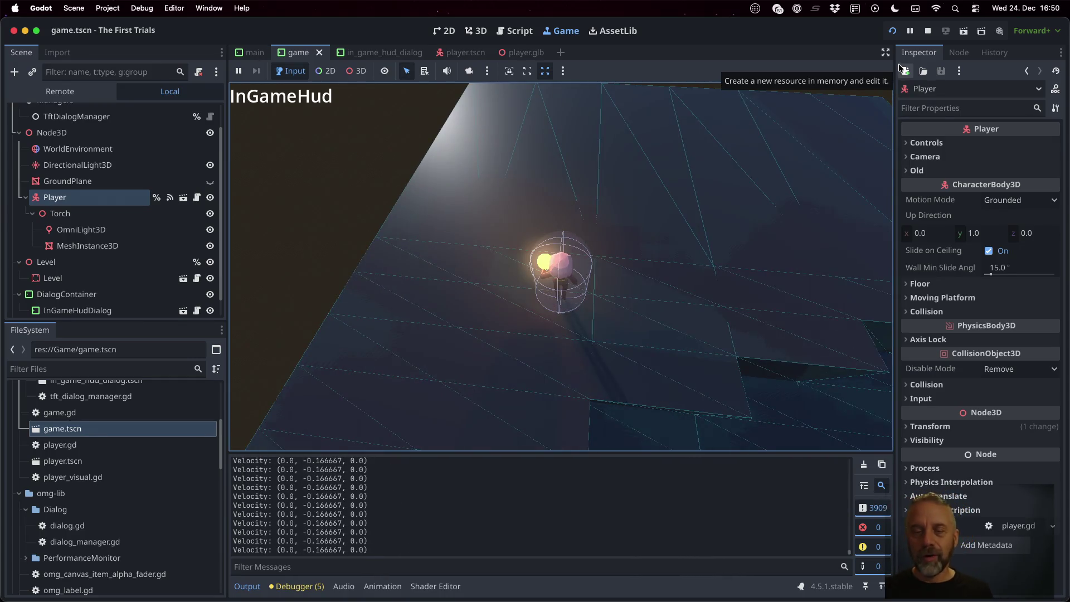
pyautogui.click(925, 143)
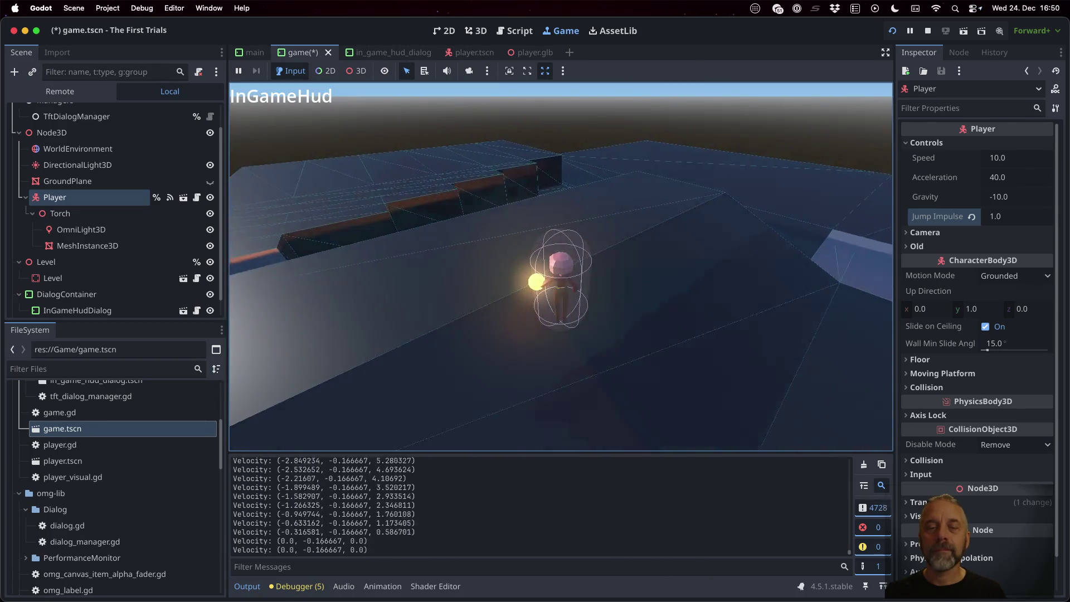
# Walk the player toward the stairs and back, jump, then head toward a new ledge
pyautogui.press('w')
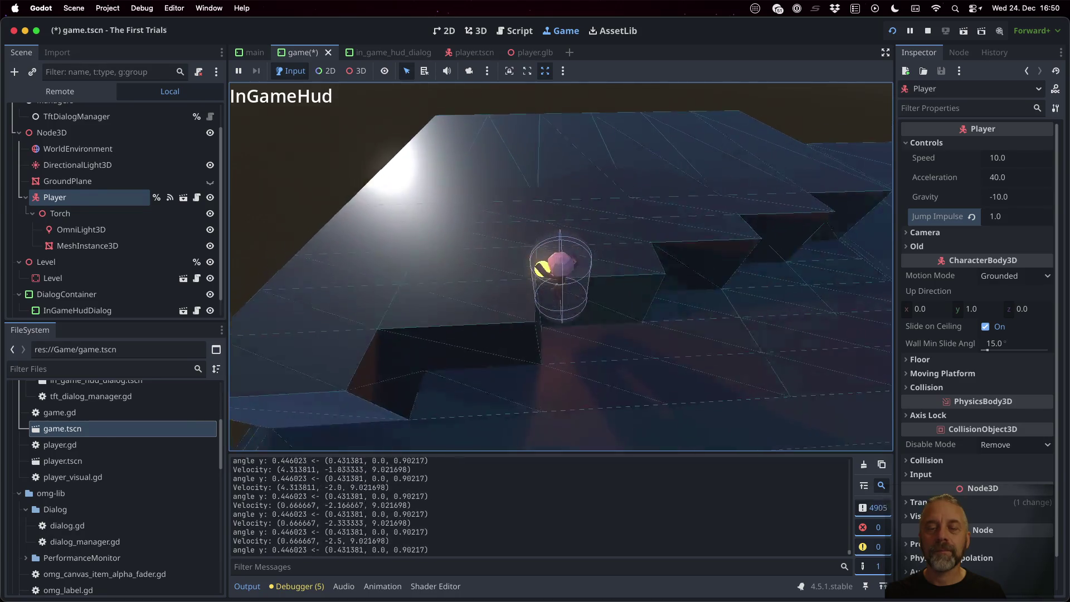
pyautogui.press('w')
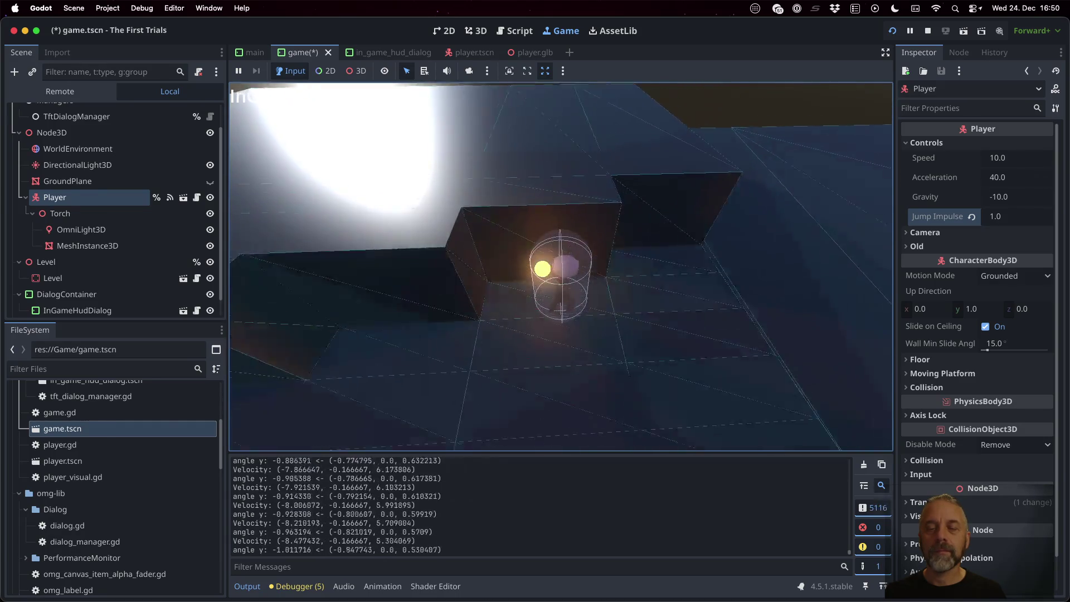
pyautogui.press('space')
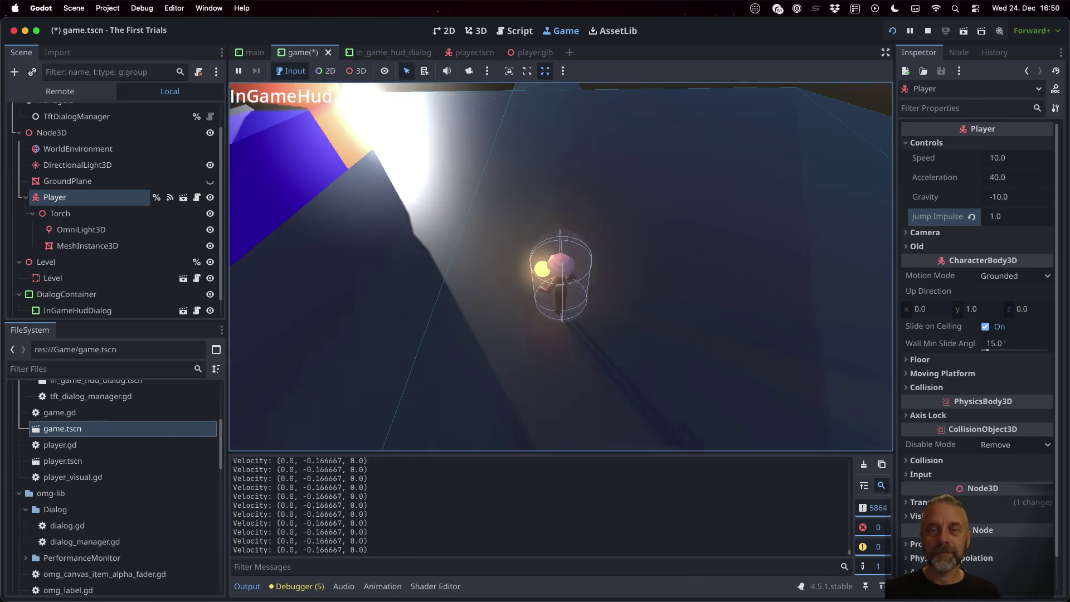
pyautogui.press('w')
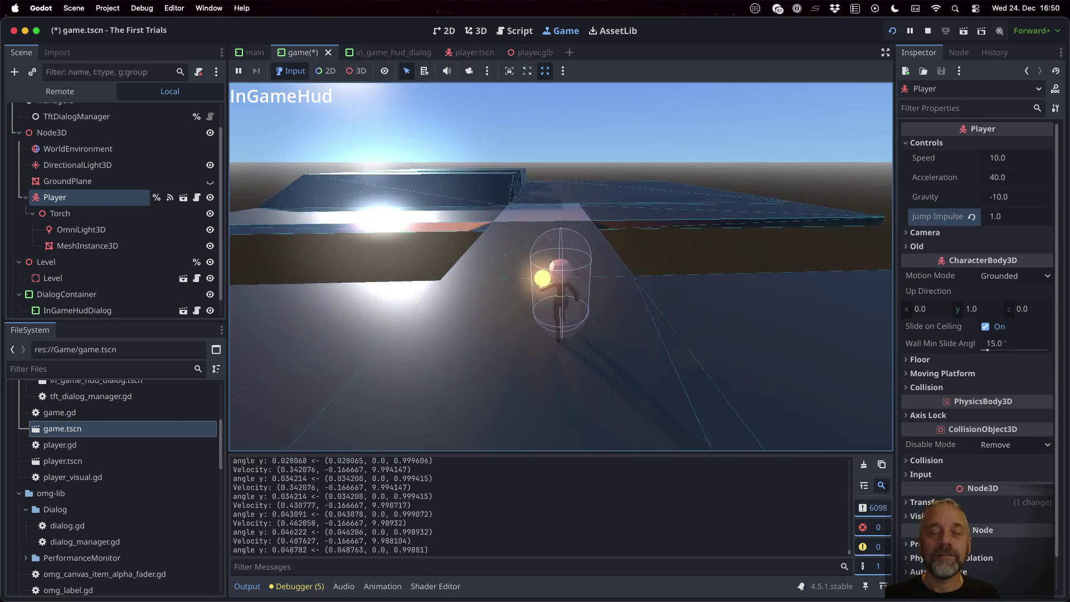
pyautogui.press('d')
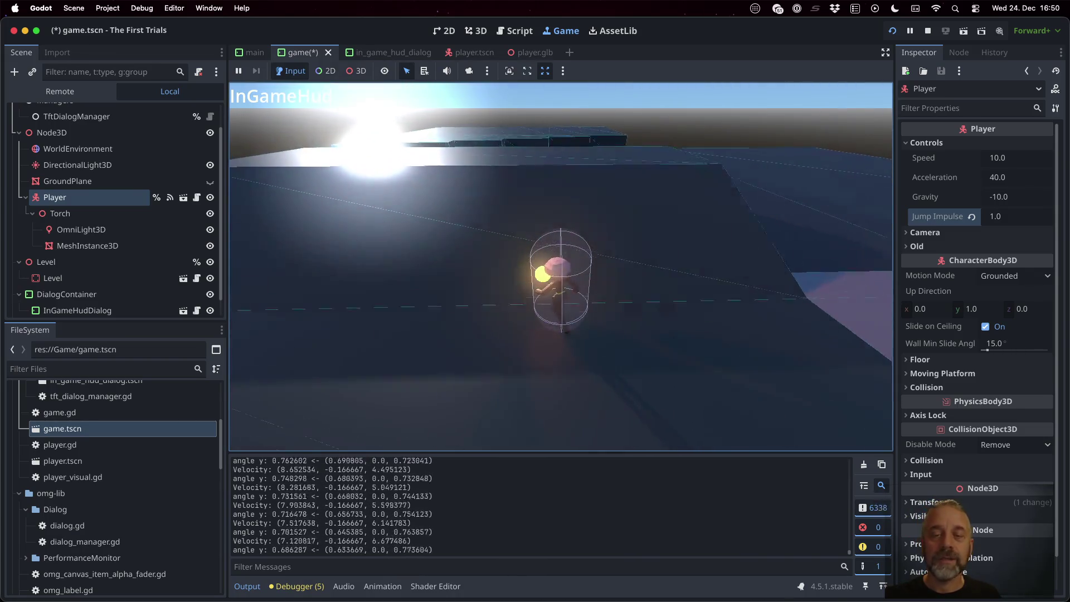
pyautogui.press('a')
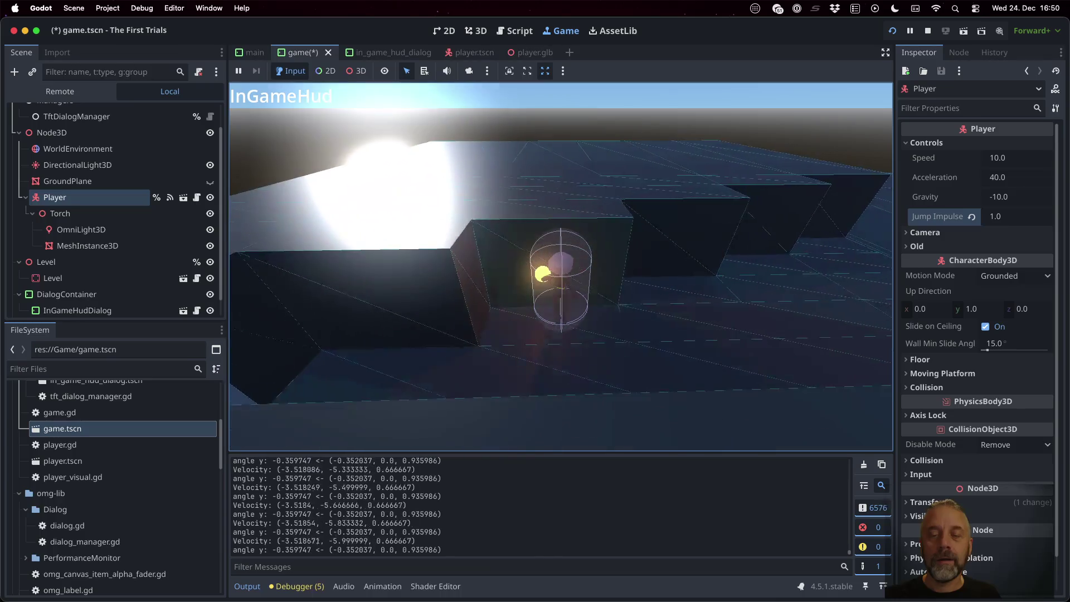
# Steer the player along the wall, off the platform edge, and forward across the platform
pyautogui.press('d')
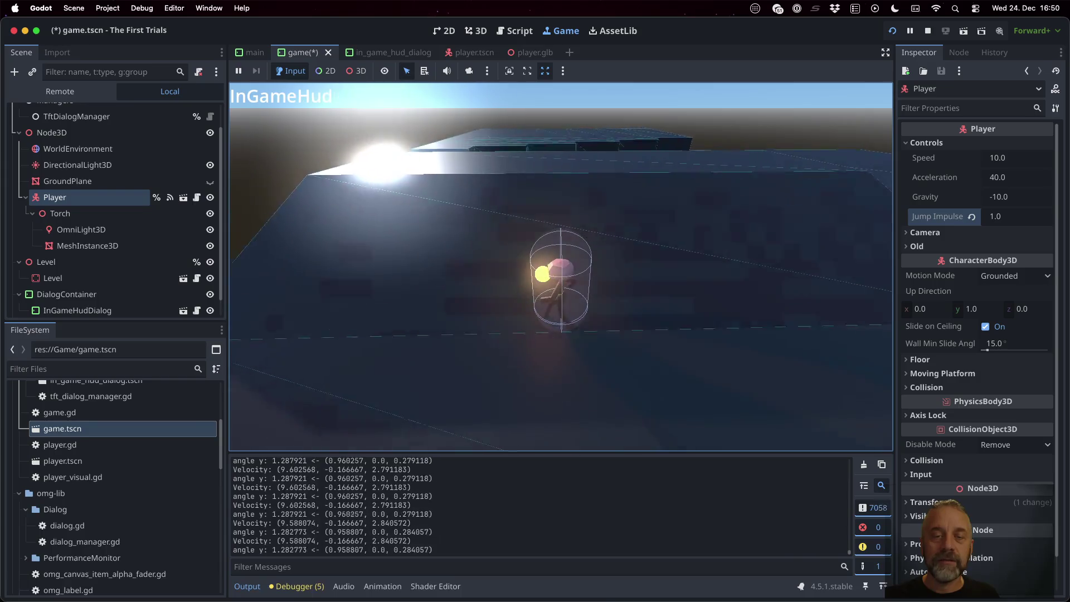
pyautogui.press('d')
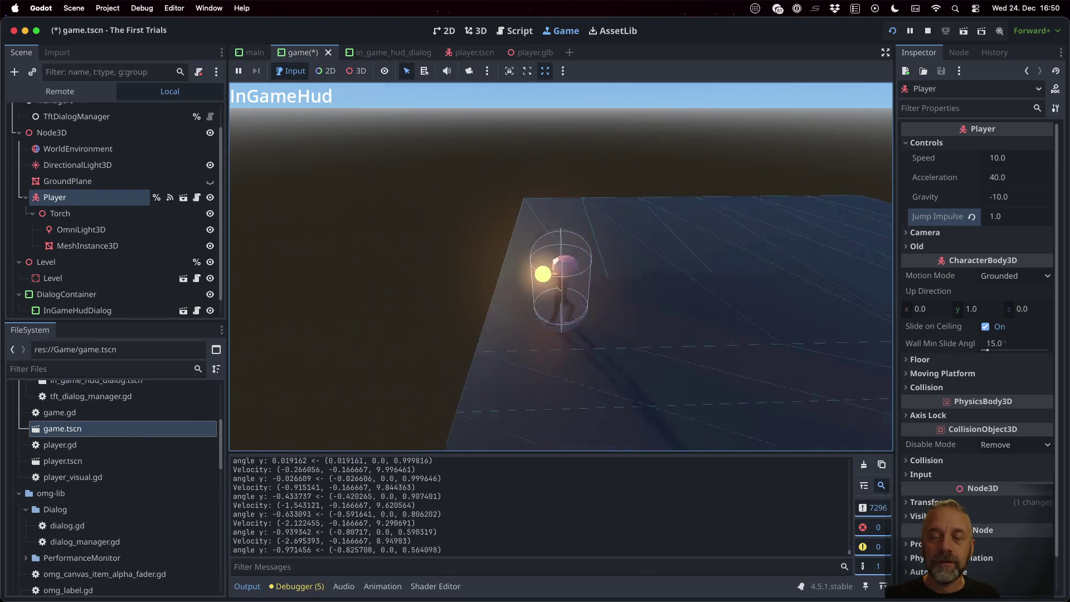
pyautogui.press('s')
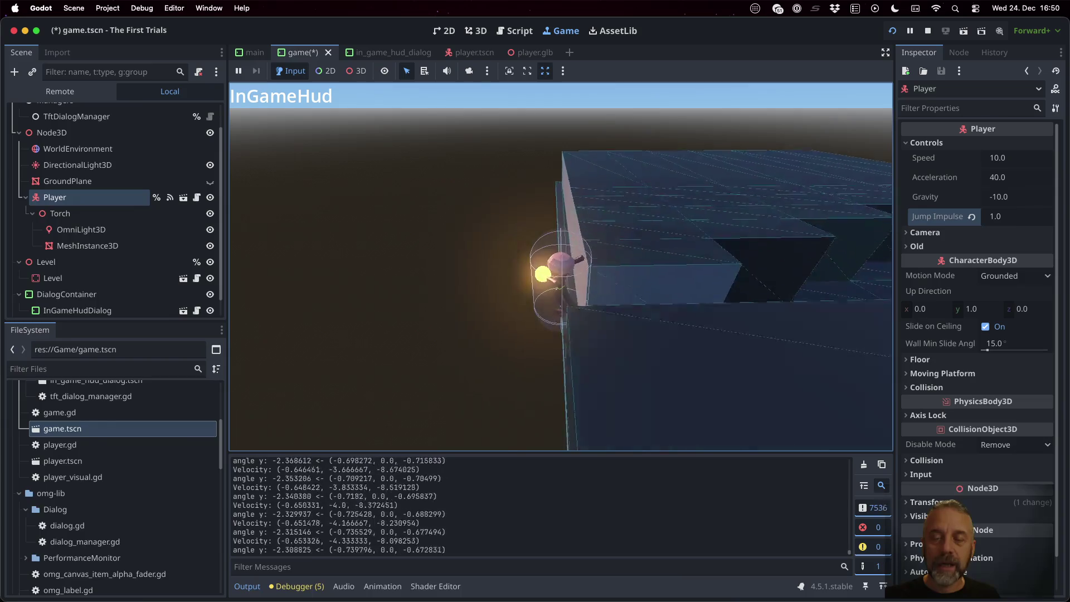
pyautogui.press('a')
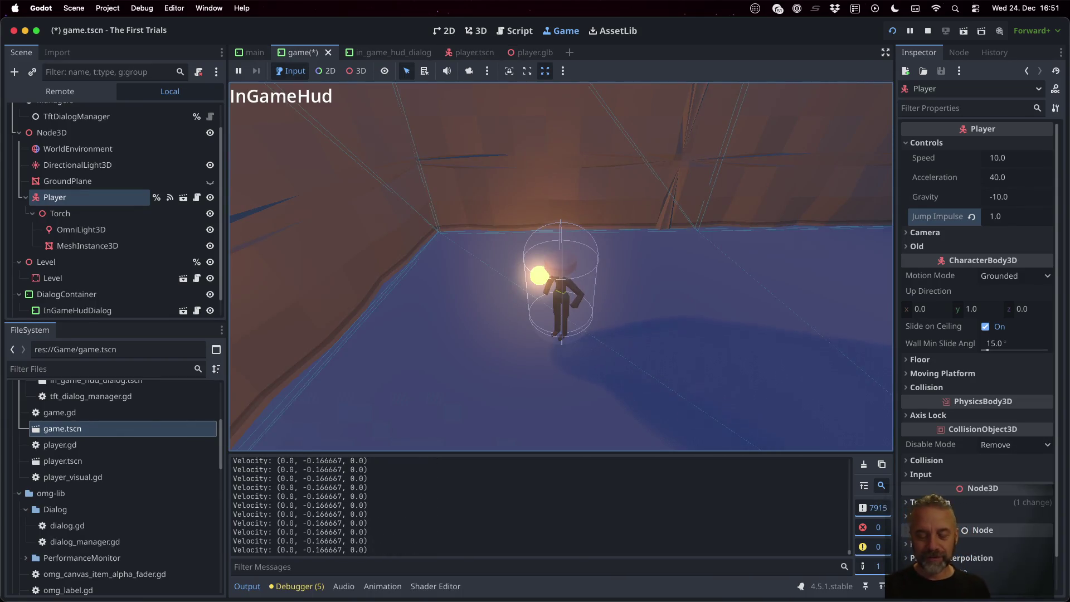
pyautogui.press('w')
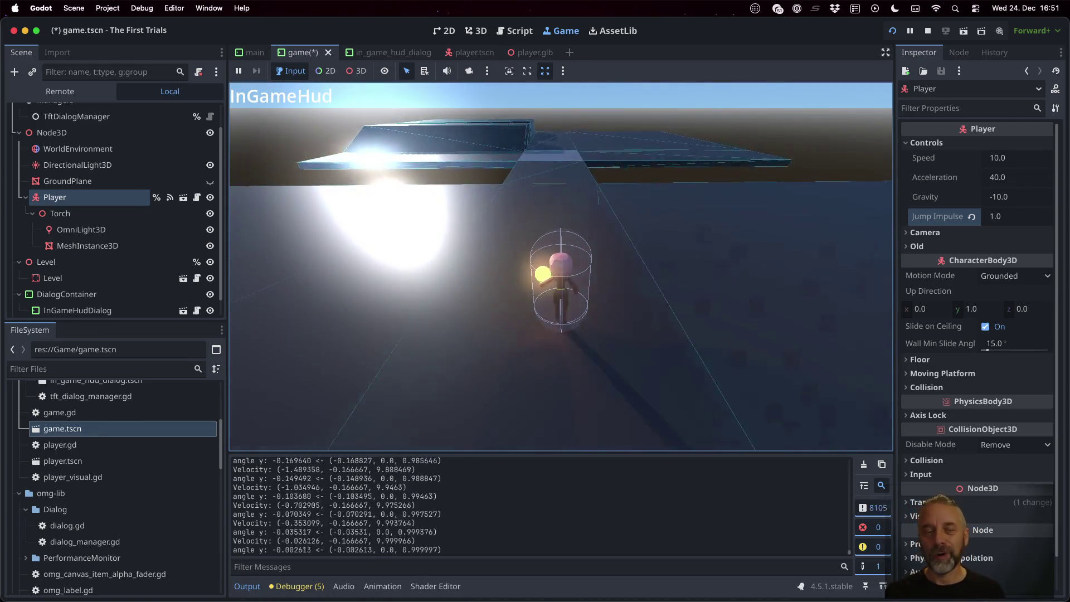
pyautogui.press('d')
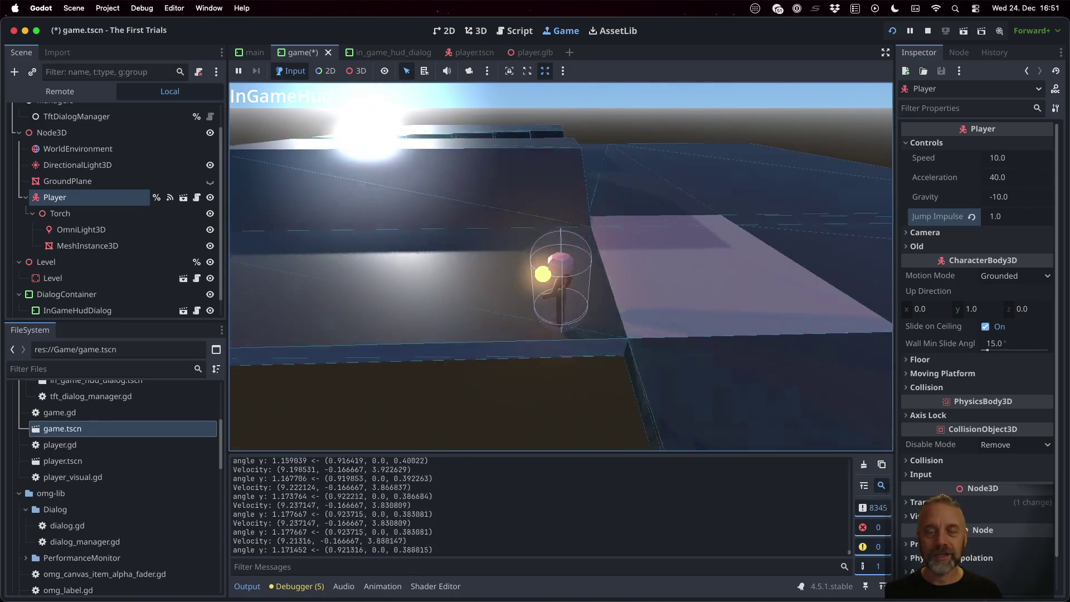
pyautogui.press('w')
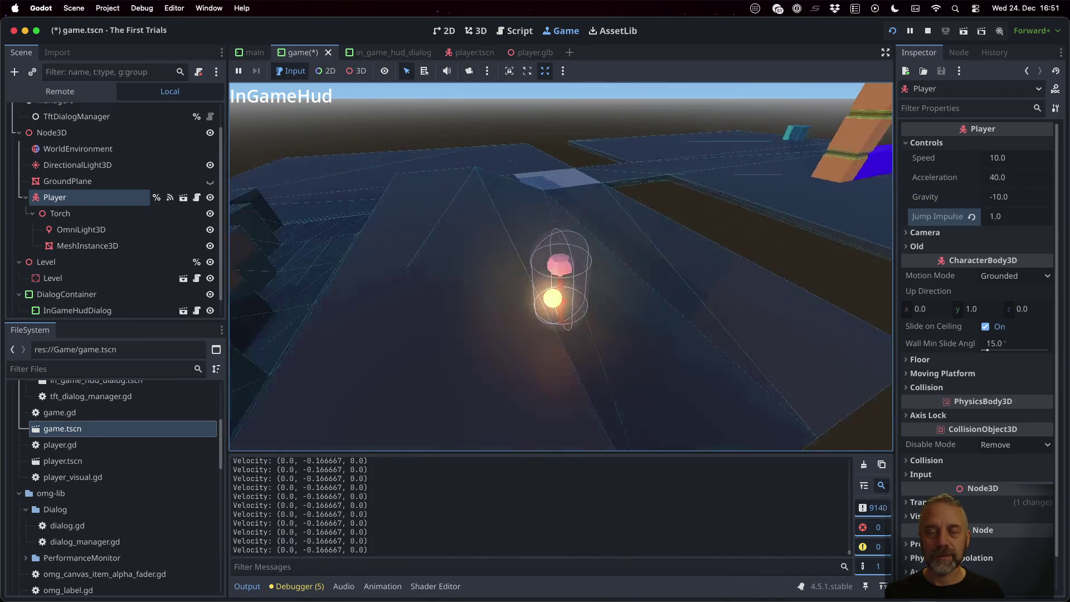
# Walk the player in short bursts, turning it side to side and around
pyautogui.press('w')
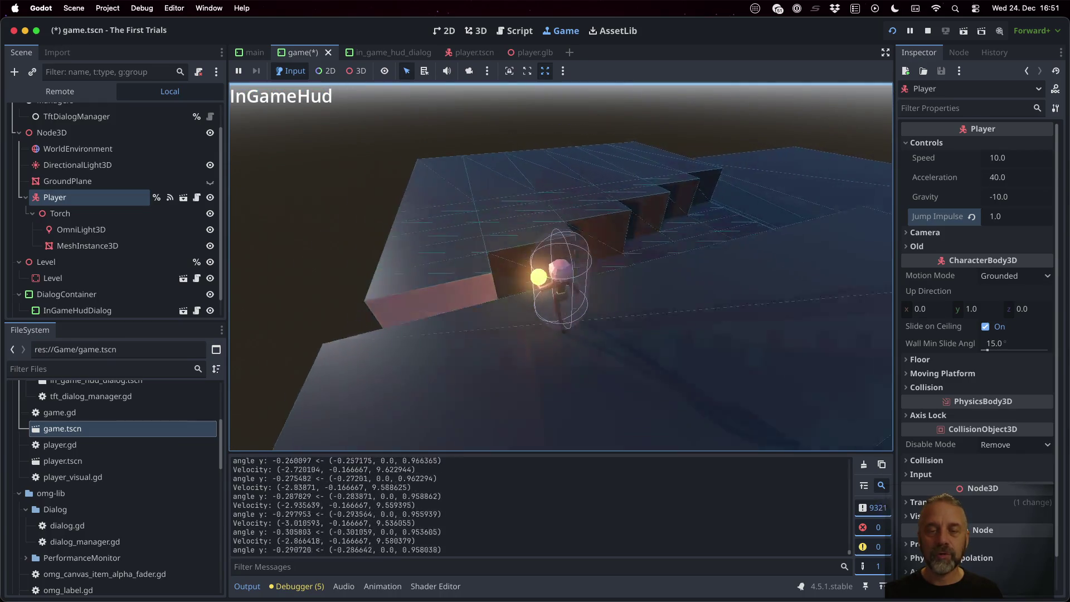
pyautogui.press('d')
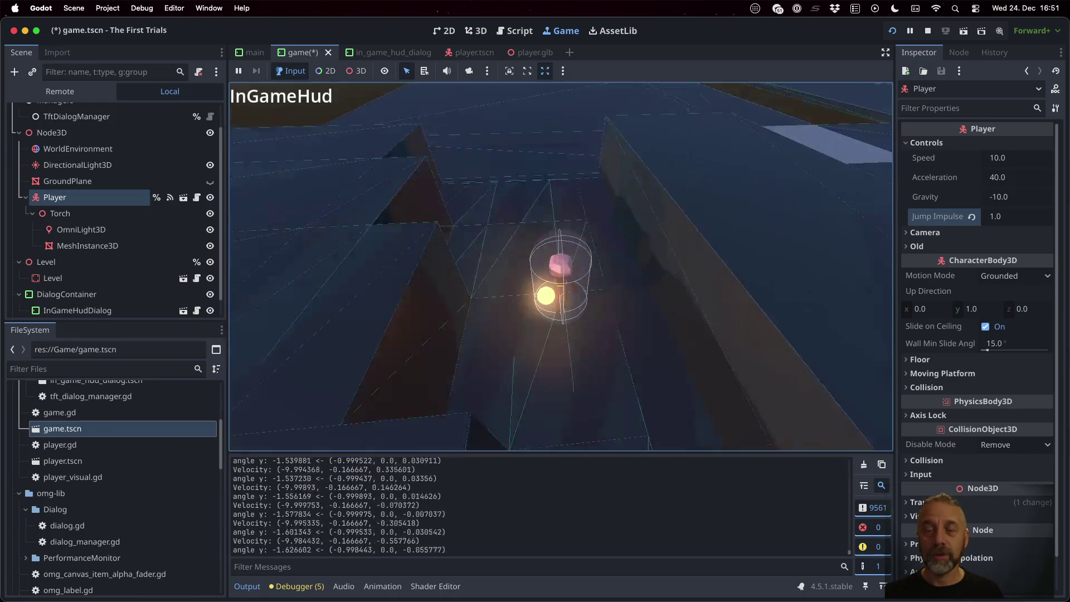
pyautogui.press('a')
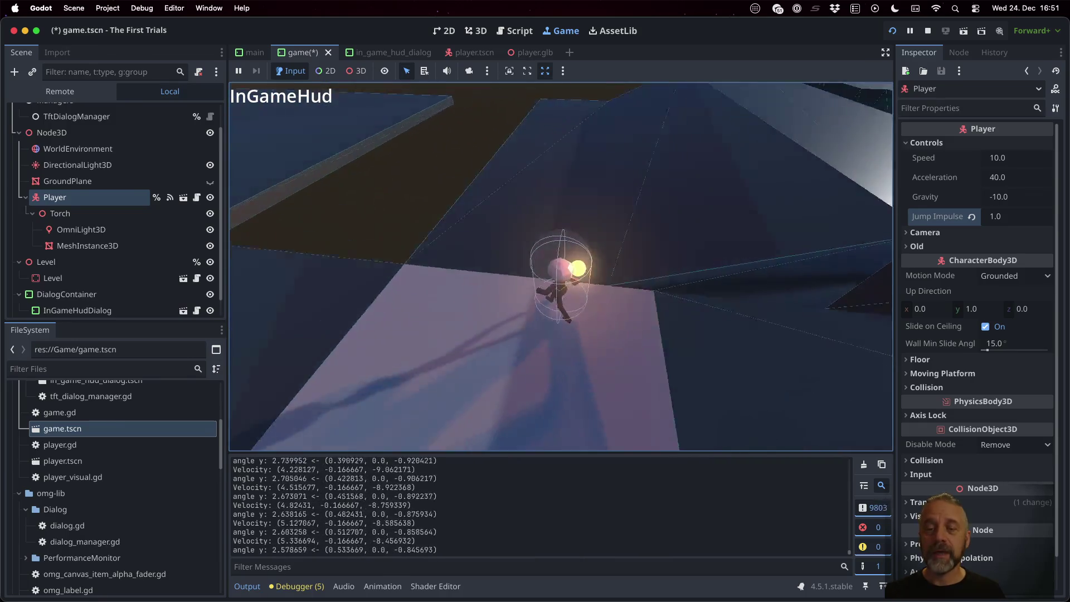
pyautogui.press('w')
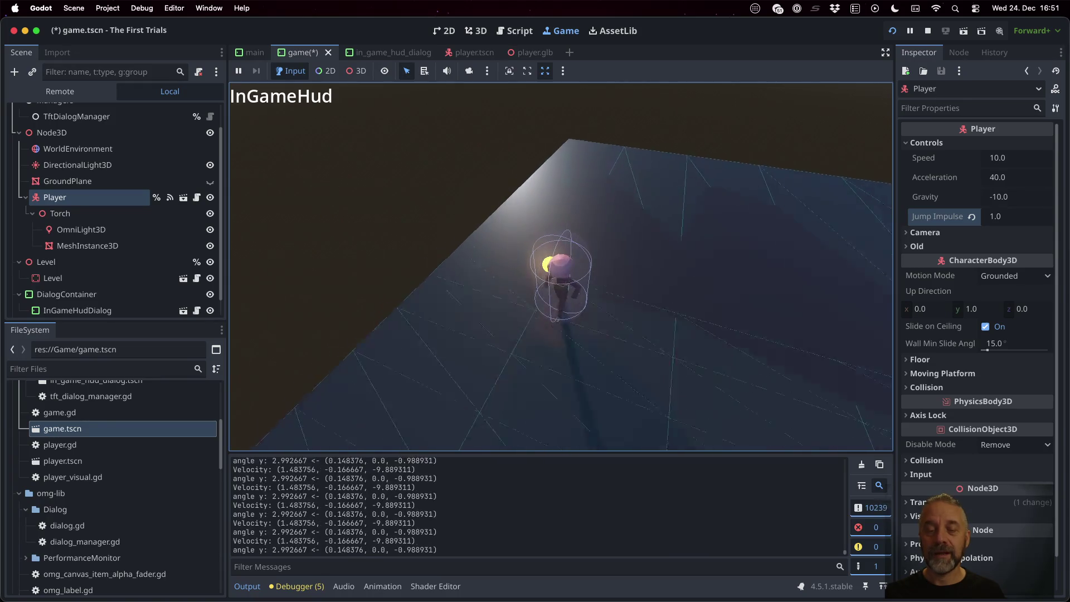
pyautogui.press('a')
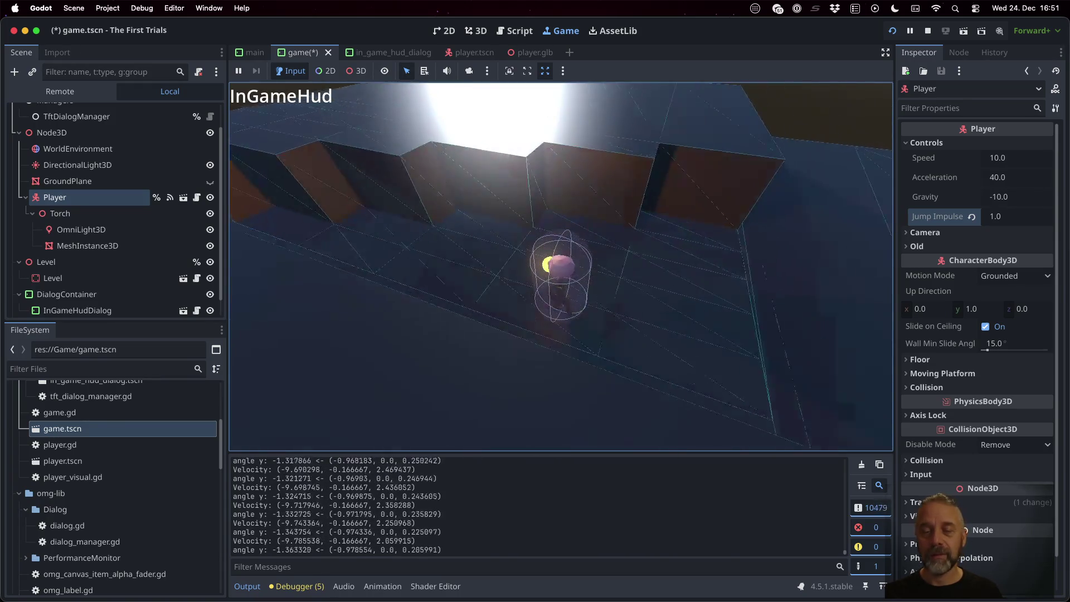
pyautogui.press('w')
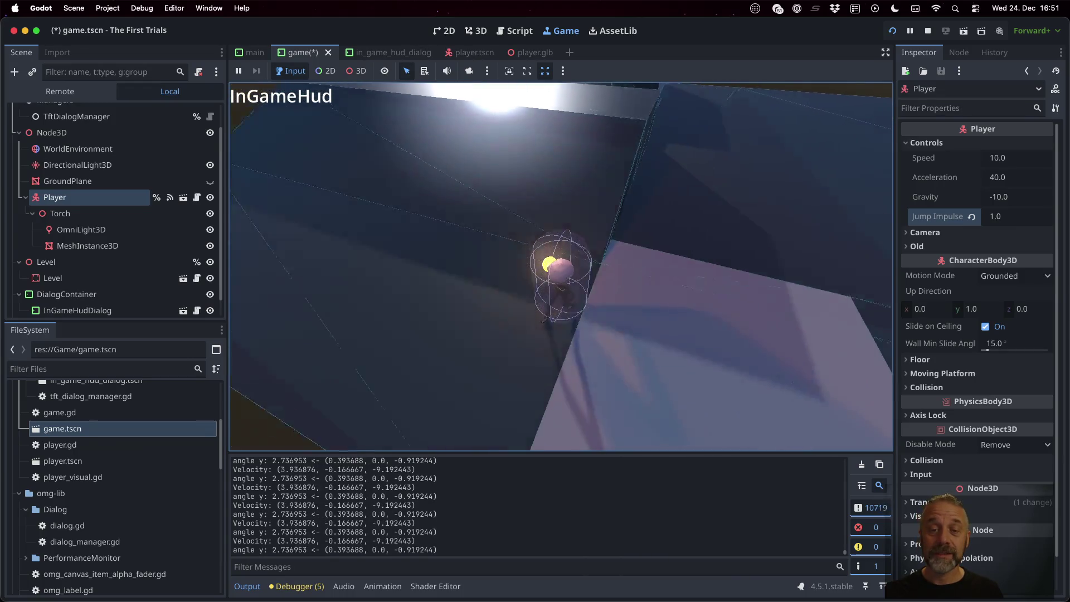
pyautogui.press('s')
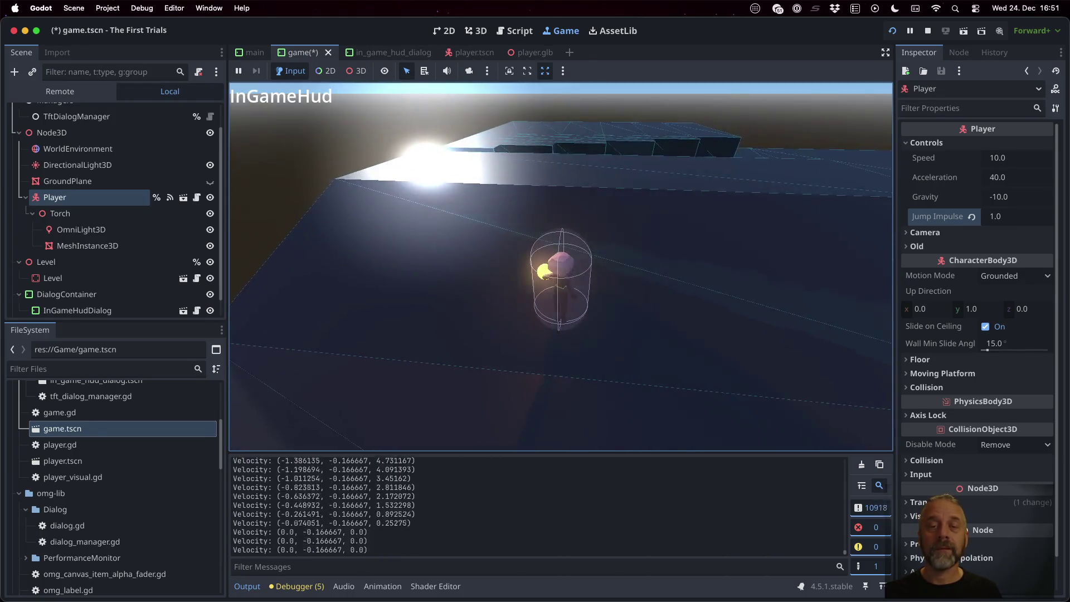
pyautogui.press('s')
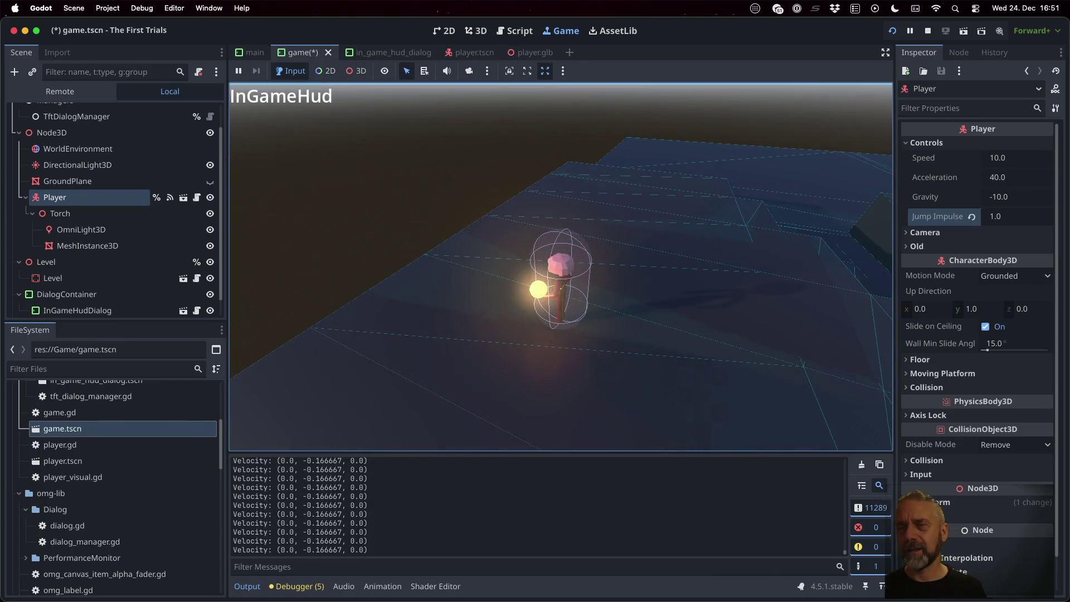
# Stop the game and select the player's CollisionShape3D in player.tscn
pyautogui.click(922, 32)
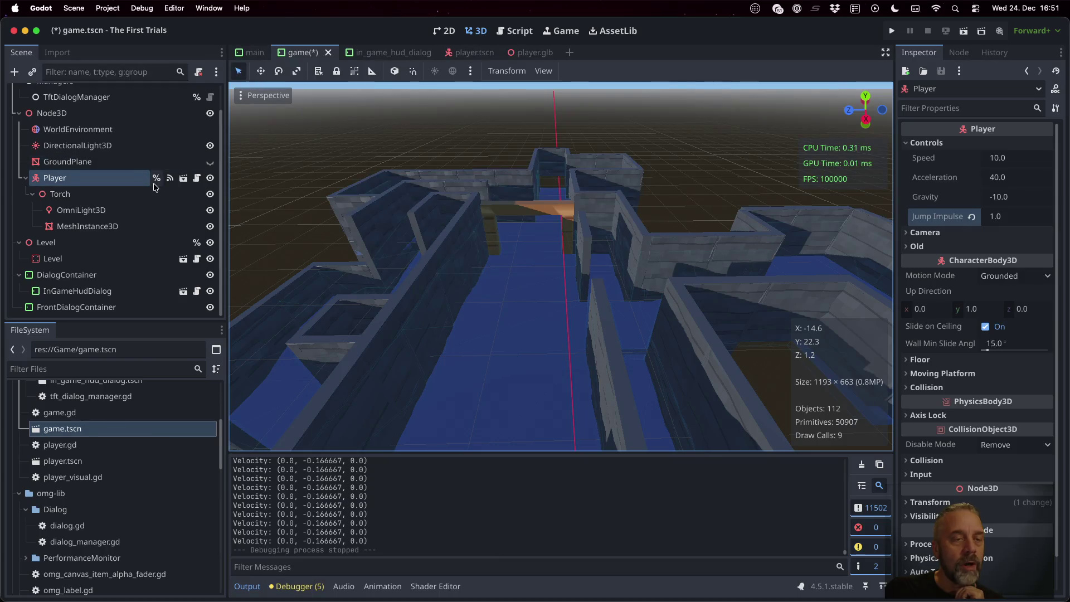
pyautogui.click(183, 179)
pyautogui.click(123, 109)
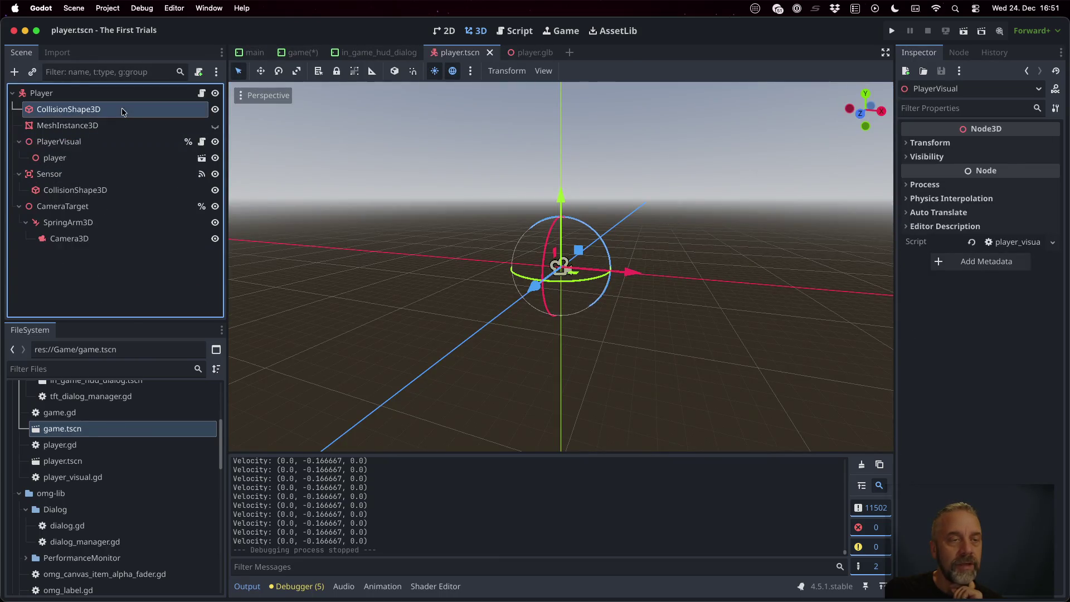
pyautogui.scroll(10, 633, 271)
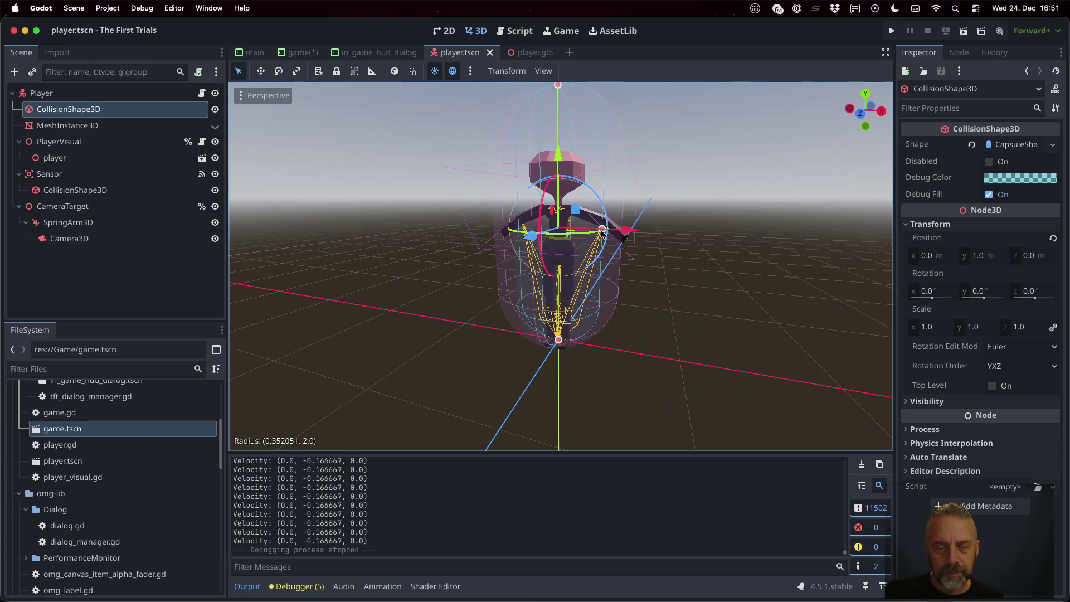
# Set the player's CapsuleShape radius to 0.25 m and save the player scene
pyautogui.moveTo(580, 234); pyautogui.dragTo(583, 234)
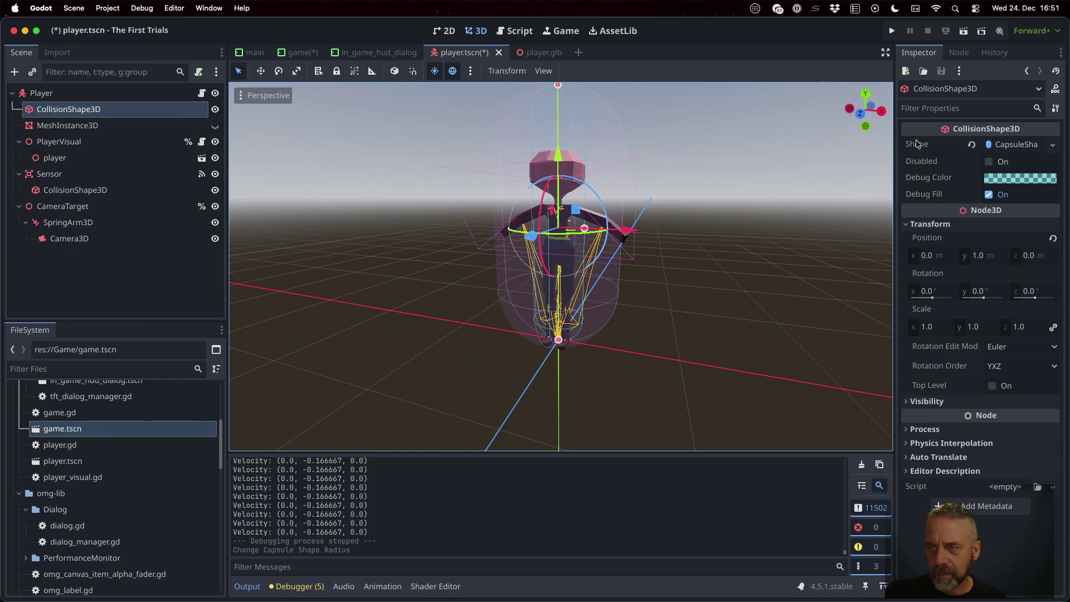
pyautogui.click(1007, 143)
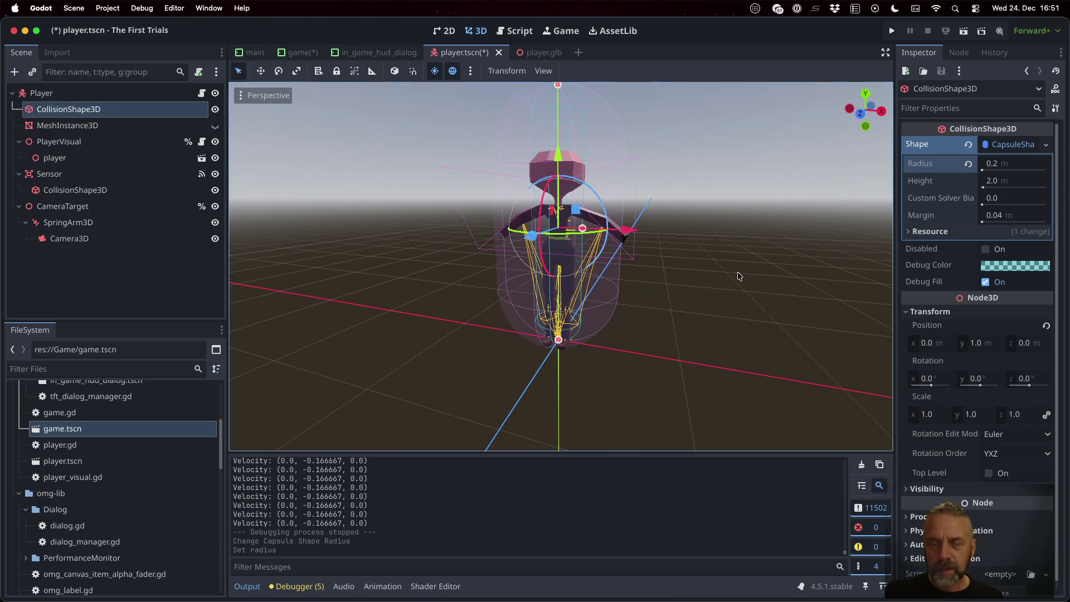
pyautogui.moveTo(706, 249)
pyautogui.mouseDown()
pyautogui.moveTo(635, 265)
pyautogui.moveTo(571, 263)
pyautogui.moveTo(521, 234)
pyautogui.moveTo(443, 260)
pyautogui.moveTo(370, 258)
pyautogui.mouseUp()
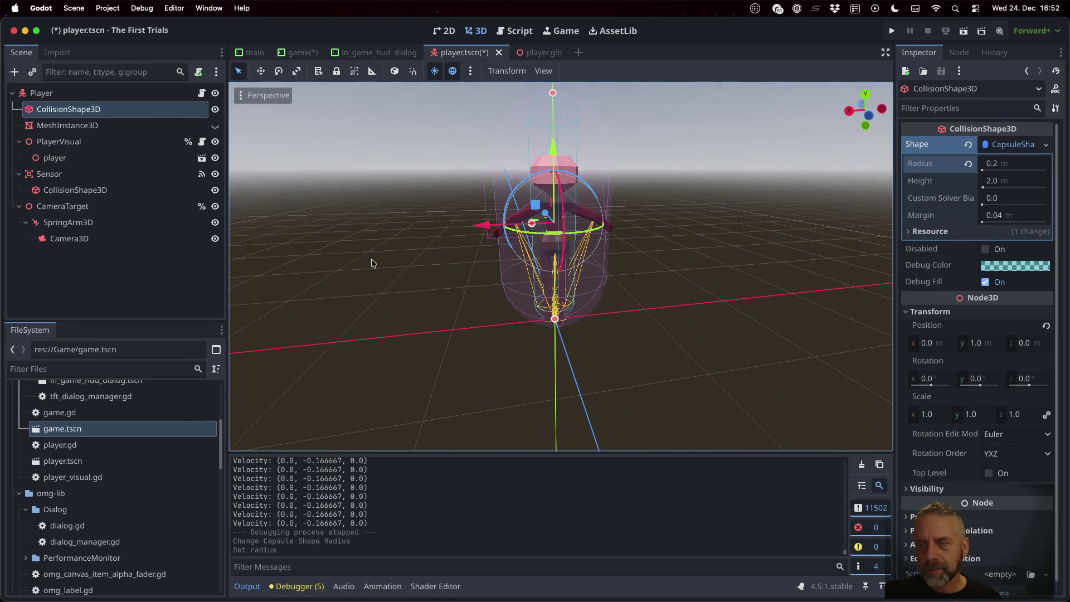
pyautogui.click(1025, 169)
pyautogui.write('0.5')
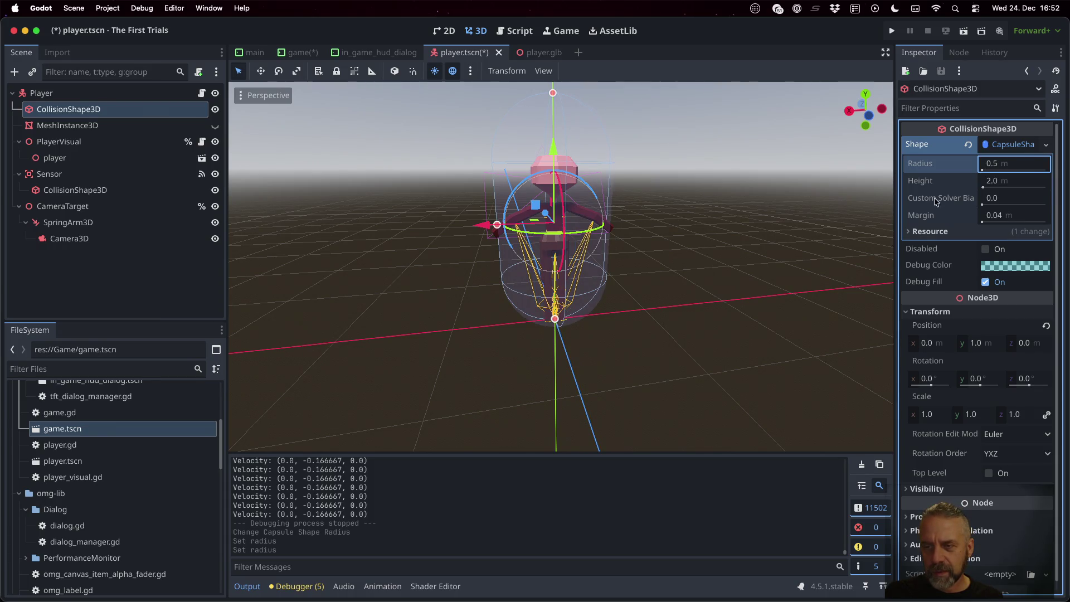
pyautogui.moveTo(930, 203)
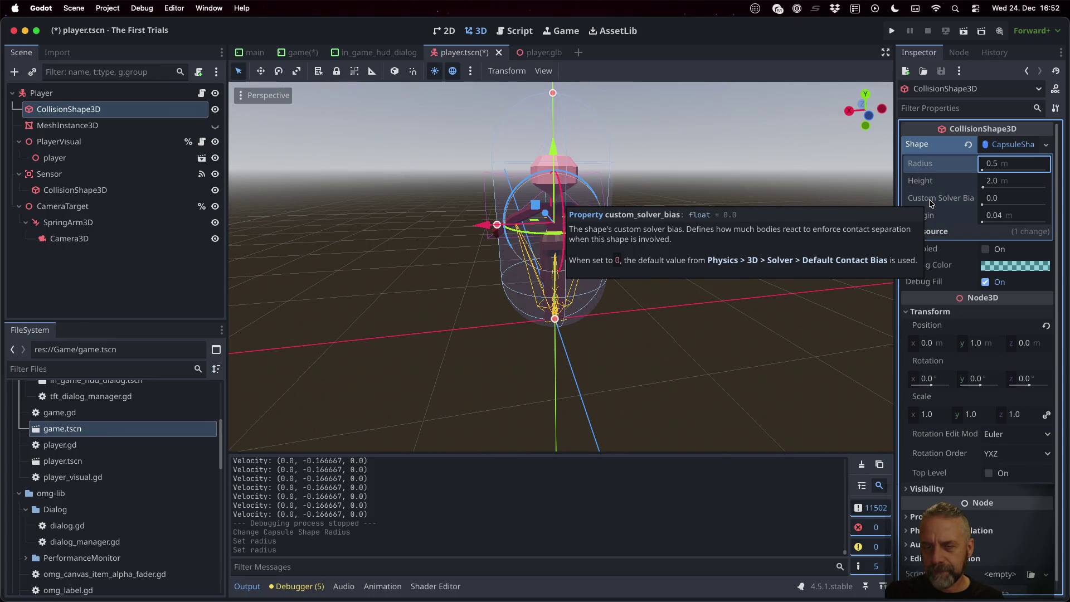
pyautogui.click(1003, 165)
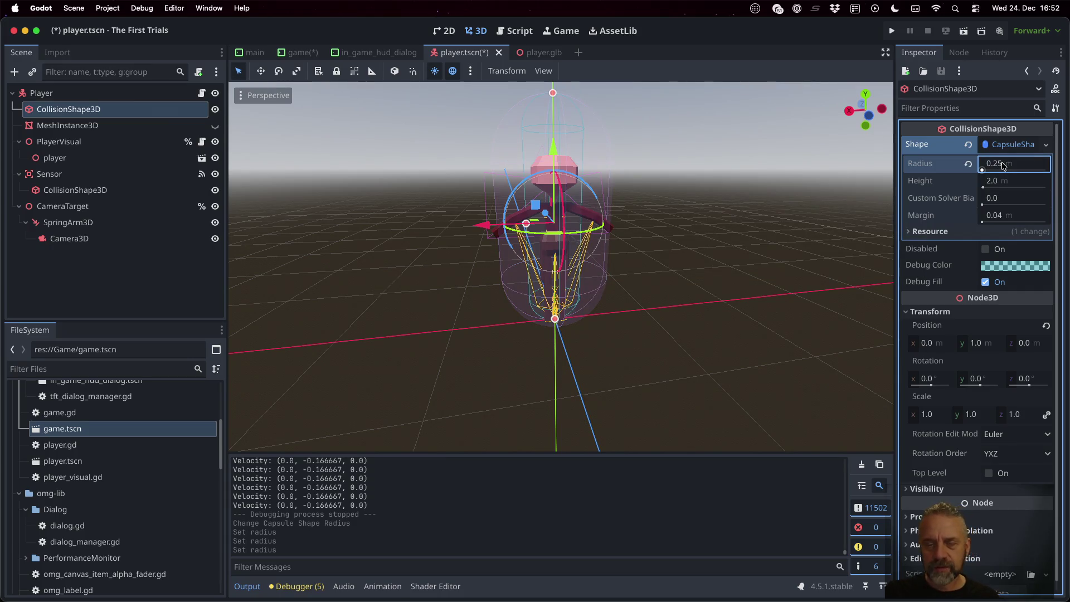
pyautogui.press('Return')
pyautogui.press('super+s')
pyautogui.click(893, 30)
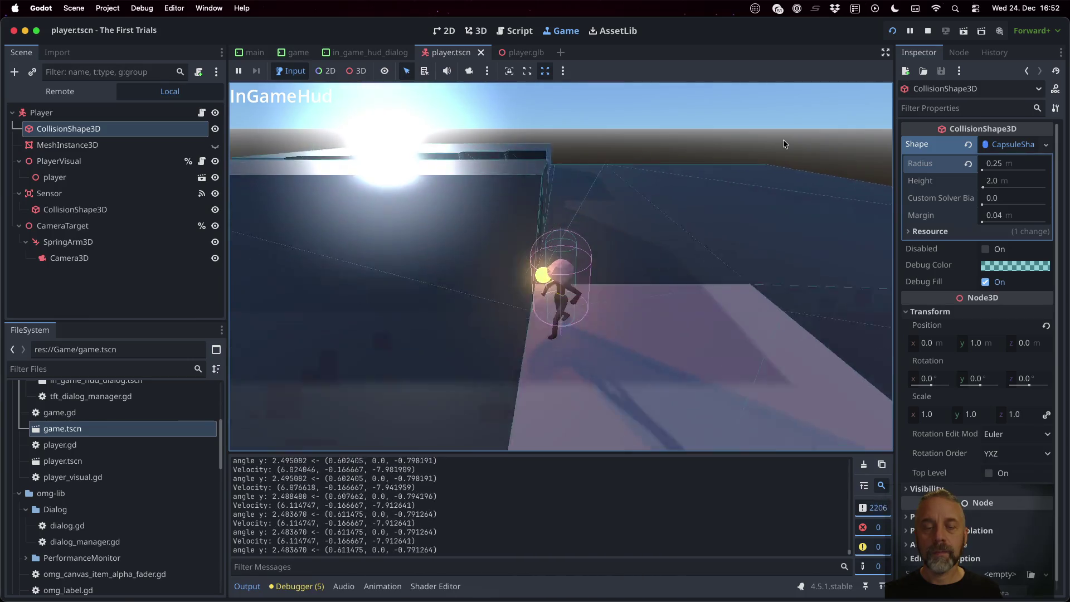
# Walk the 0.25 m-radius player forward, around, toward the wall, jump, and strafe back and forth
pyautogui.press('w')
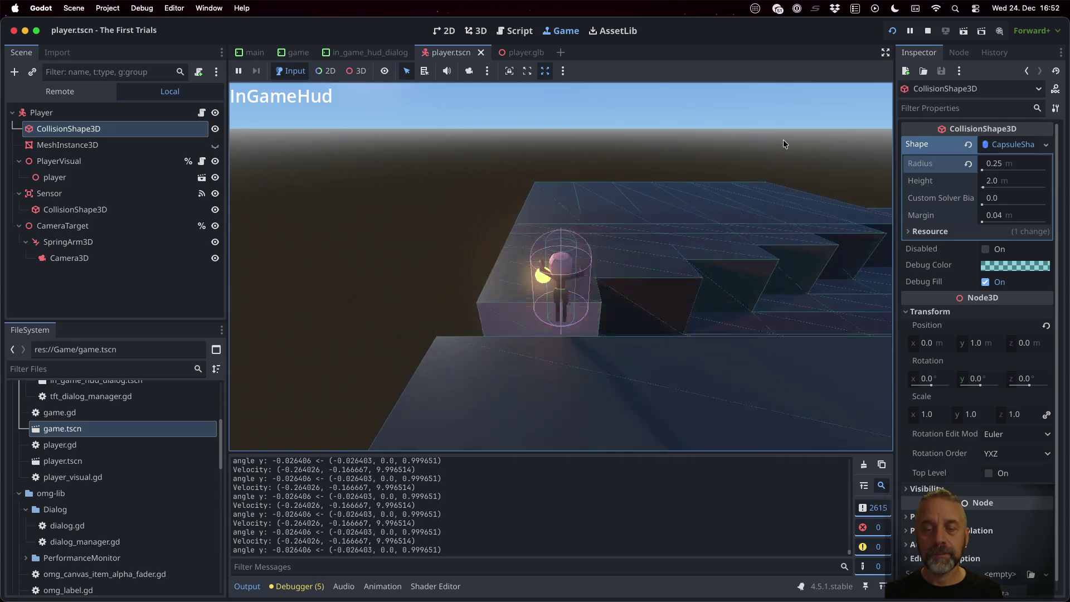
pyautogui.press('s')
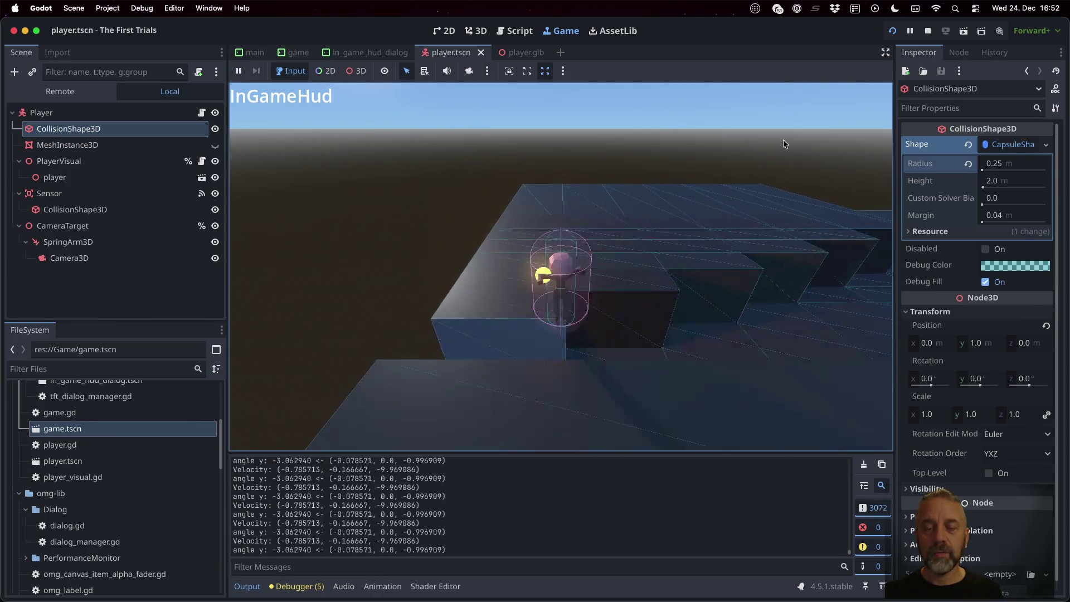
pyautogui.press('s')
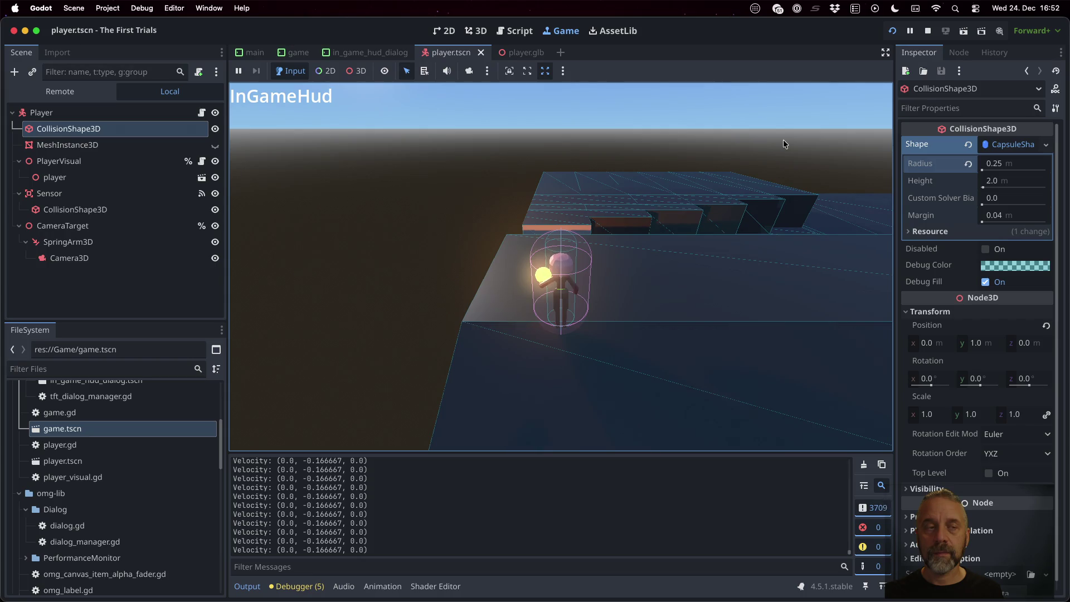
pyautogui.press('s')
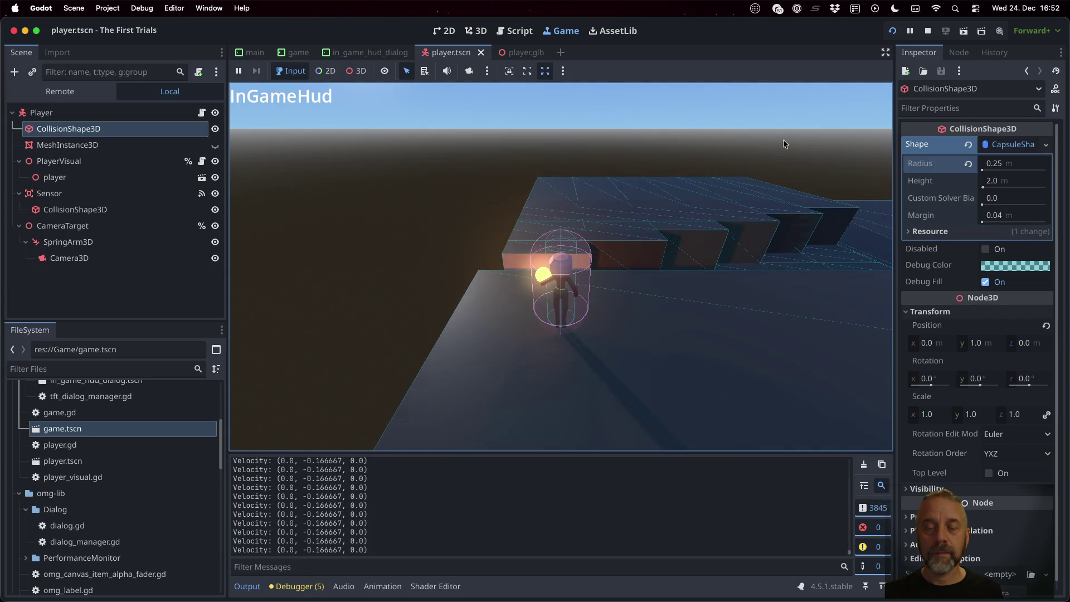
pyautogui.press('a')
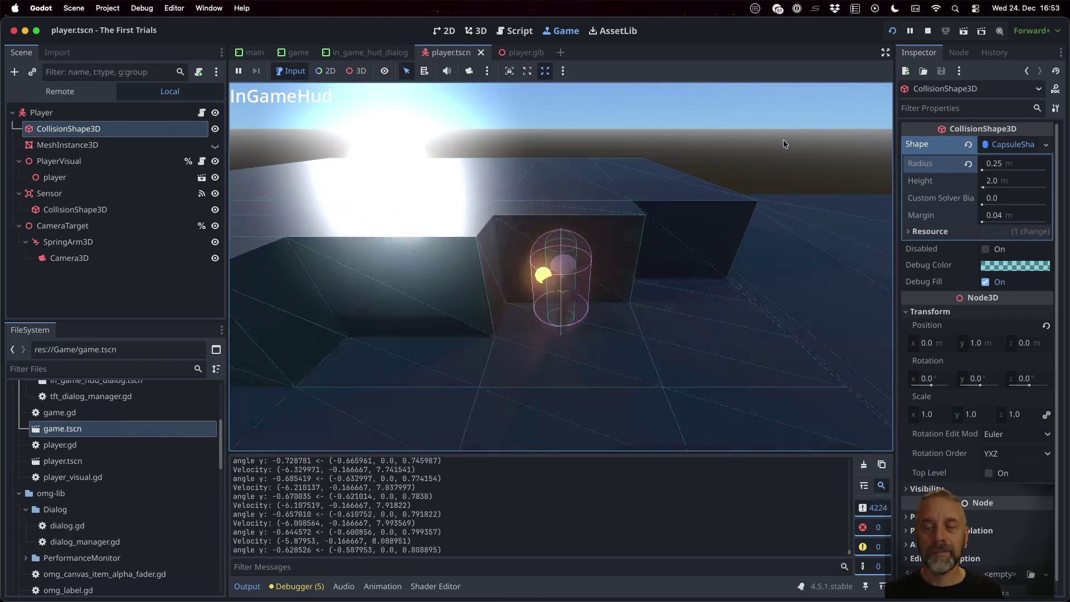
pyautogui.press('space')
pyautogui.press('w')
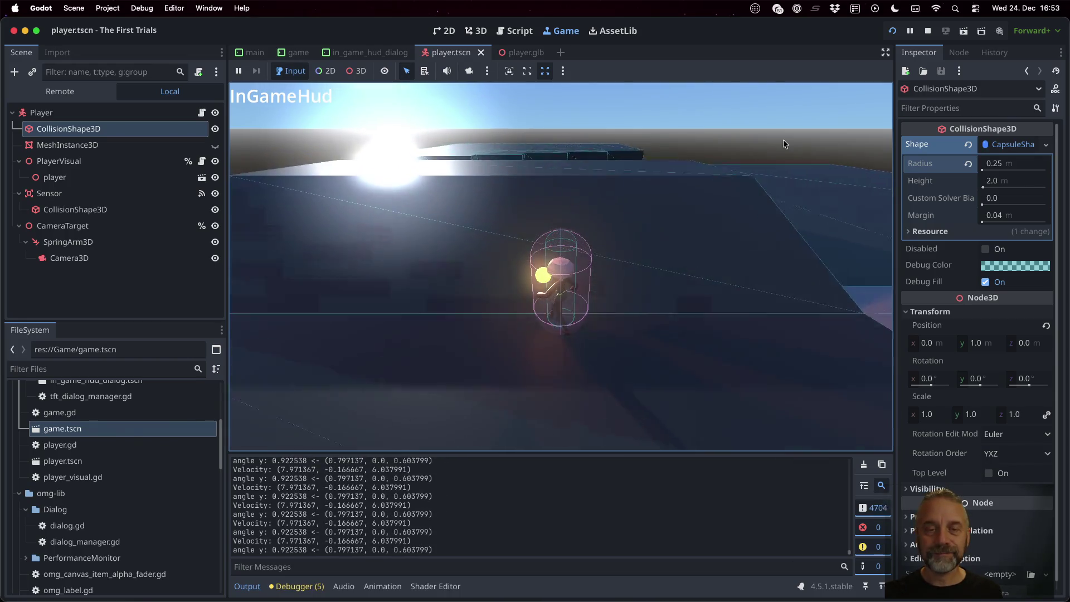
pyautogui.press('a')
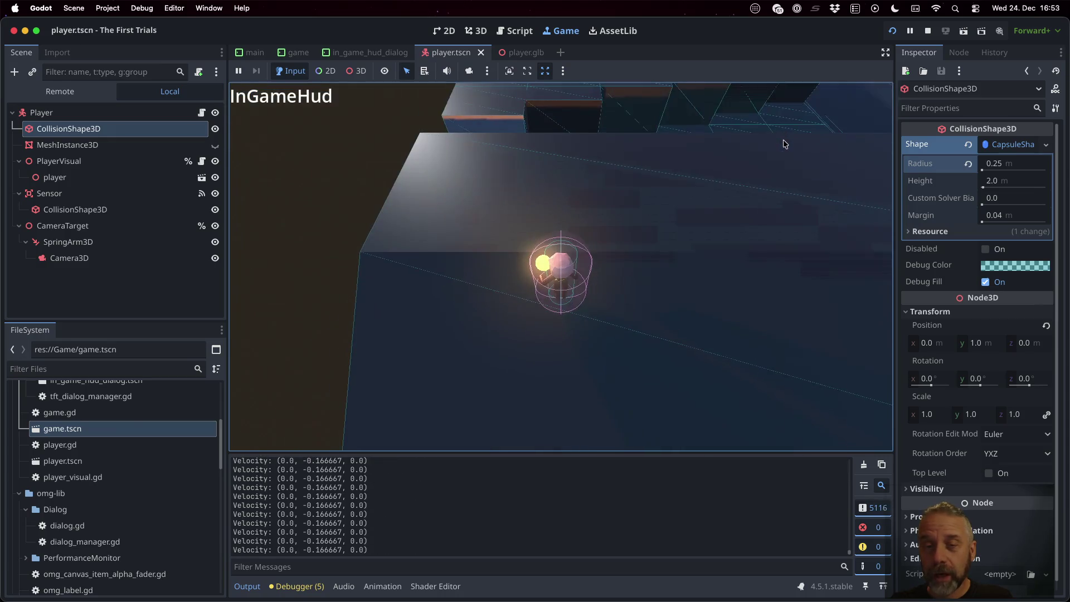
pyautogui.press('a')
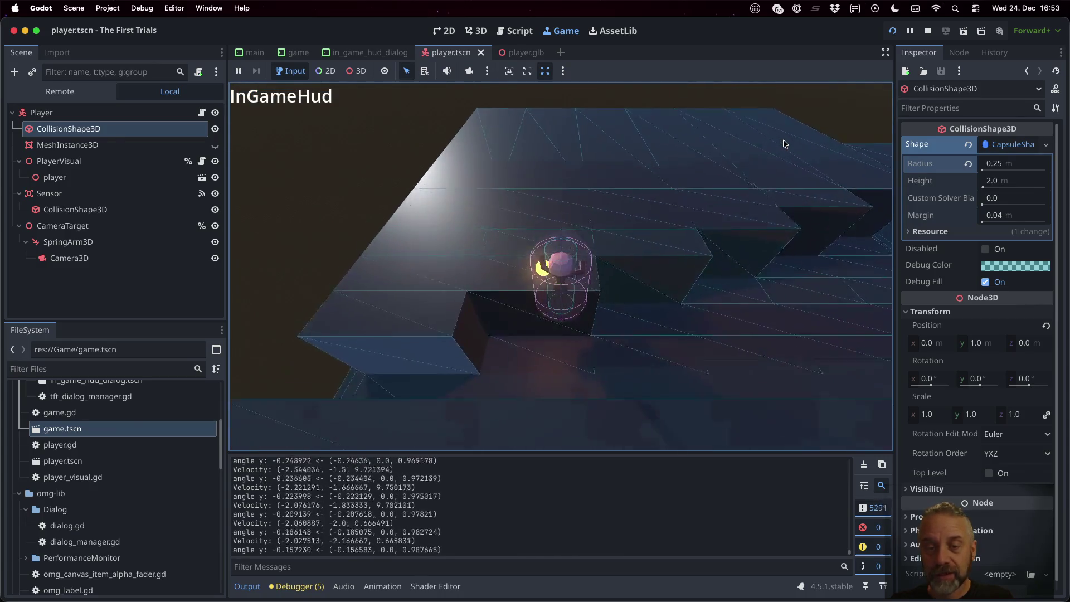
pyautogui.press('d')
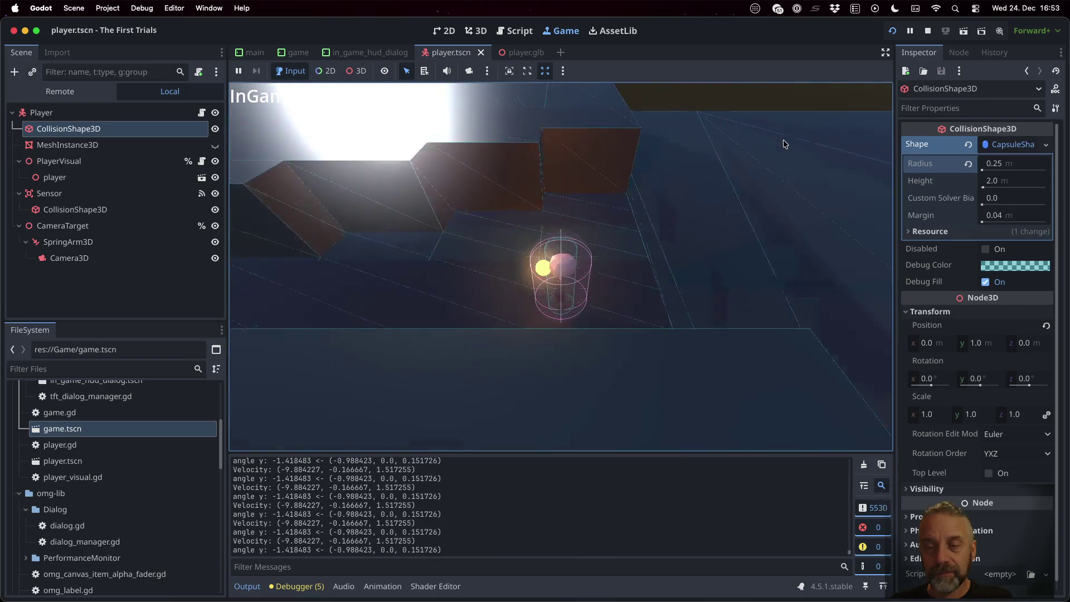
pyautogui.press('a')
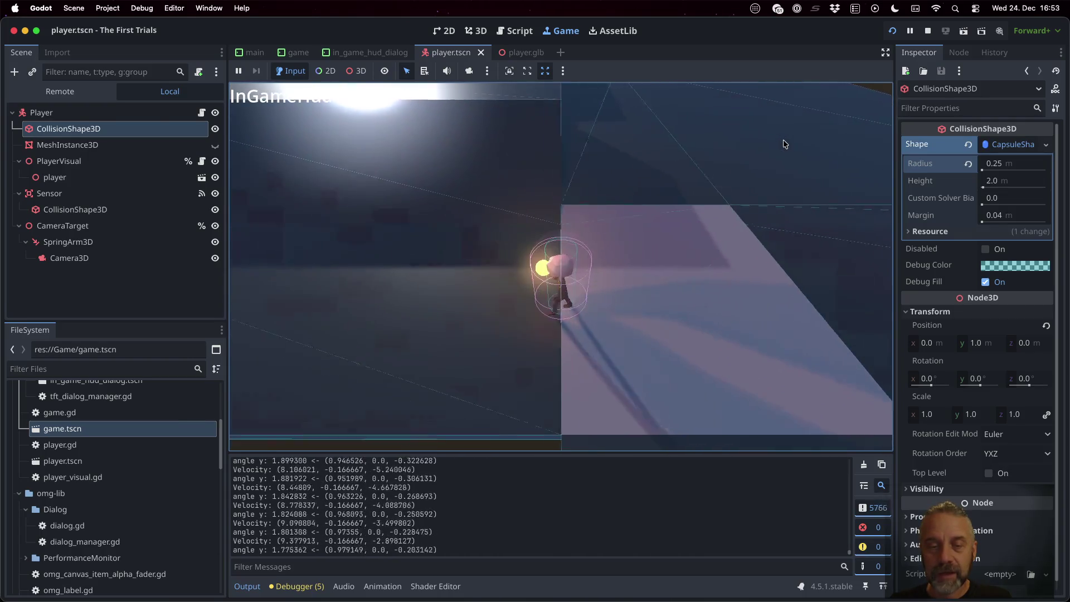
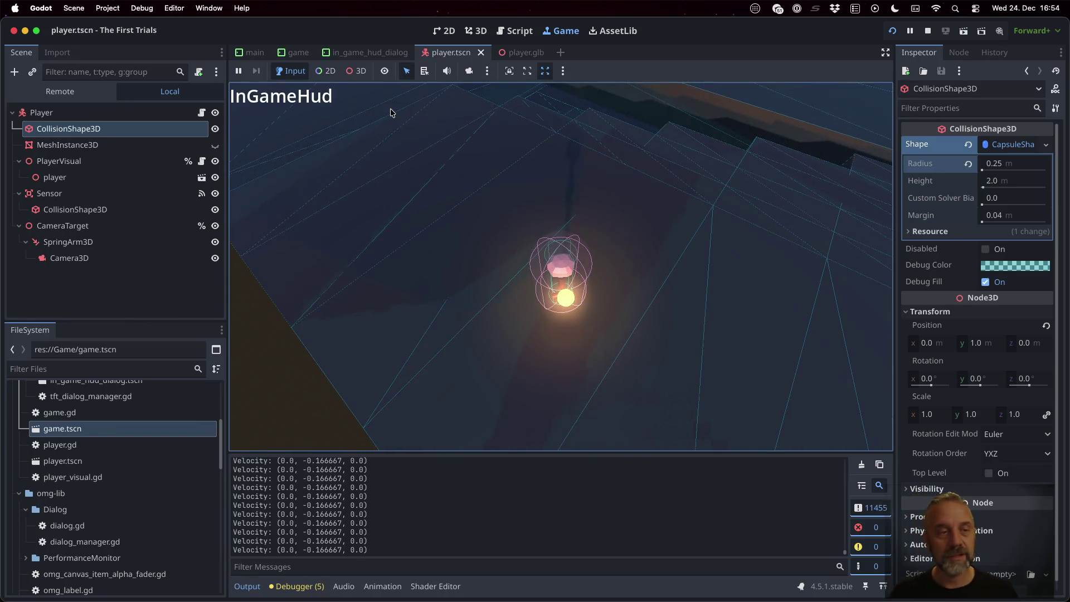
# Test a jump with the Player's Jump Impulse at 100, then restore it to 10.0
pyautogui.click(83, 112)
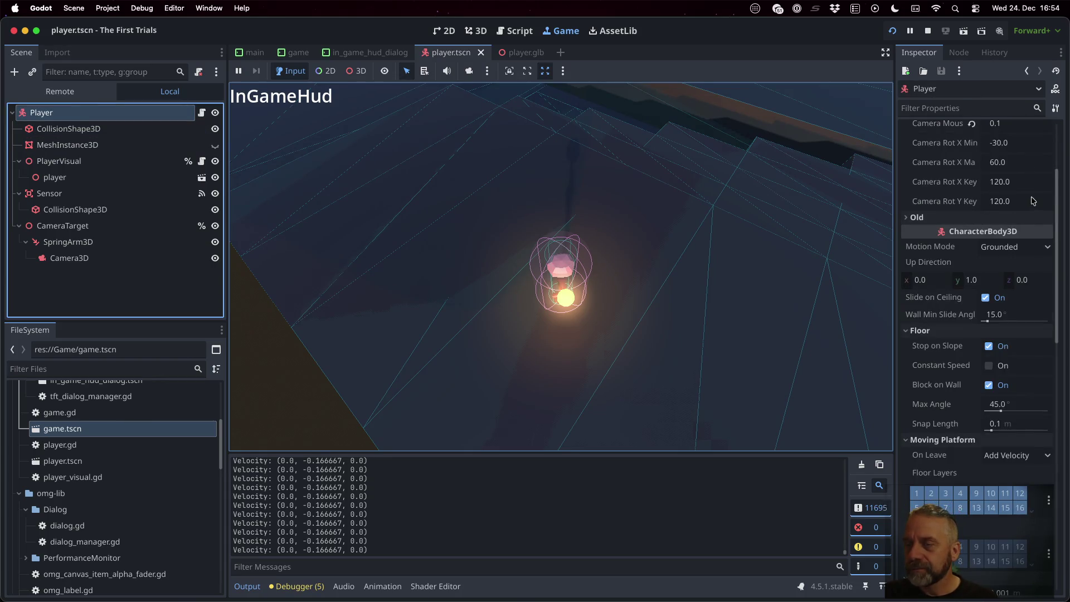
pyautogui.scroll(5, 1032, 201)
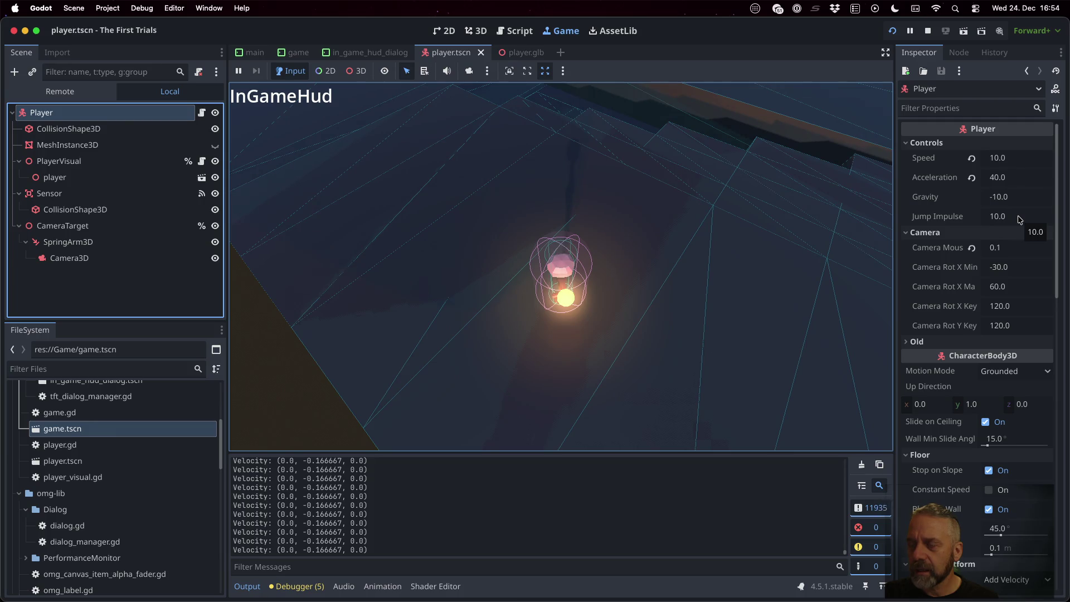
pyautogui.click(1019, 220)
pyautogui.write('100')
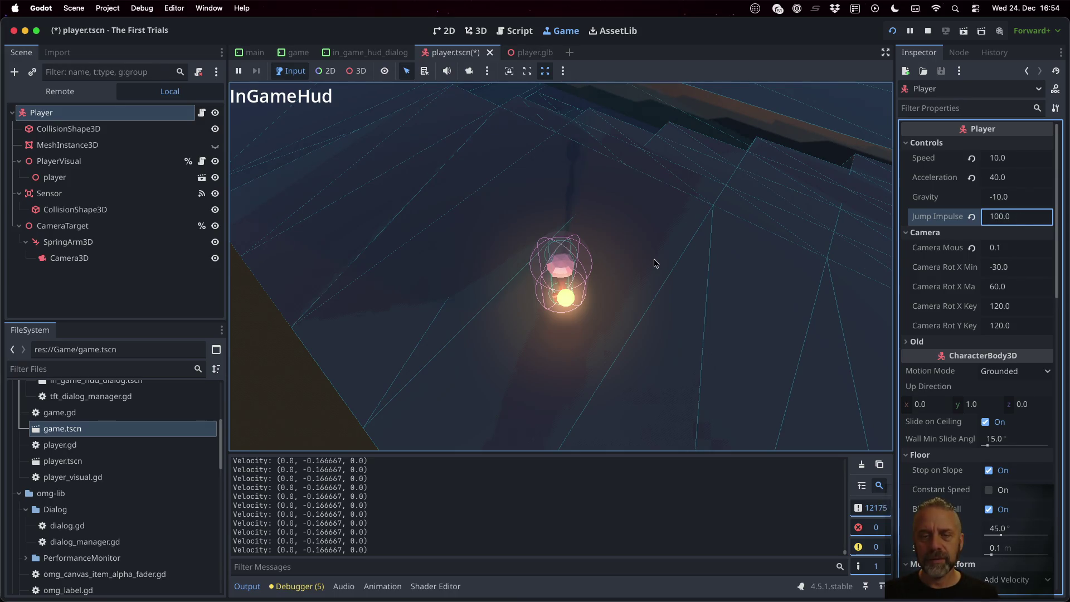
pyautogui.press('space')
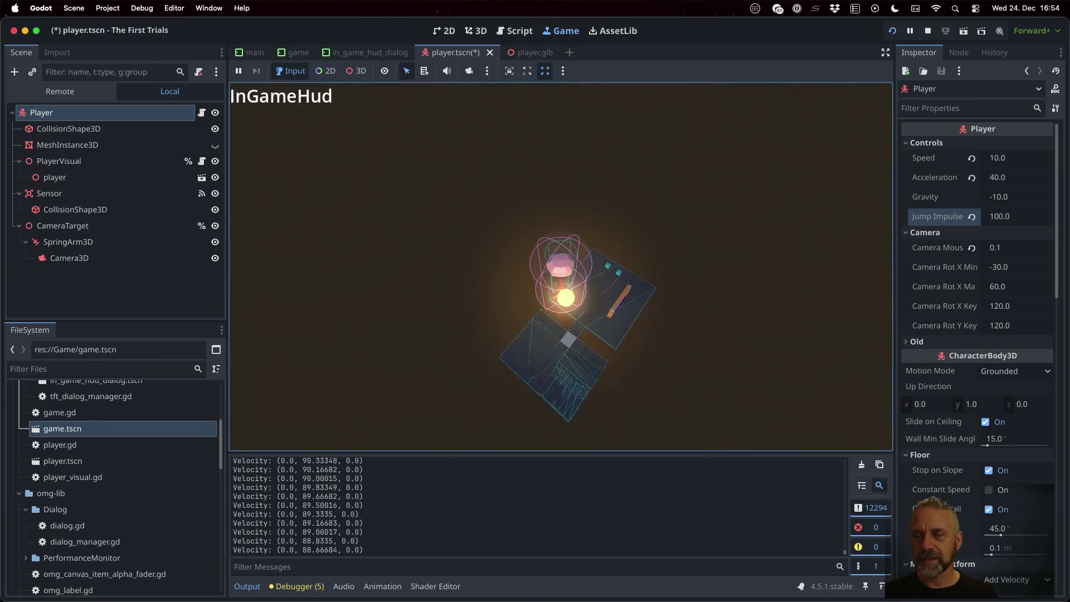
pyautogui.click(1023, 219)
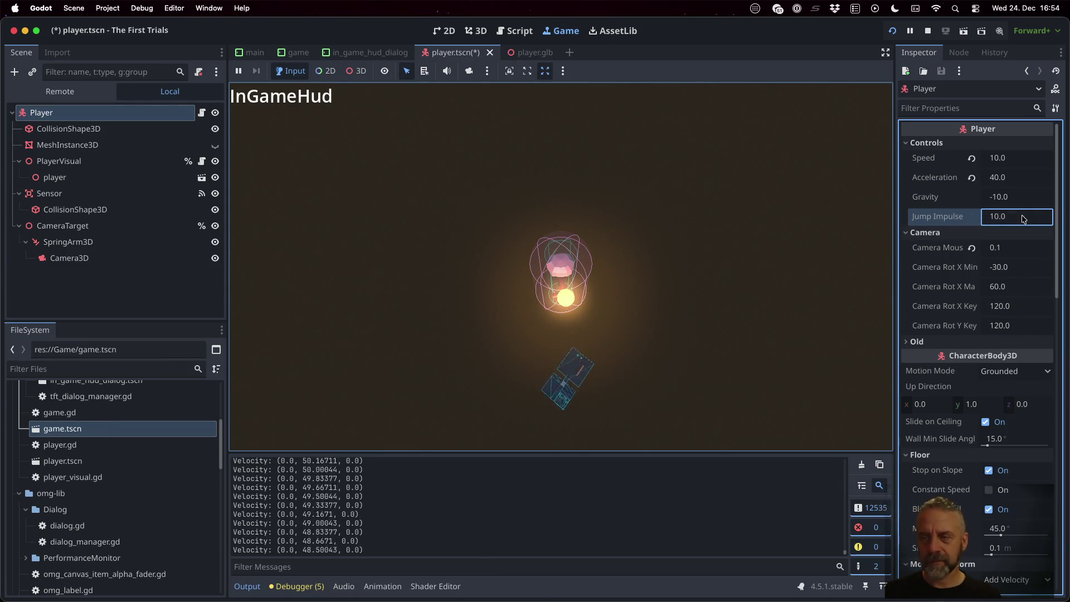
pyautogui.click(1021, 200)
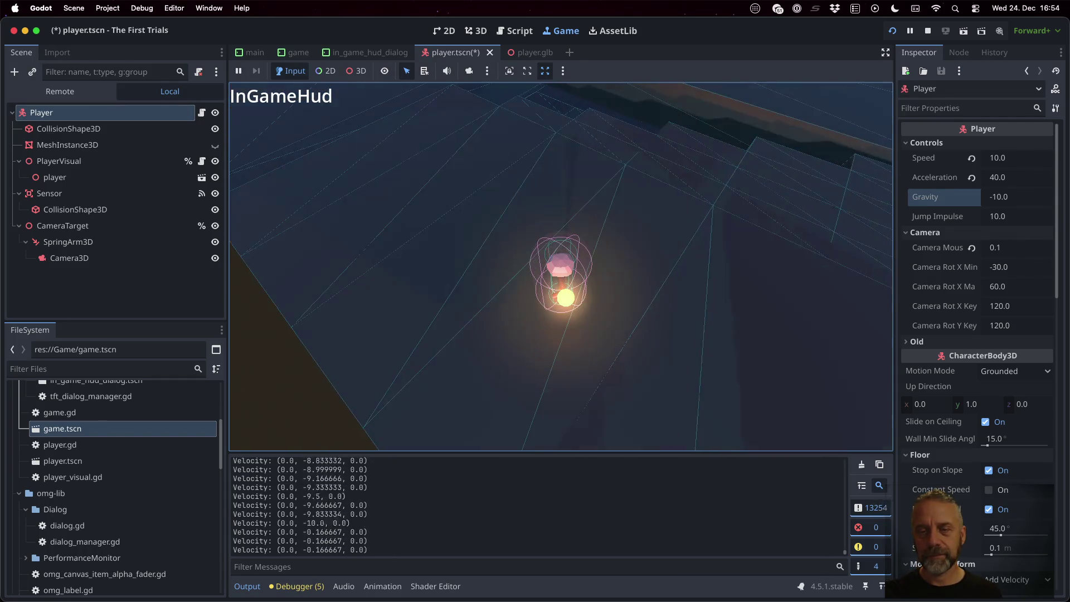
# Walk the player back and forth and jump while moving in the running game
pyautogui.press('w')
pyautogui.press('s')
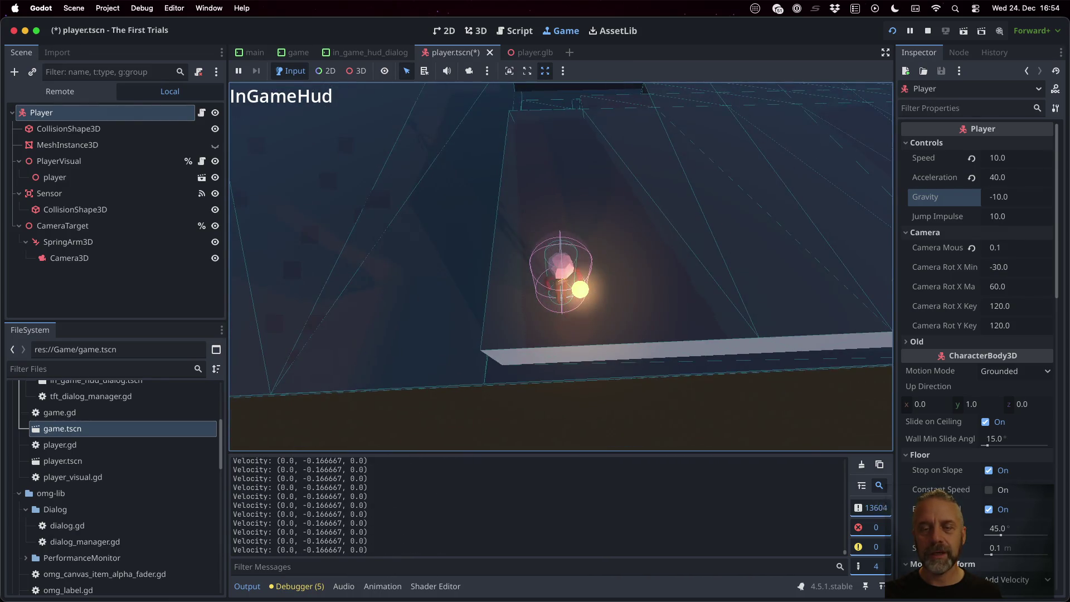
pyautogui.press('w')
pyautogui.press('space')
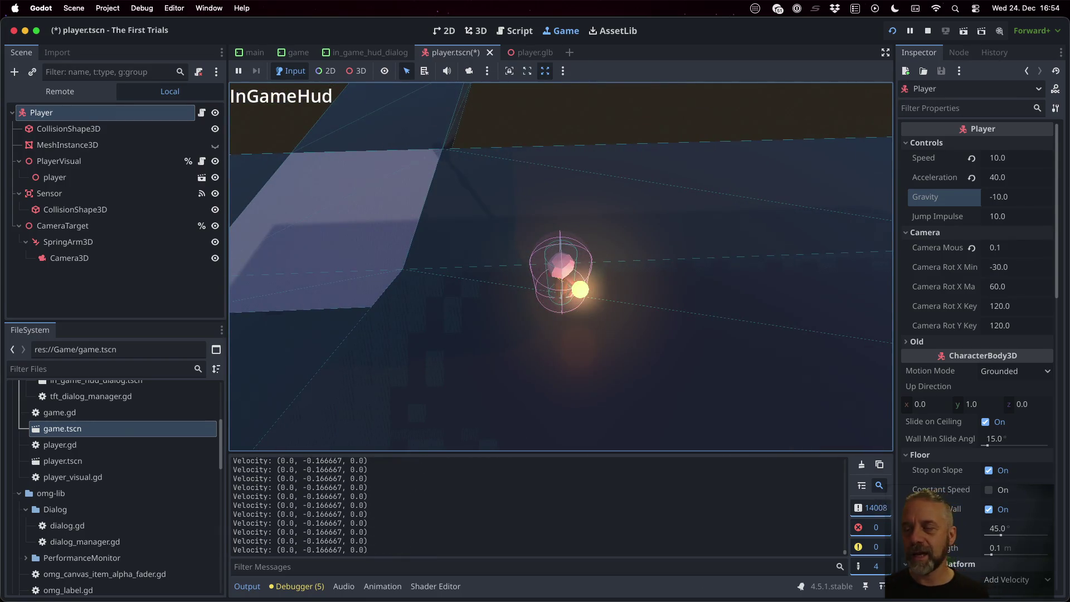
# Set Jump Impulse to 5.0, then steer the player across the platform and test the lower jumps
pyautogui.click(1034, 216)
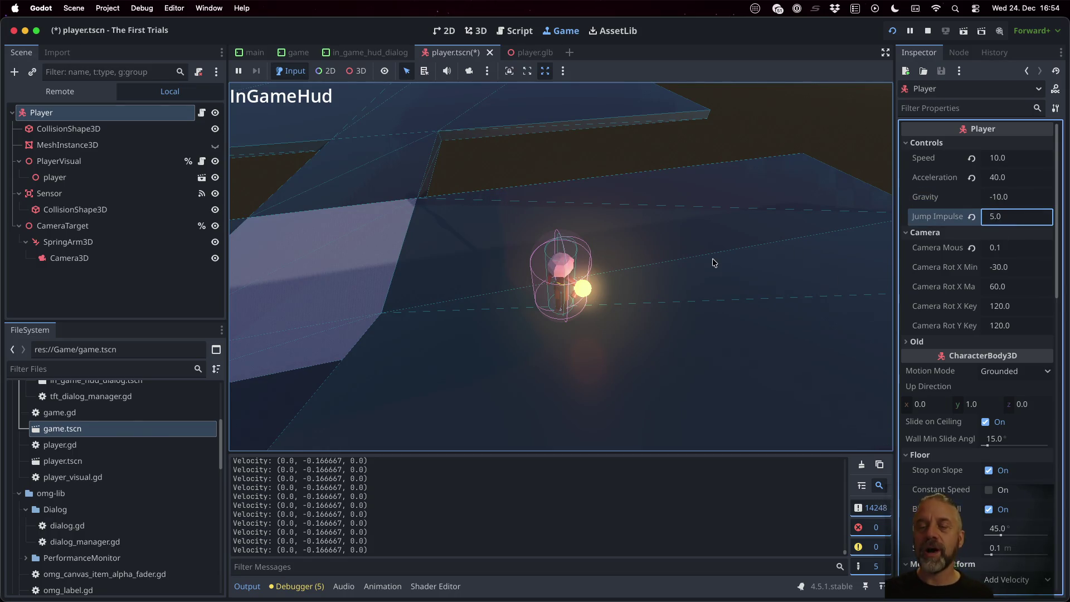
pyautogui.press('w')
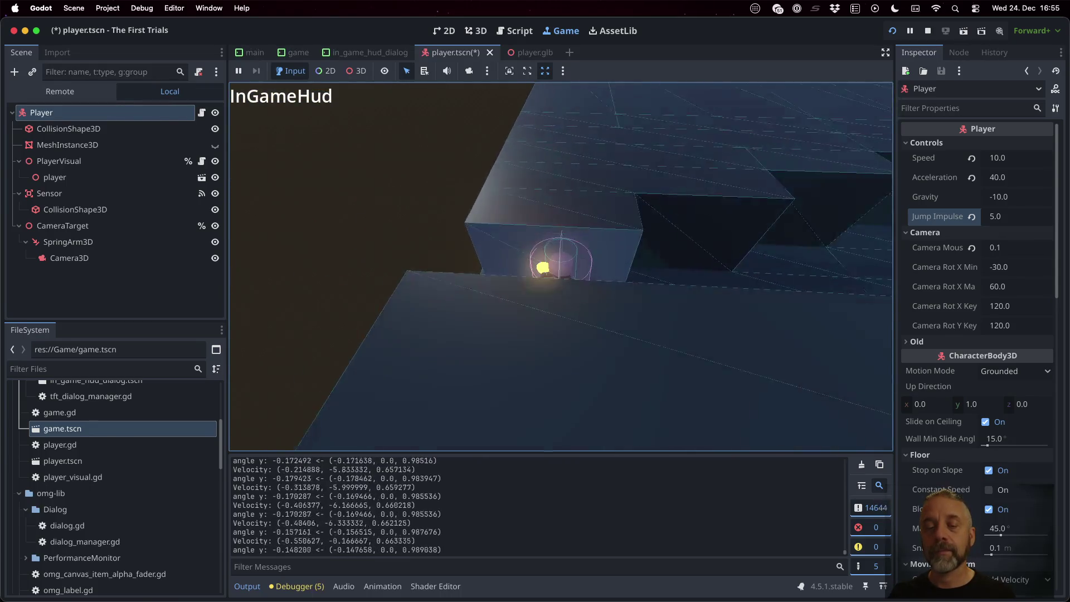
pyautogui.press('Left')
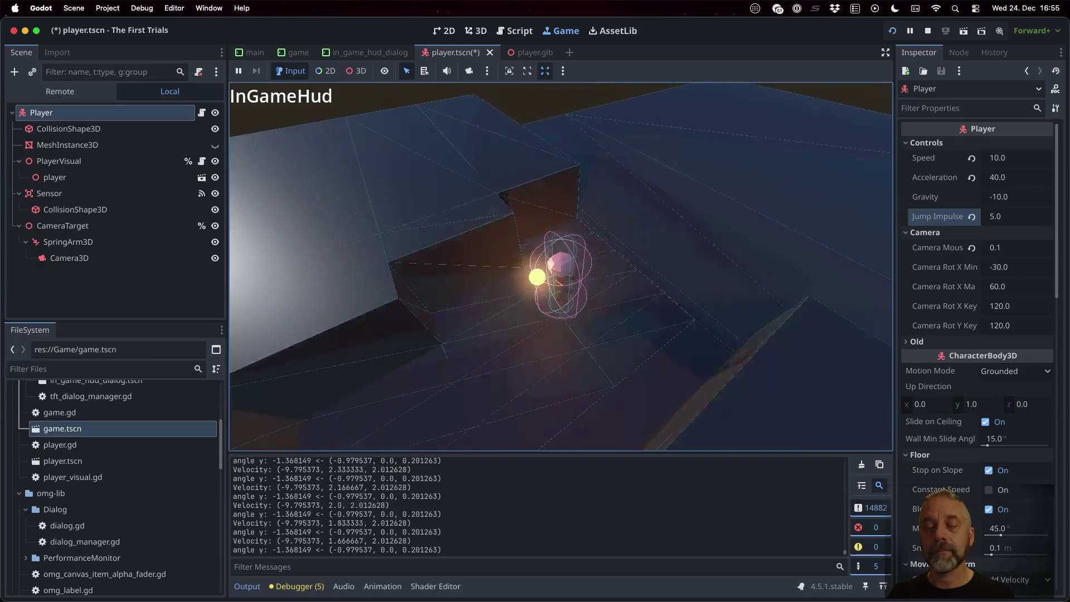
pyautogui.press('Left')
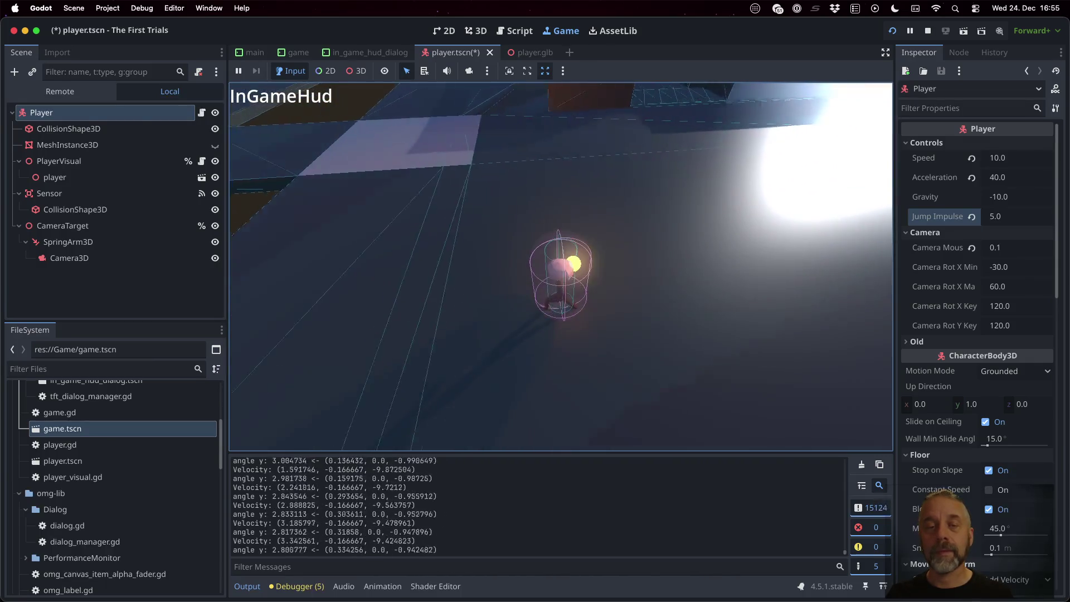
pyautogui.press('Left')
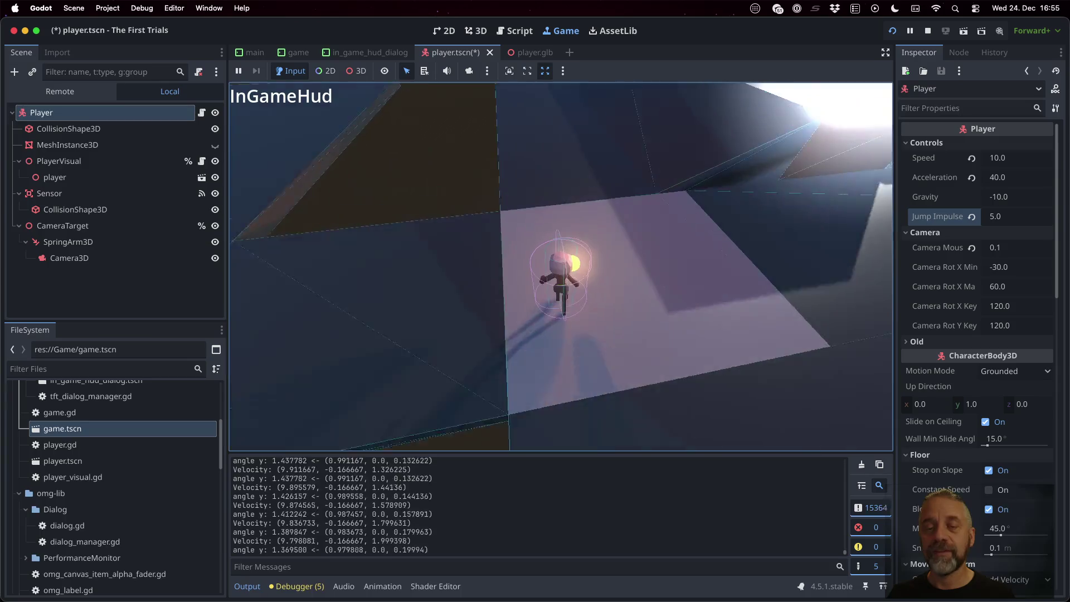
pyautogui.press('Left')
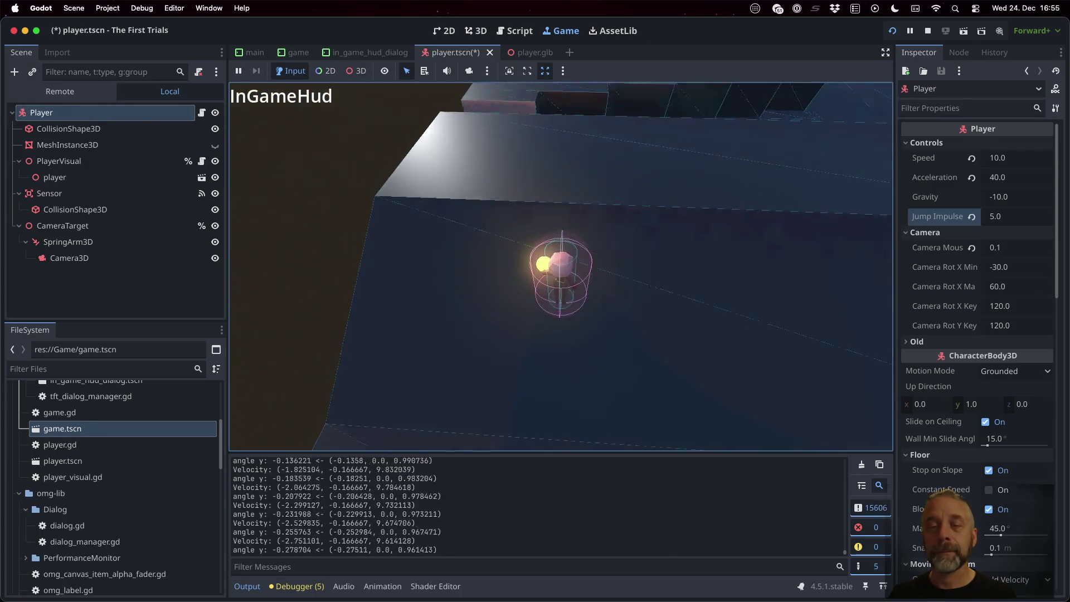
pyautogui.press('Left')
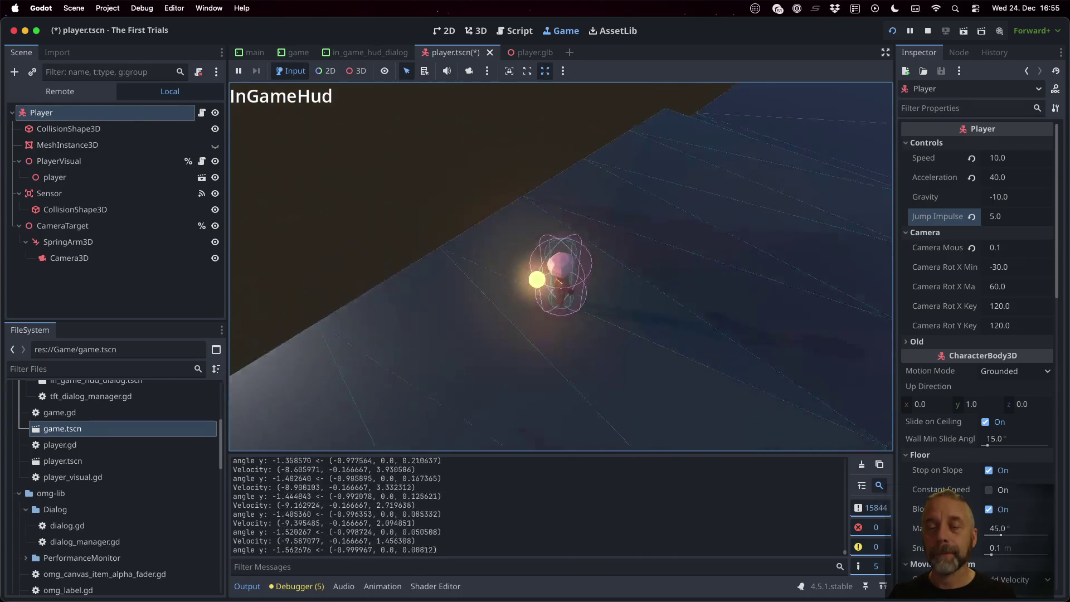
pyautogui.press('Left')
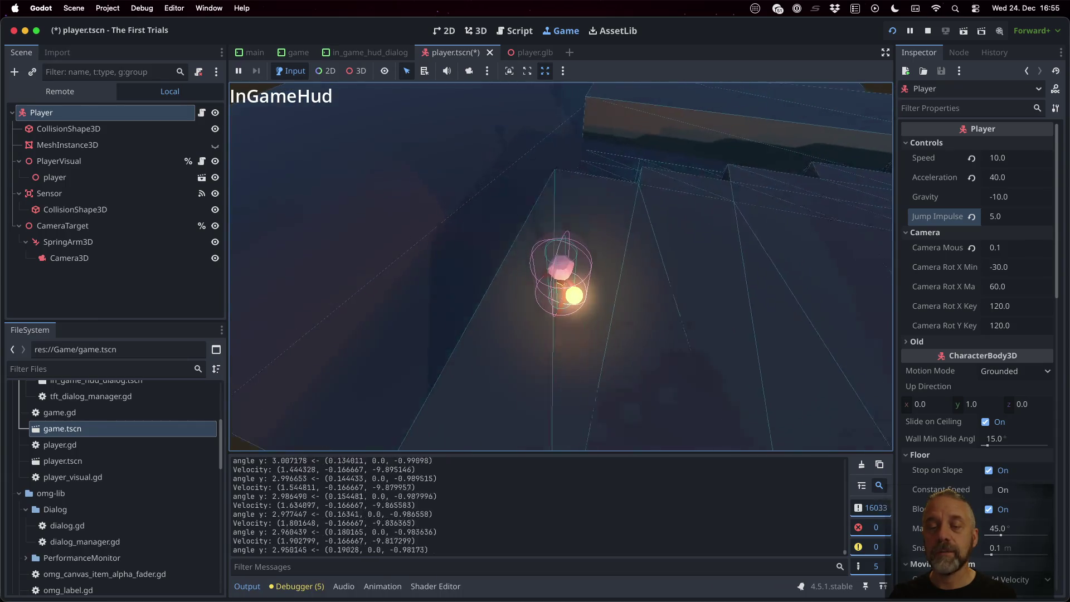
pyautogui.press('Up')
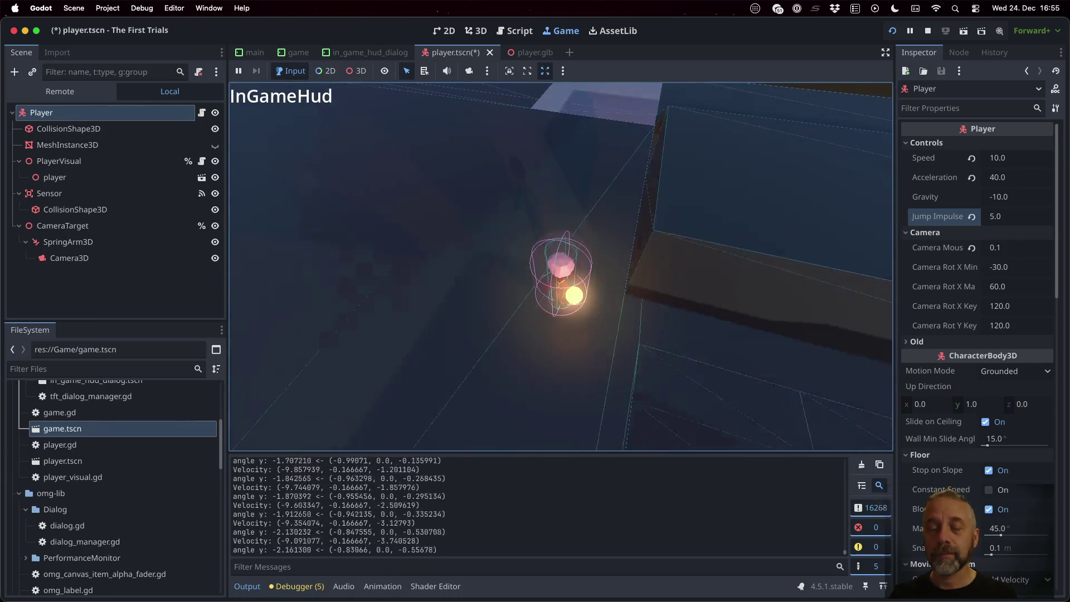
pyautogui.press('Left')
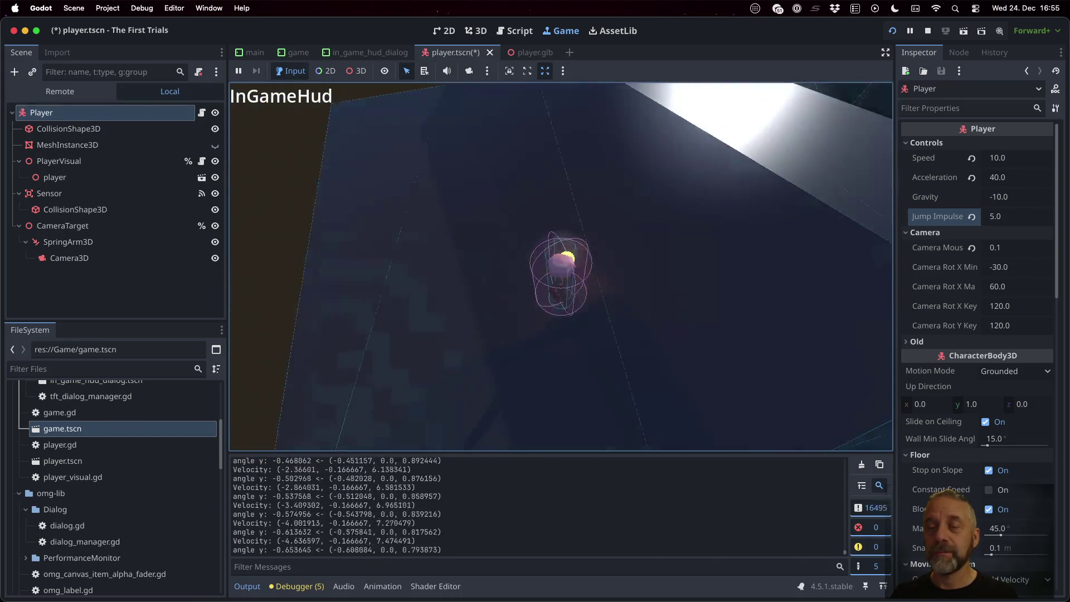
pyautogui.press('space')
pyautogui.press('Right')
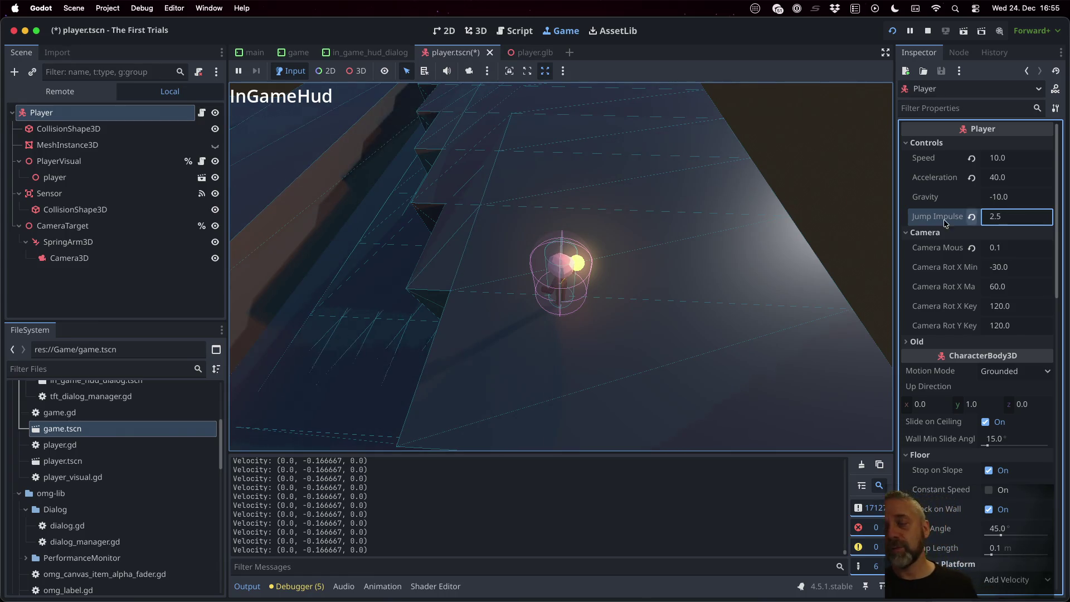
# Run and steer the player around the level and along the corridor at Jump Impulse 2.5
pyautogui.press('Up')
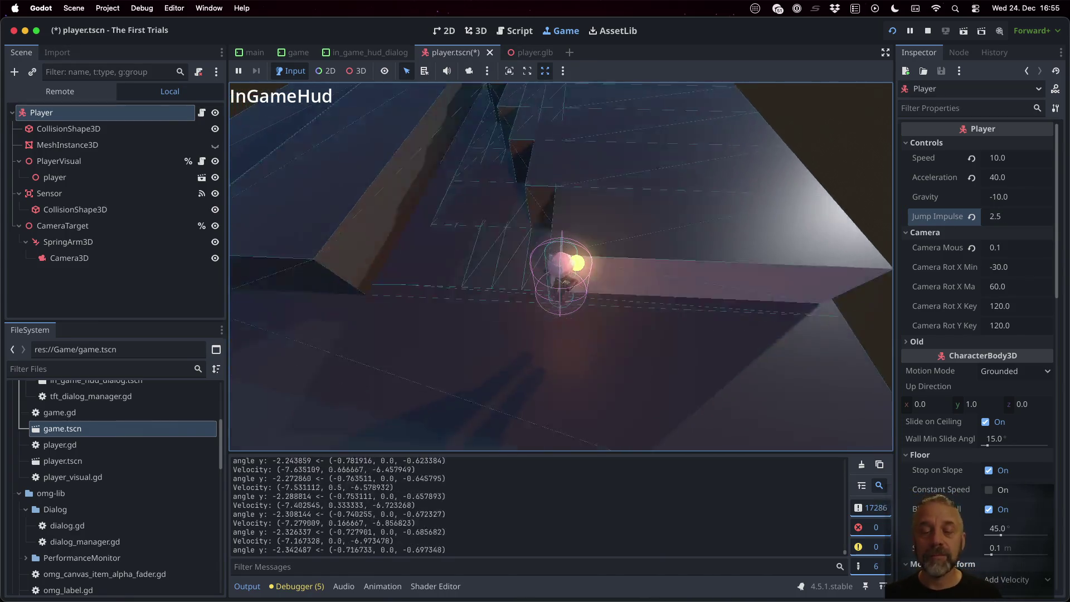
pyautogui.press('Right')
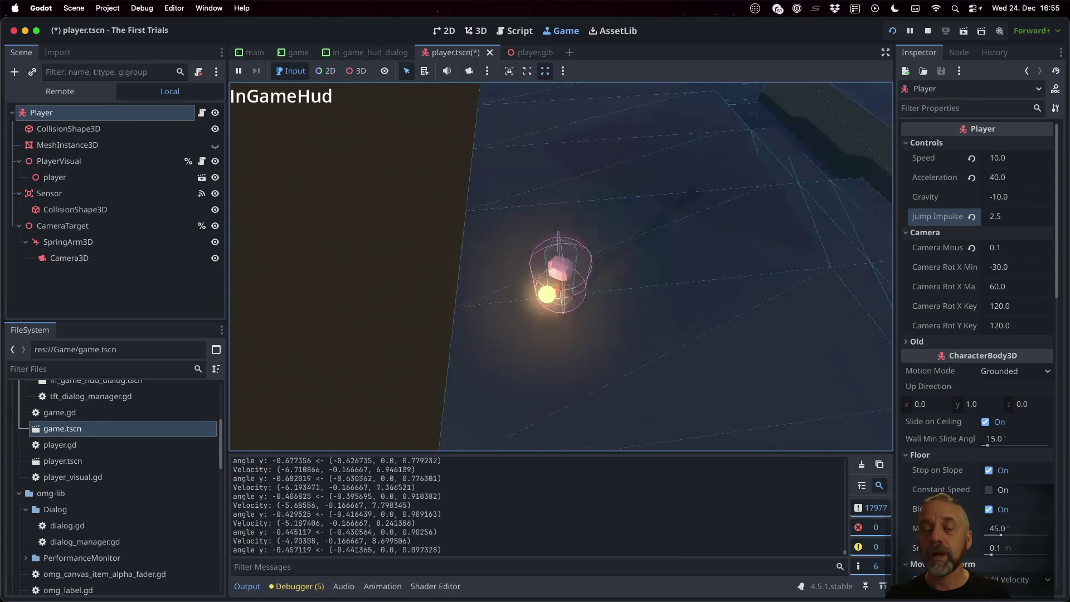
pyautogui.press('Up')
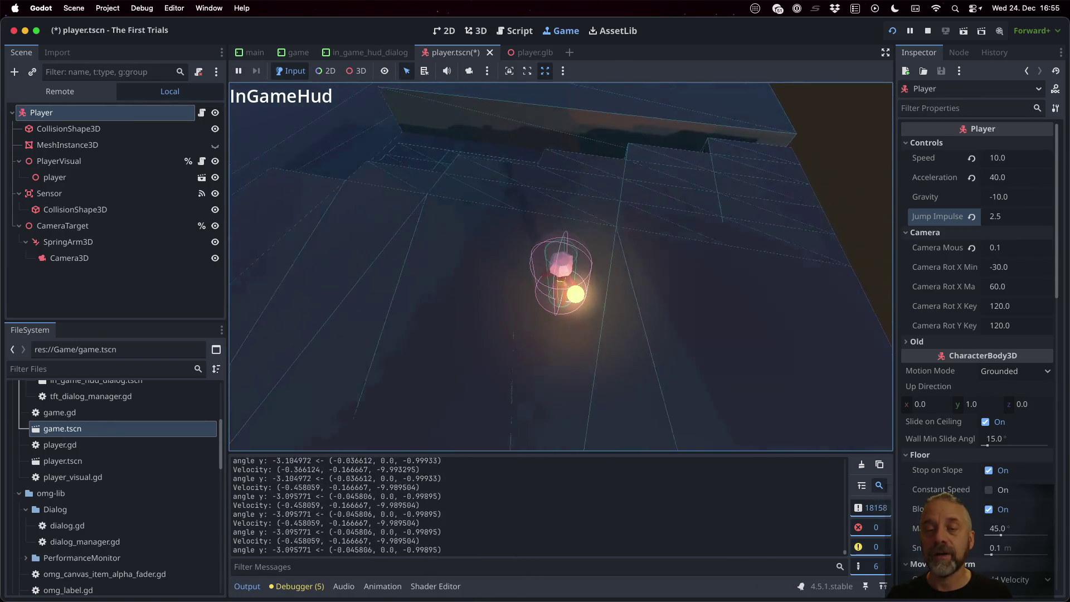
pyautogui.press('Left')
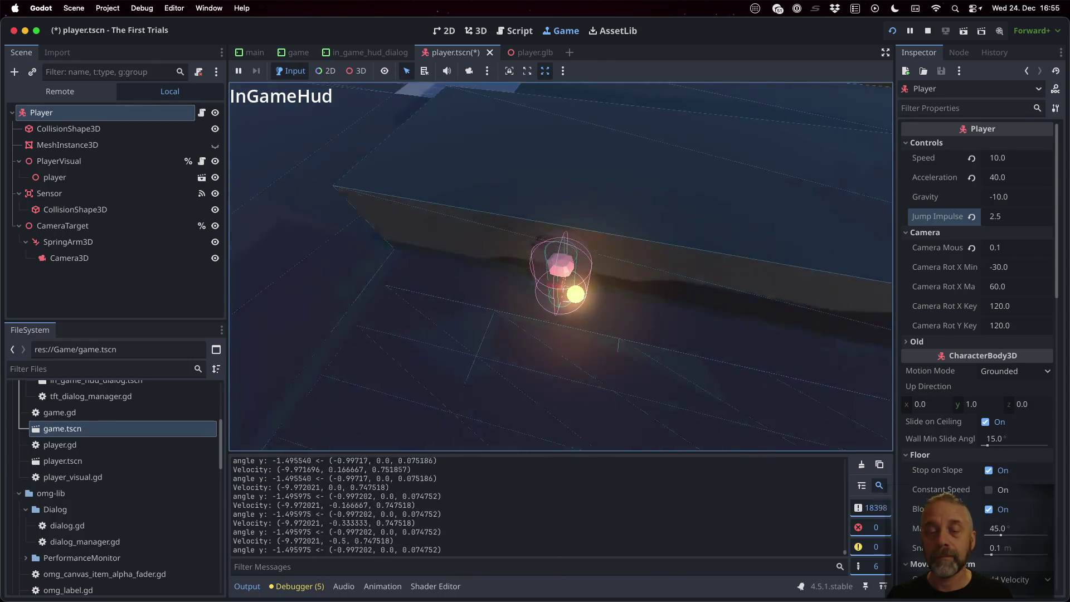
pyautogui.press('Right')
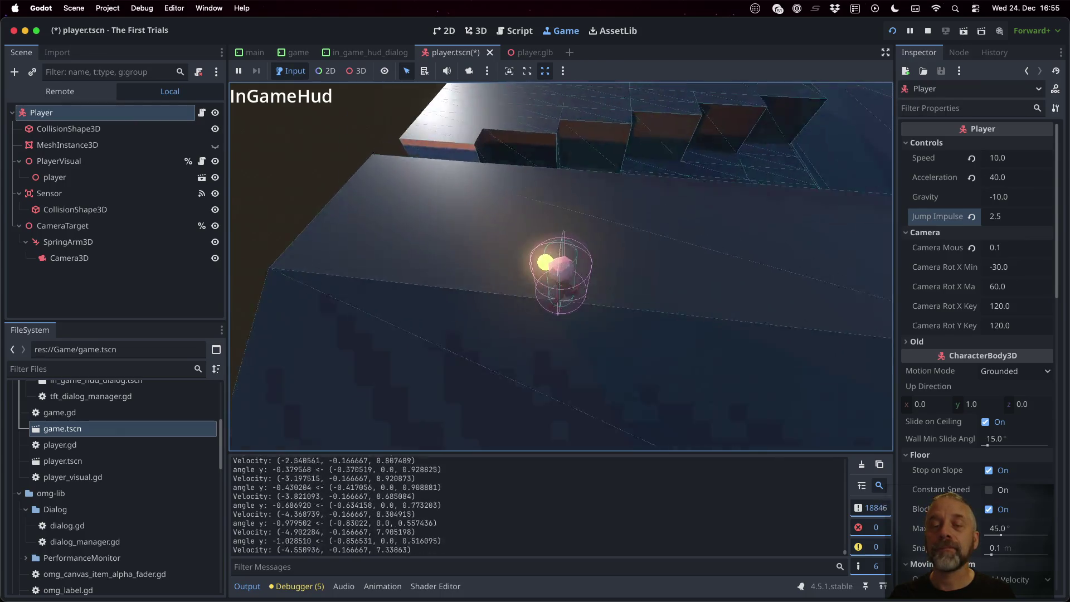
pyautogui.press('Left')
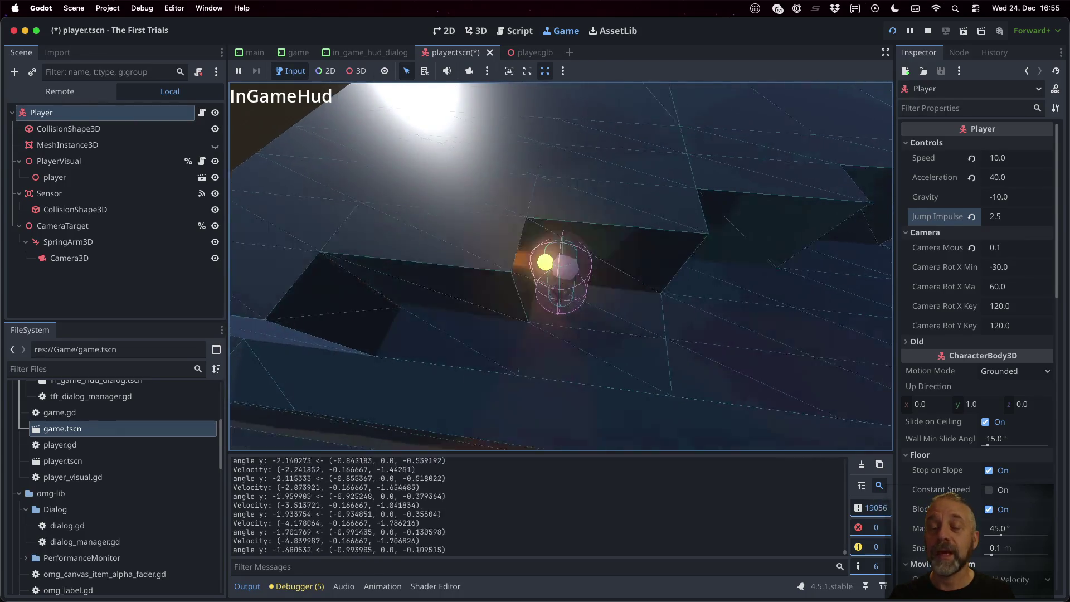
pyautogui.press('Right')
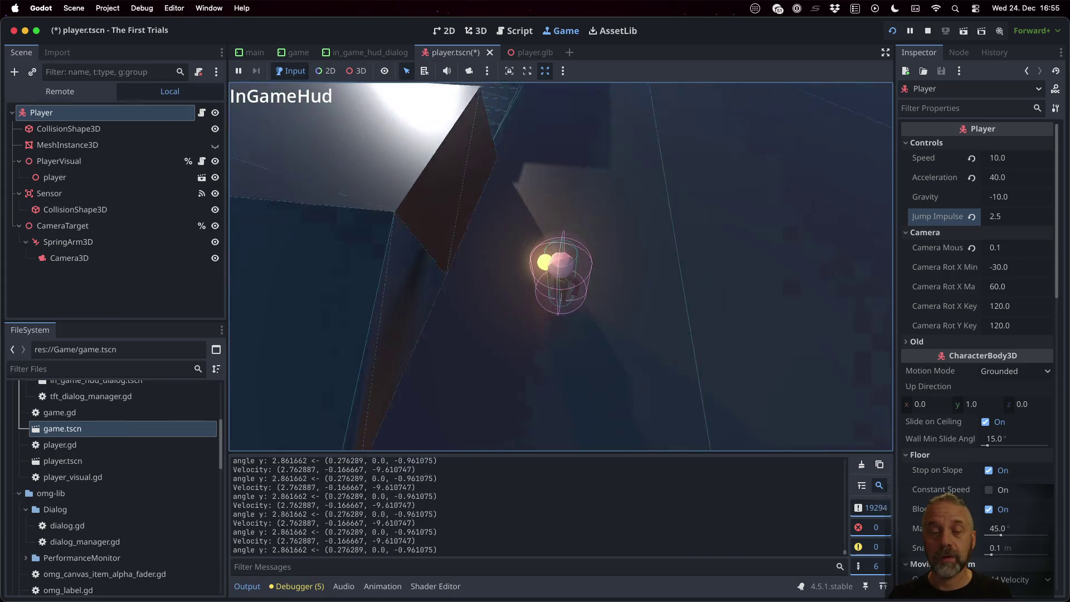
pyautogui.press('Right')
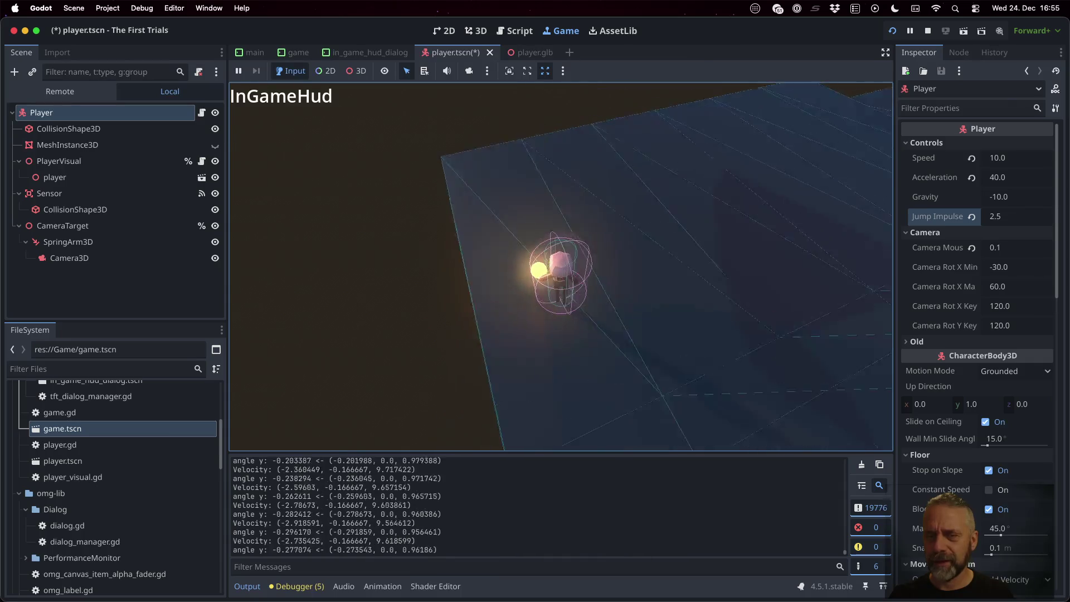
pyautogui.press('Right')
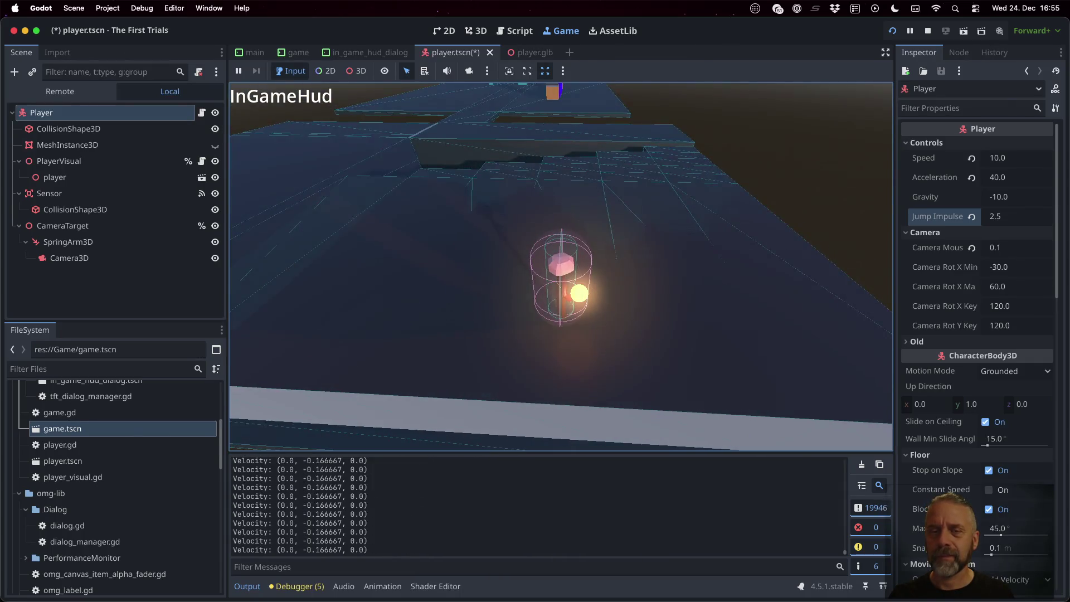
pyautogui.press('Left')
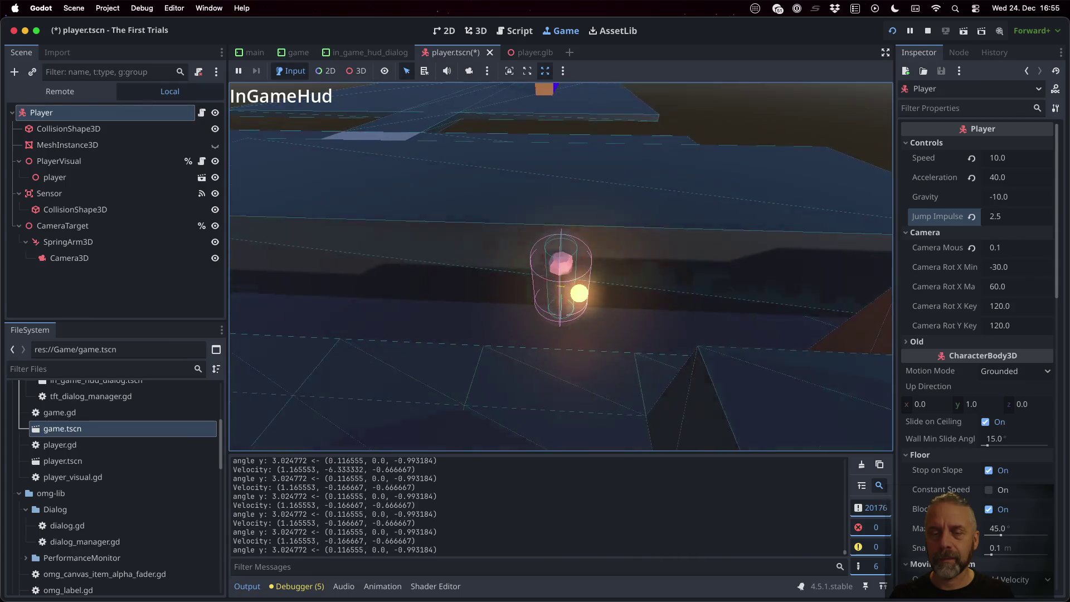
pyautogui.press('Right')
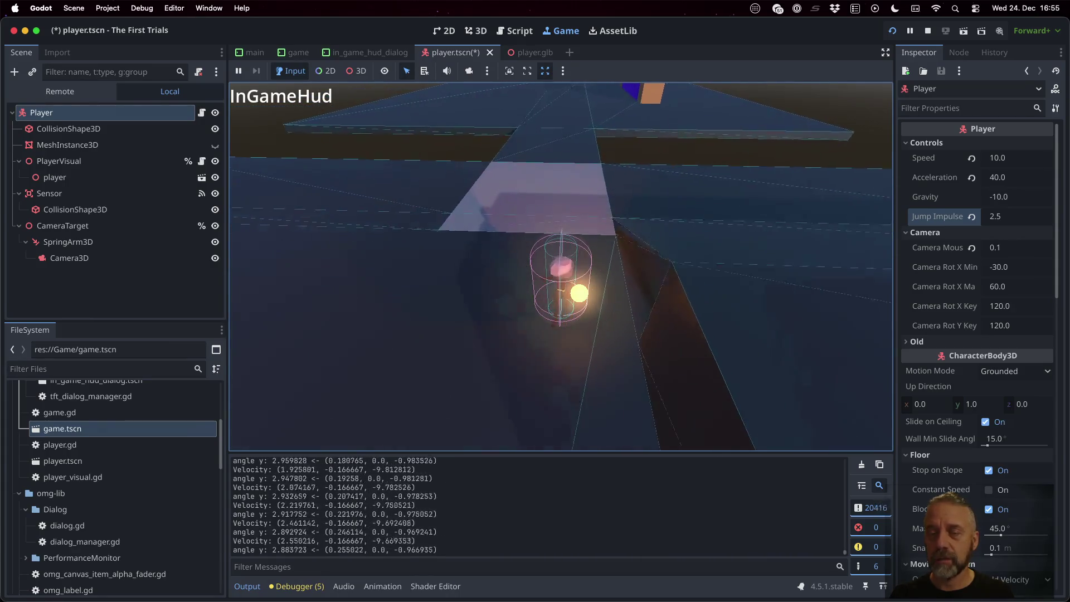
pyautogui.press('Right')
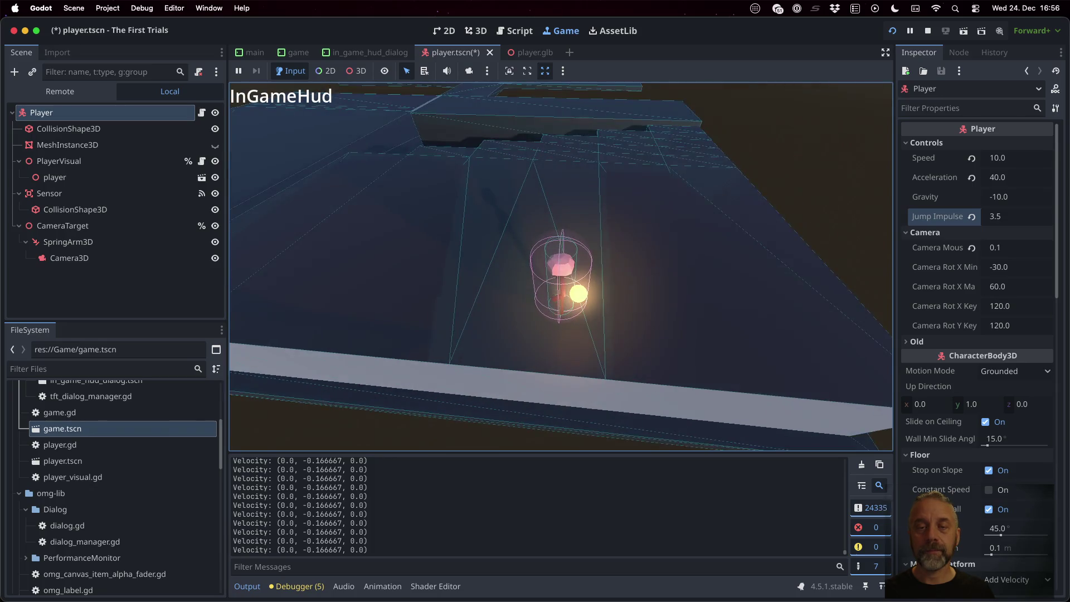
# Walk the character around at Jump Impulse 4.0, tilting the game camera down and up
pyautogui.press('w')
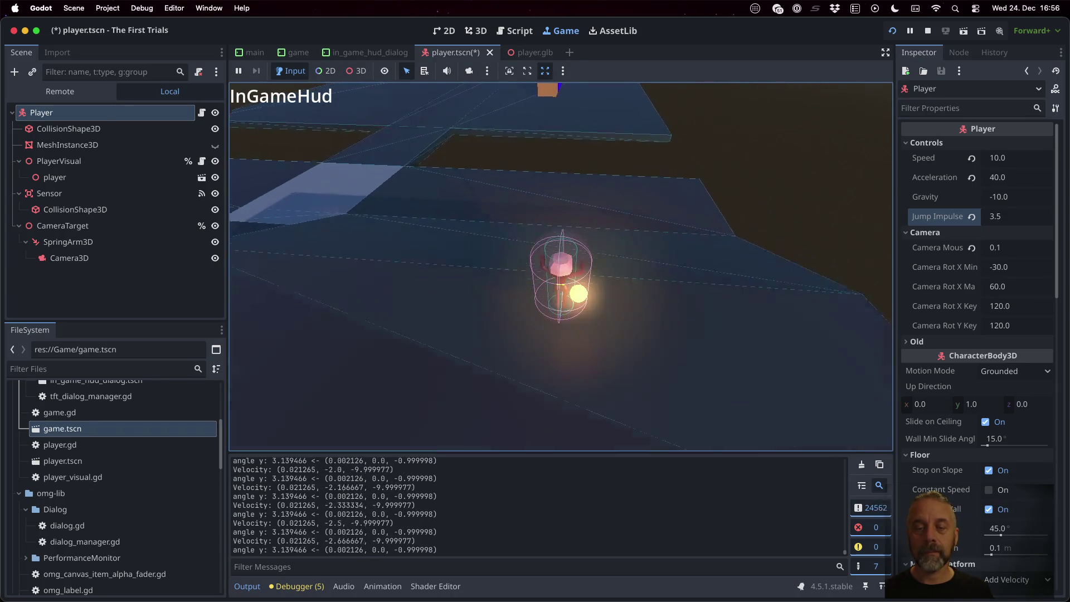
pyautogui.press('a')
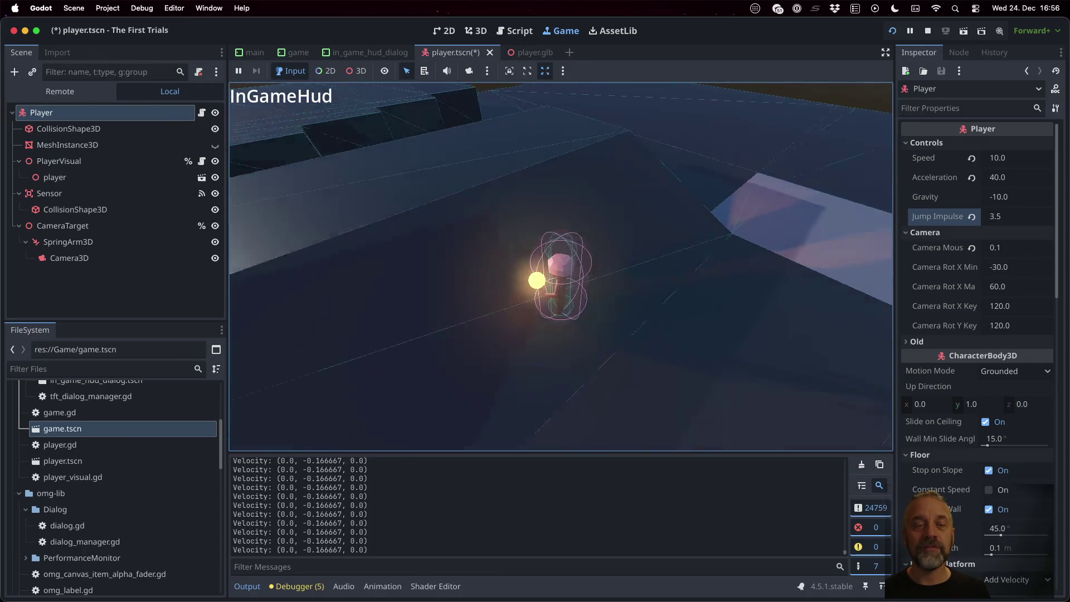
pyautogui.press('w')
pyautogui.press('a')
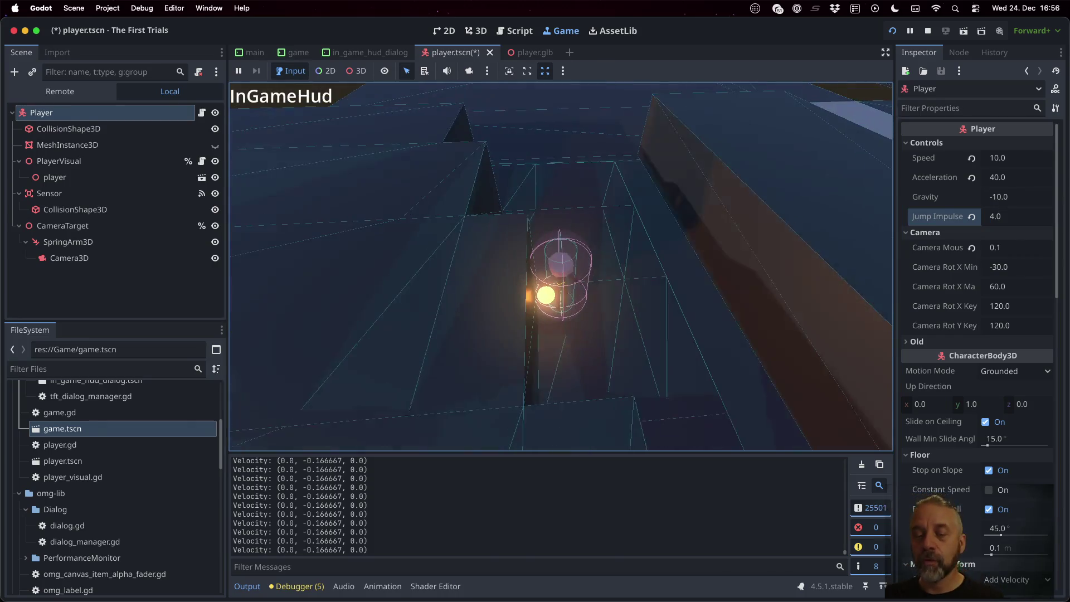
pyautogui.press('w')
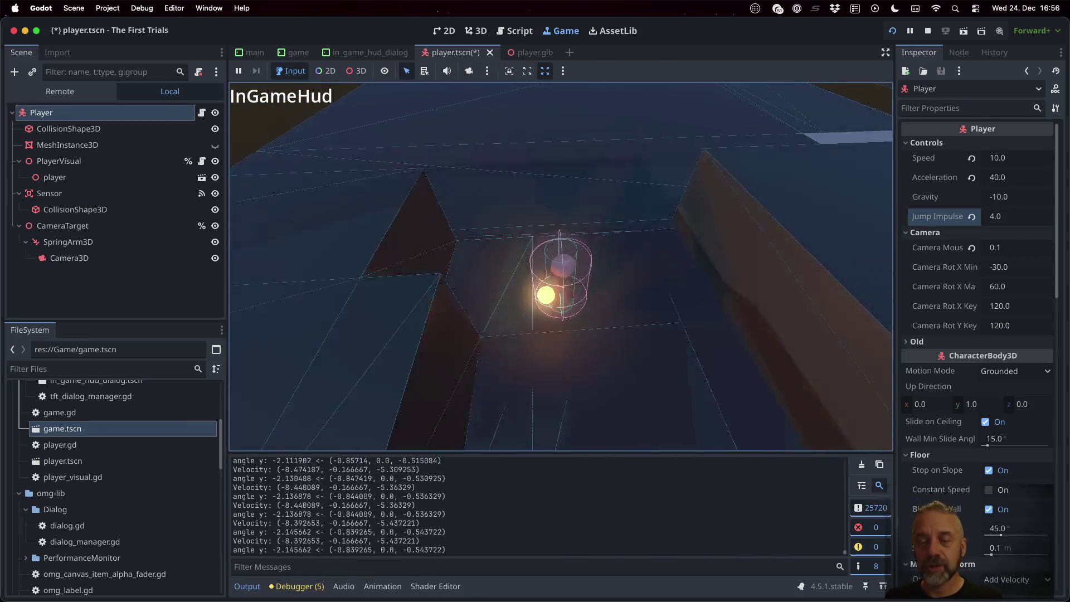
pyautogui.press('w')
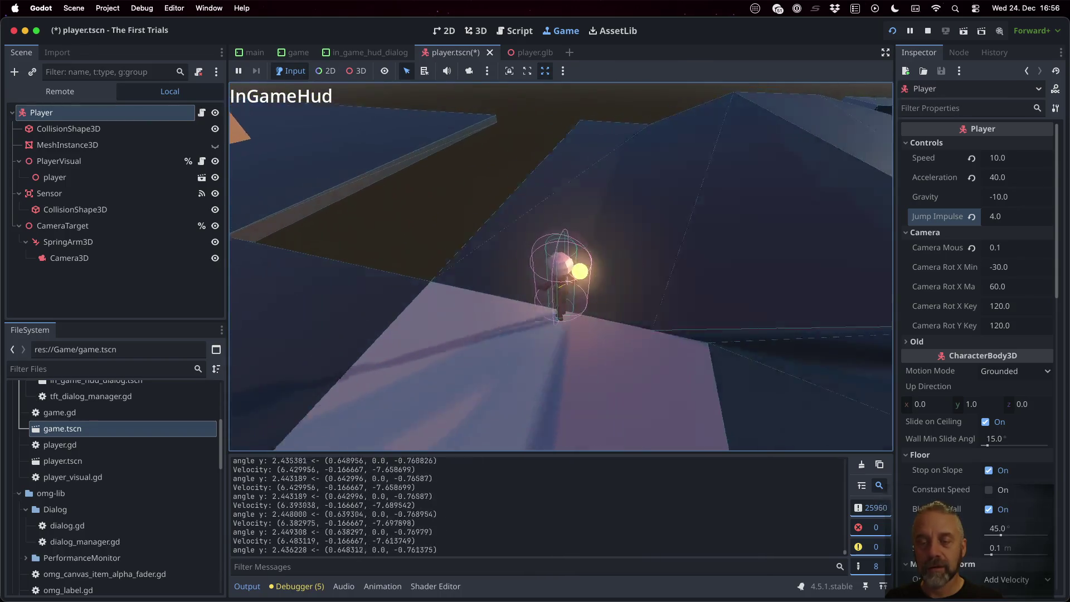
pyautogui.press('Up')
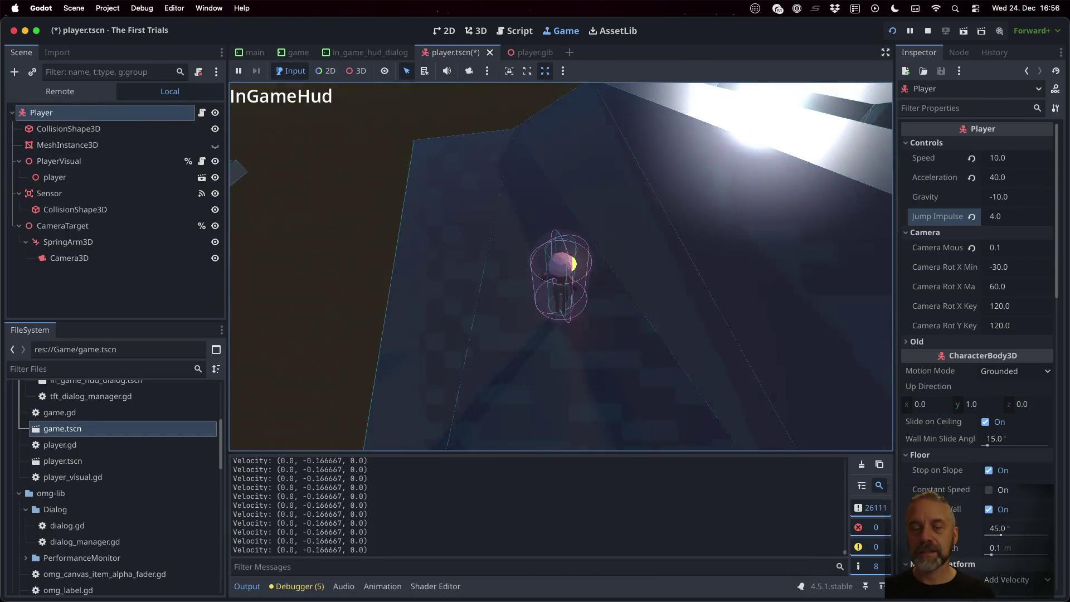
# Stop the game and turn off Debug > Visible Collision Shapes
pyautogui.click(929, 29)
pyautogui.click(140, 8)
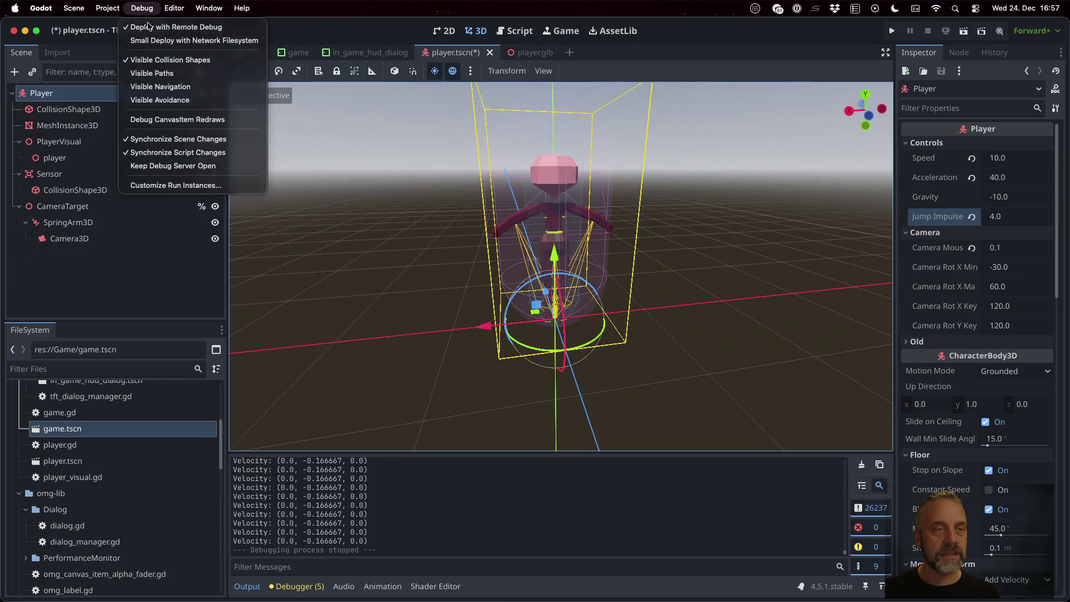
pyautogui.click(170, 59)
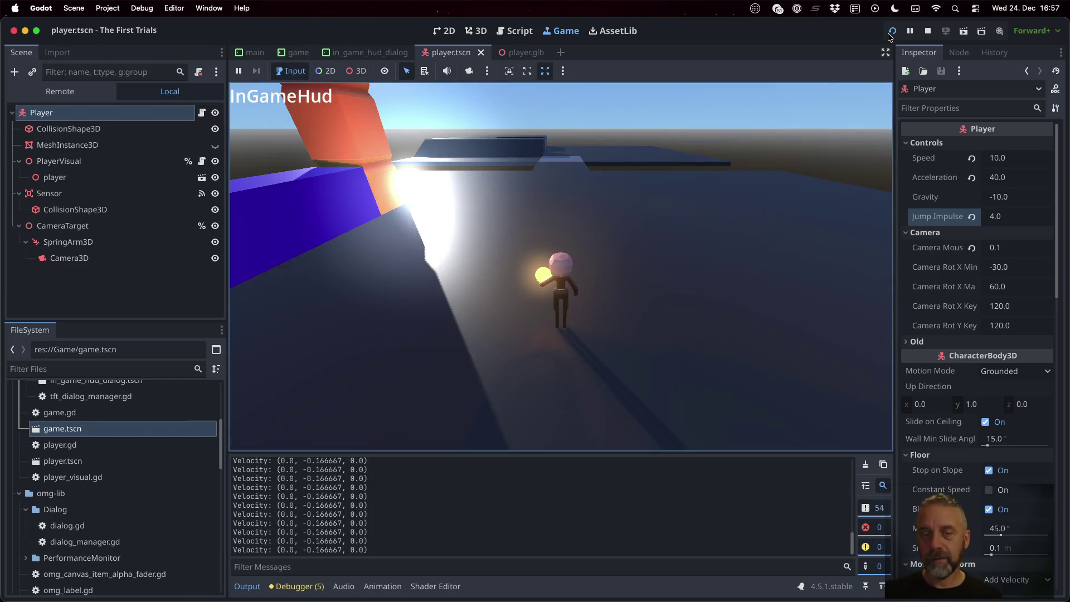
# Walk the character in the relaunched game, turning and pitching the game camera
pyautogui.press('w')
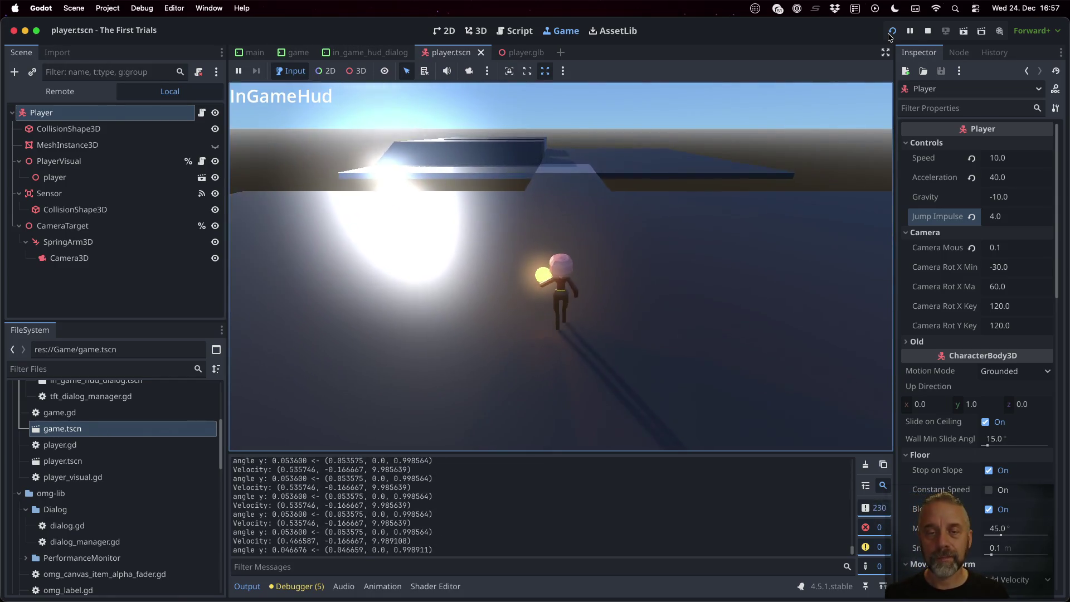
pyautogui.press('Left')
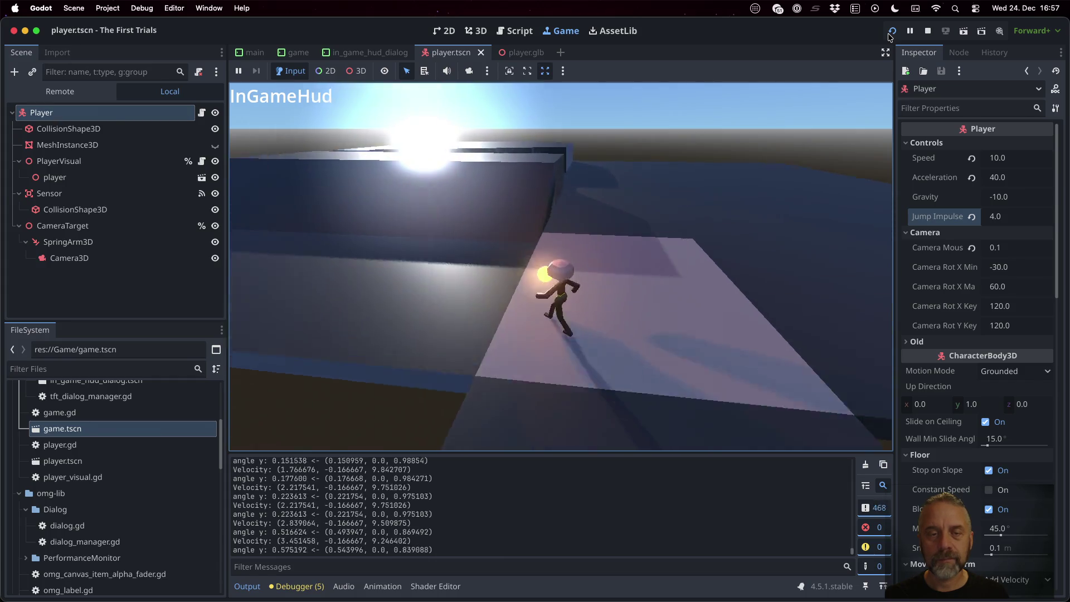
pyautogui.press('Right')
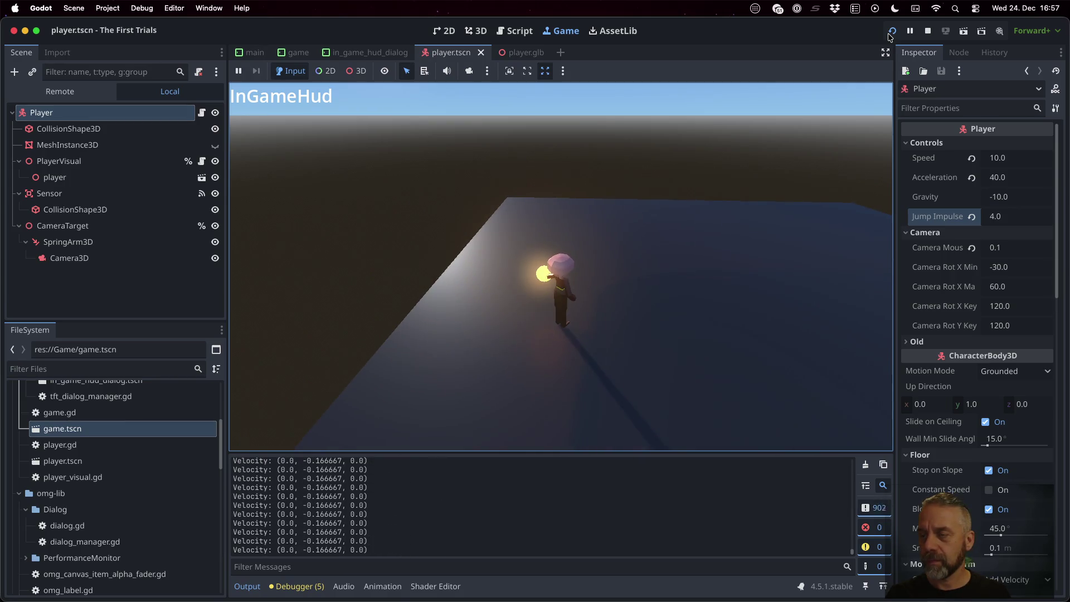
pyautogui.press('Down')
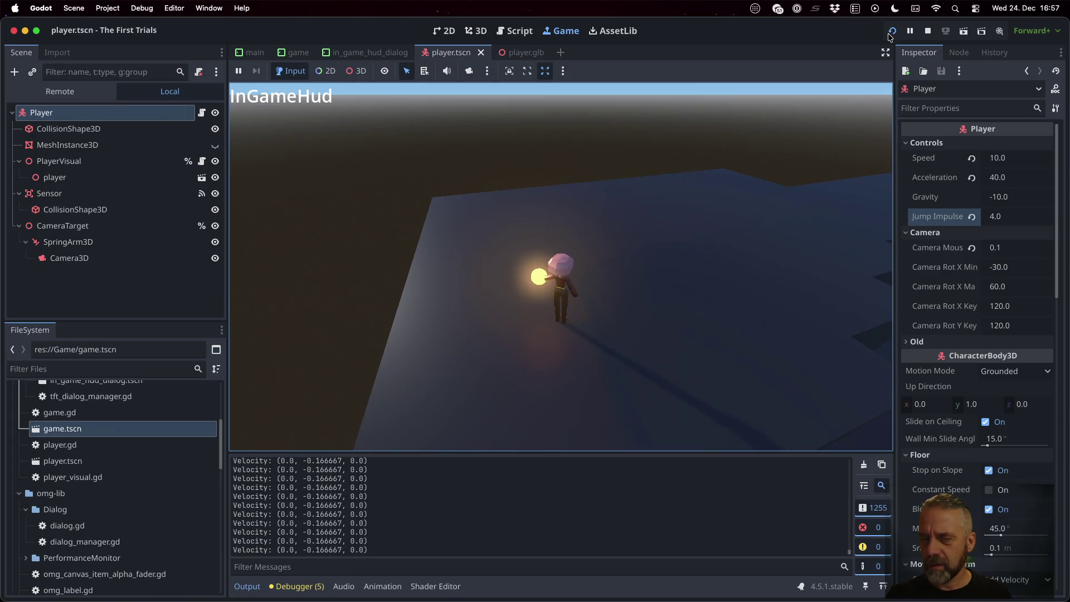
pyautogui.press('a')
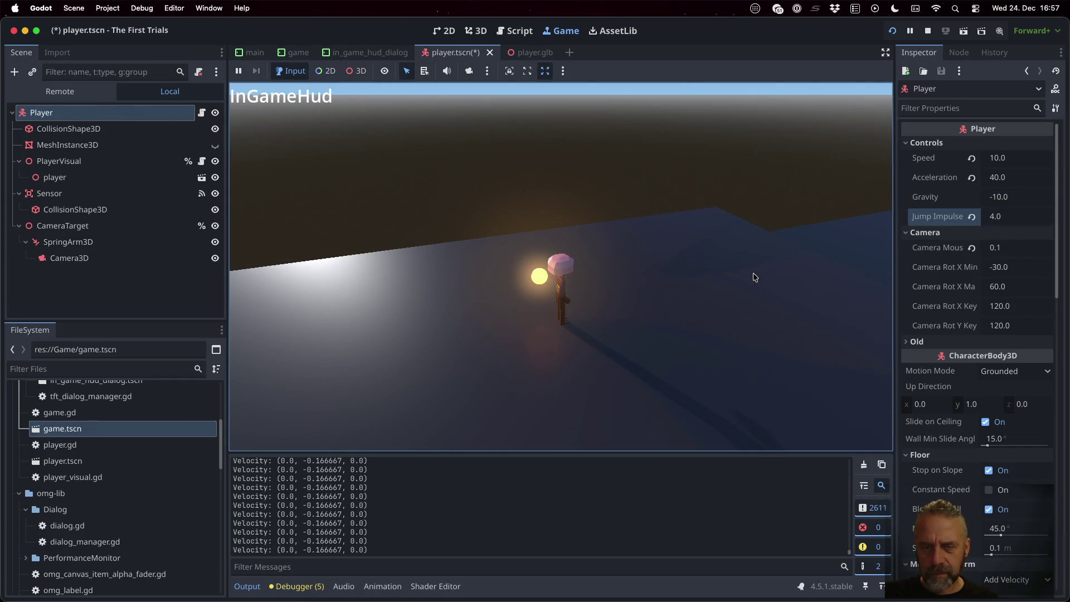
# Jump and run the character toward the distant platforms and the brown wall blocks
pyautogui.press('space')
pyautogui.press('w')
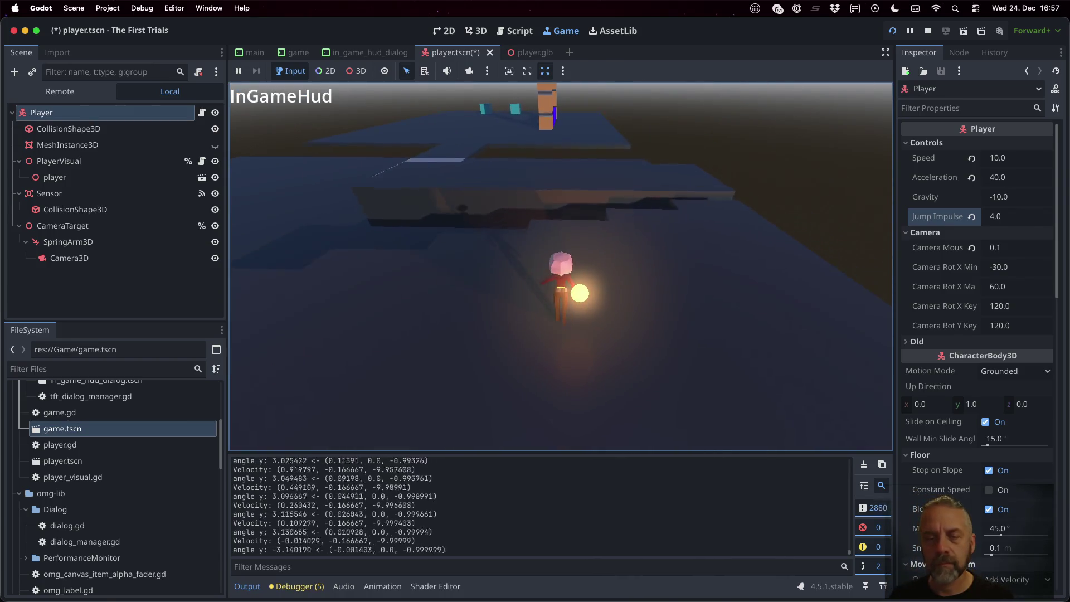
pyautogui.press('Left')
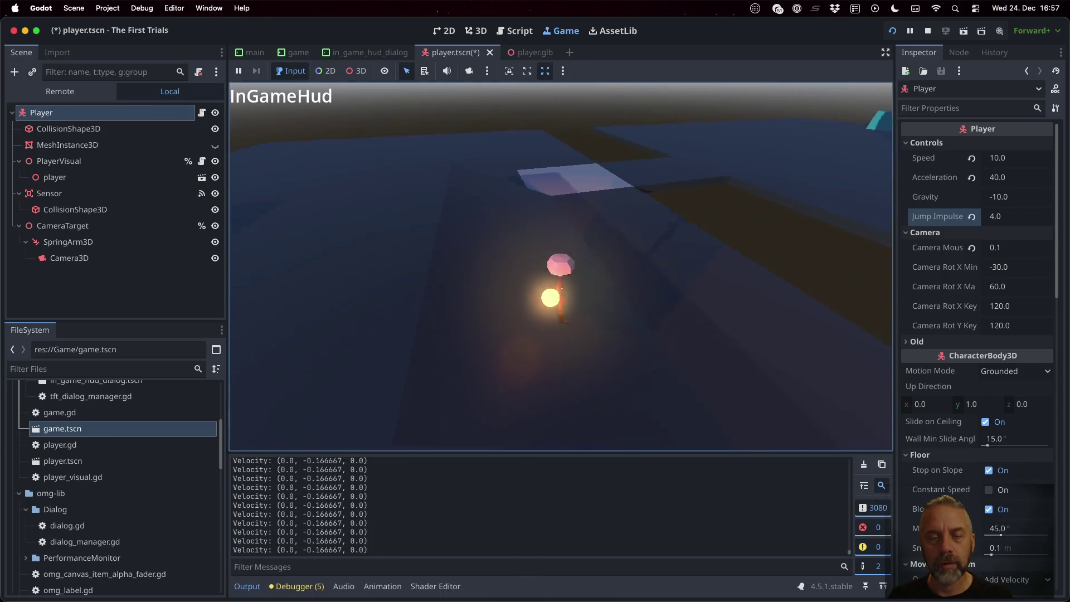
pyautogui.press('w')
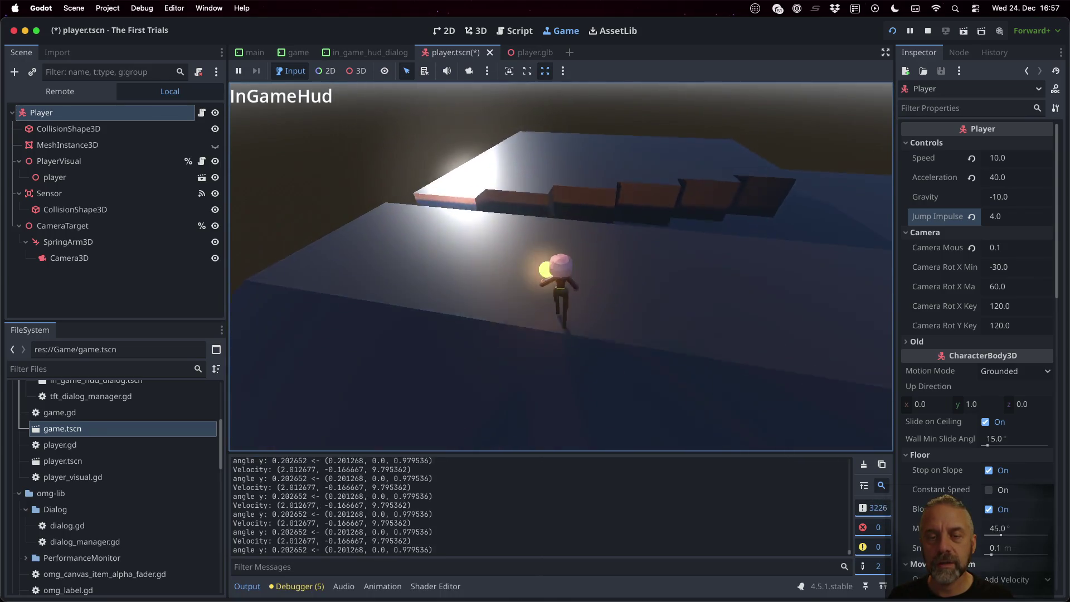
pyautogui.press('Left')
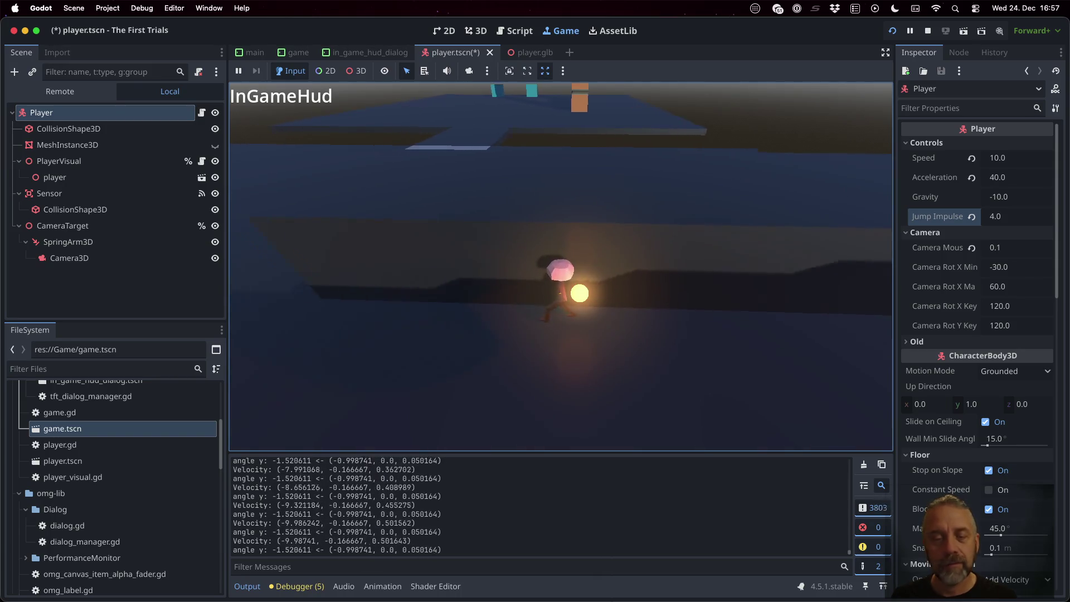
pyautogui.press('Left')
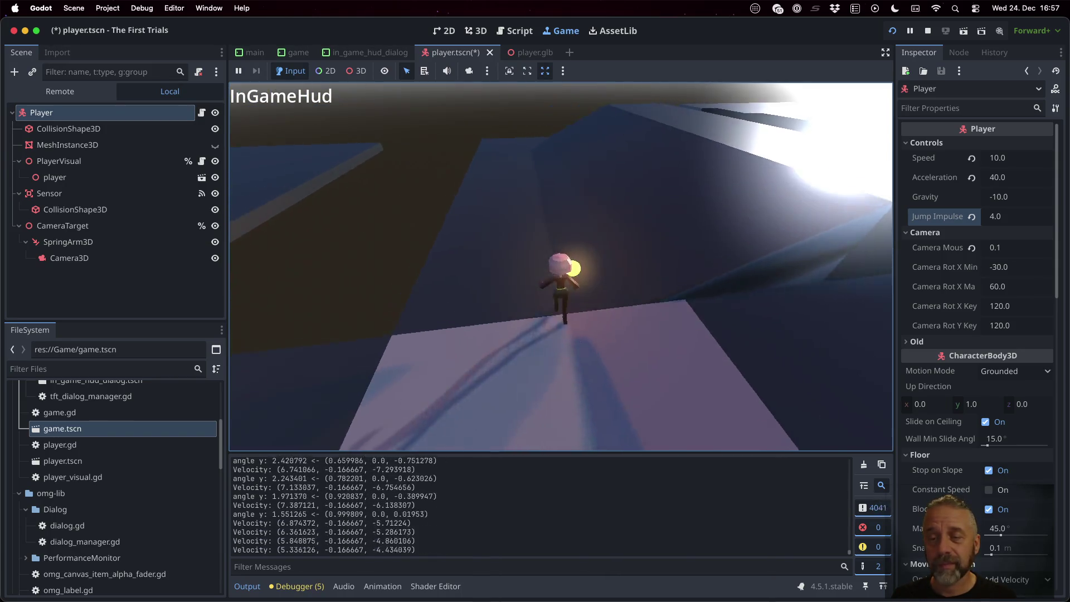
pyautogui.press('Left')
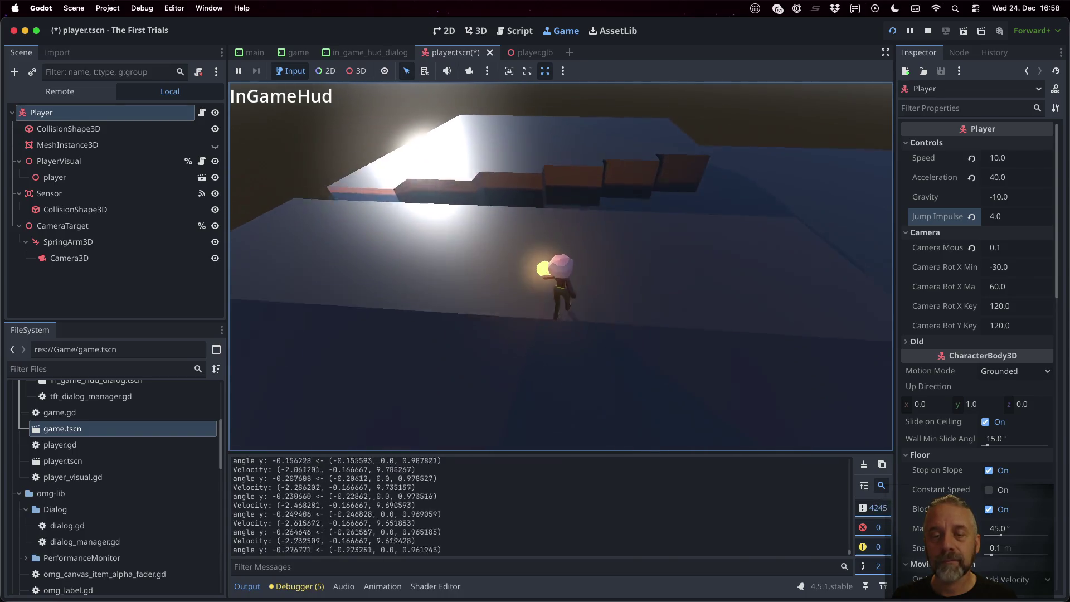
pyautogui.press('Left')
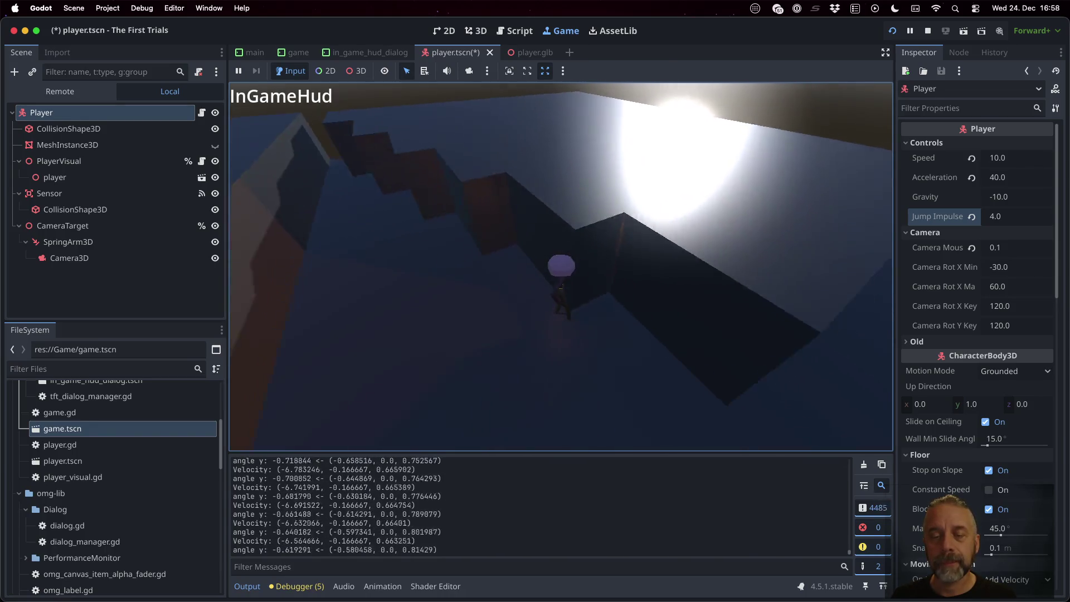
# Keep running and jumping near the wall blocks, walking toward the sun and the wall
pyautogui.press('space')
pyautogui.press('Left')
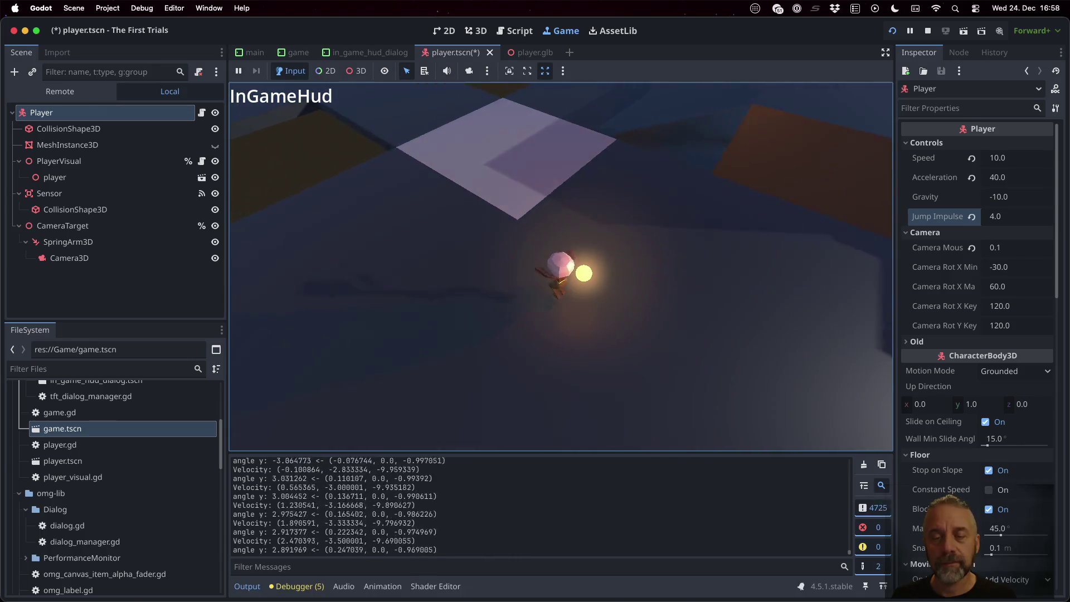
pyautogui.press('space')
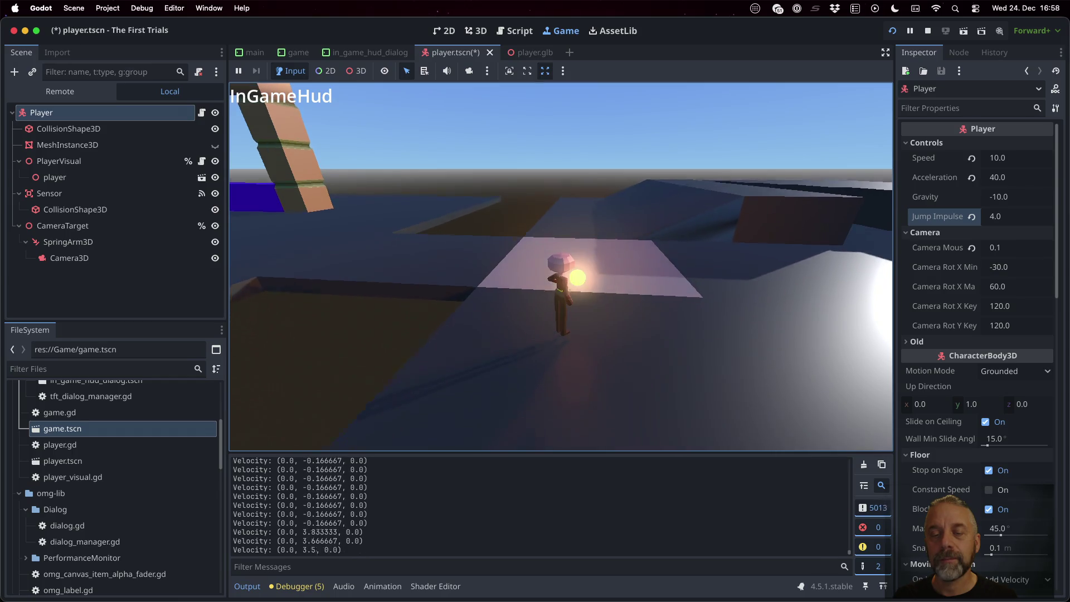
pyautogui.press('space')
pyautogui.press('space')
pyautogui.press('w')
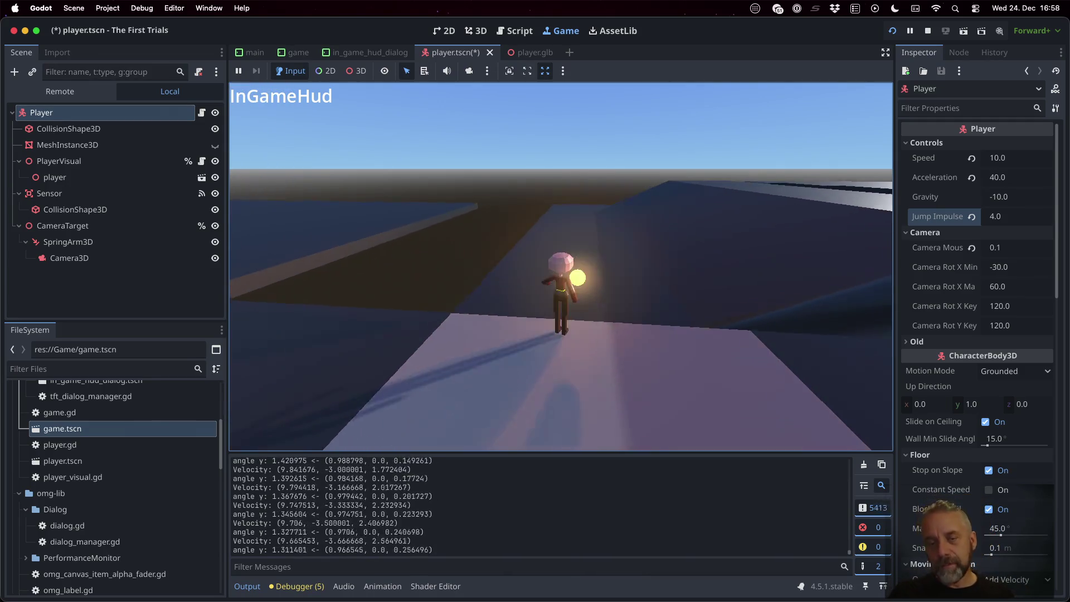
pyautogui.press('a')
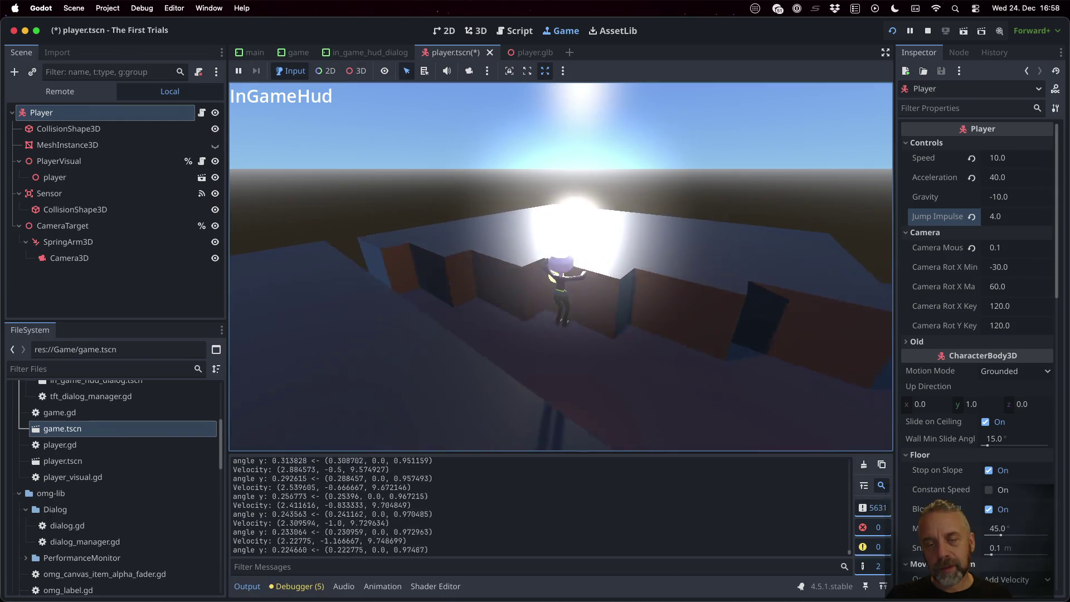
pyautogui.press('space')
pyautogui.press('space')
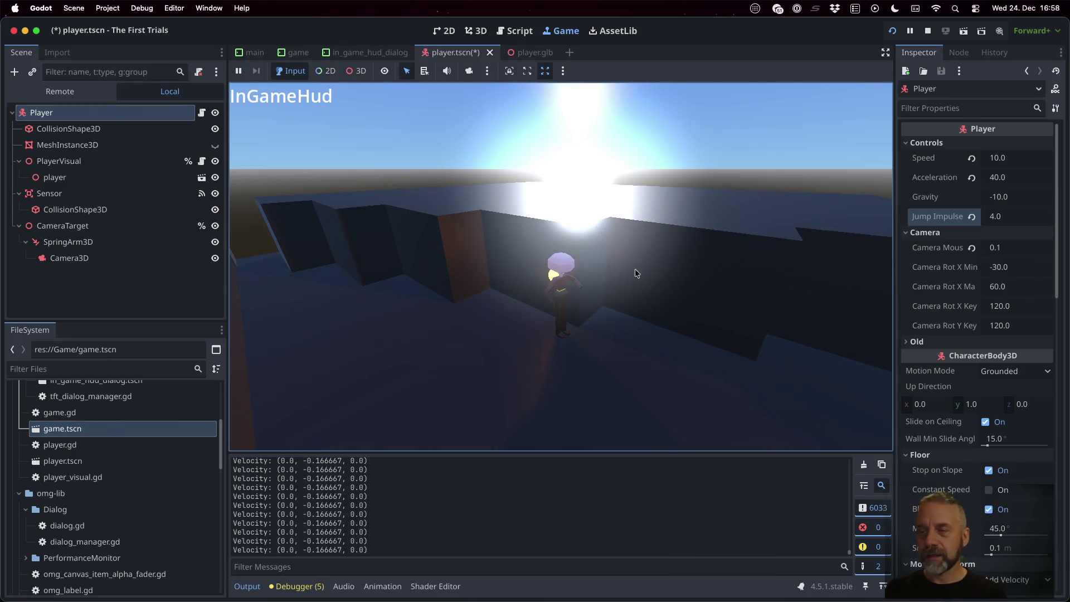
pyautogui.click(1010, 197)
pyautogui.write('-20')
# Confirm Gravity -20.0 and test two jumps with the new Jump Impulse of 8.0
pyautogui.press('Return')
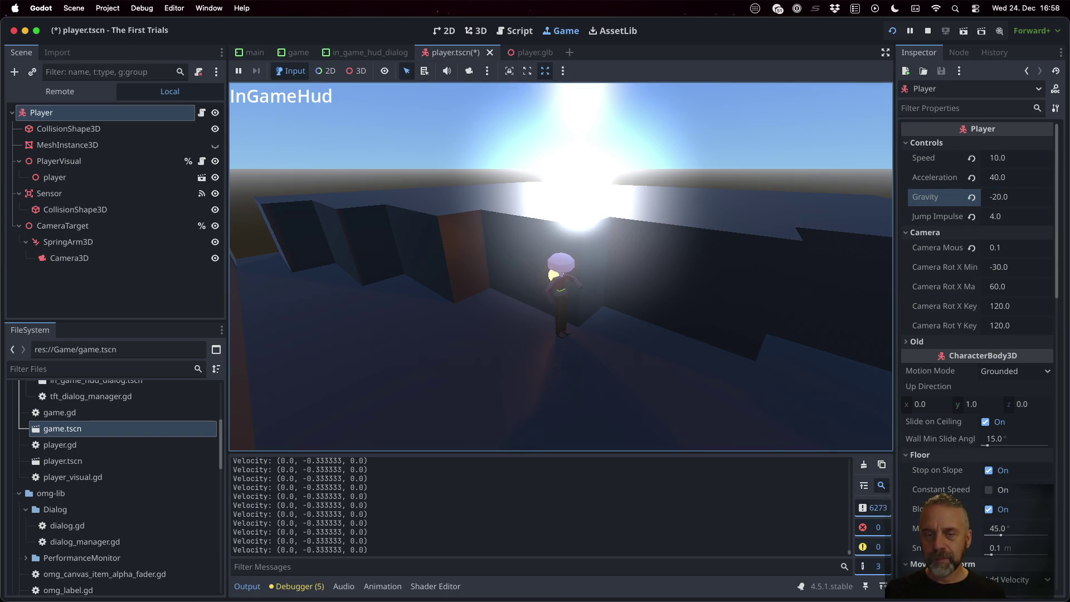
pyautogui.press('space')
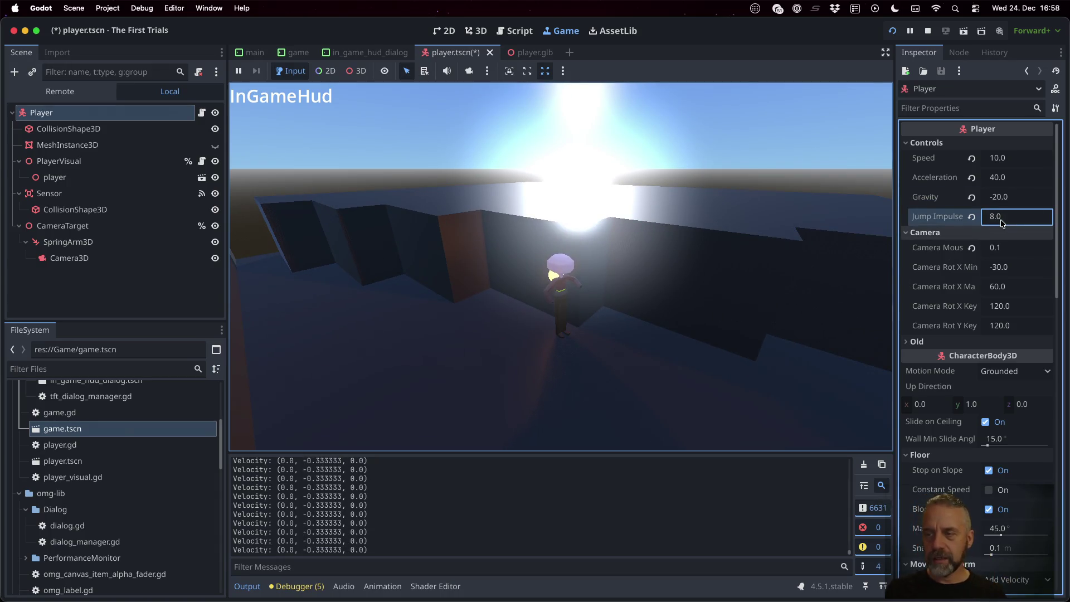
pyautogui.press('space')
pyautogui.press('space')
# Run and jump across the platform, then turn the player back and forth along it
pyautogui.press('w')
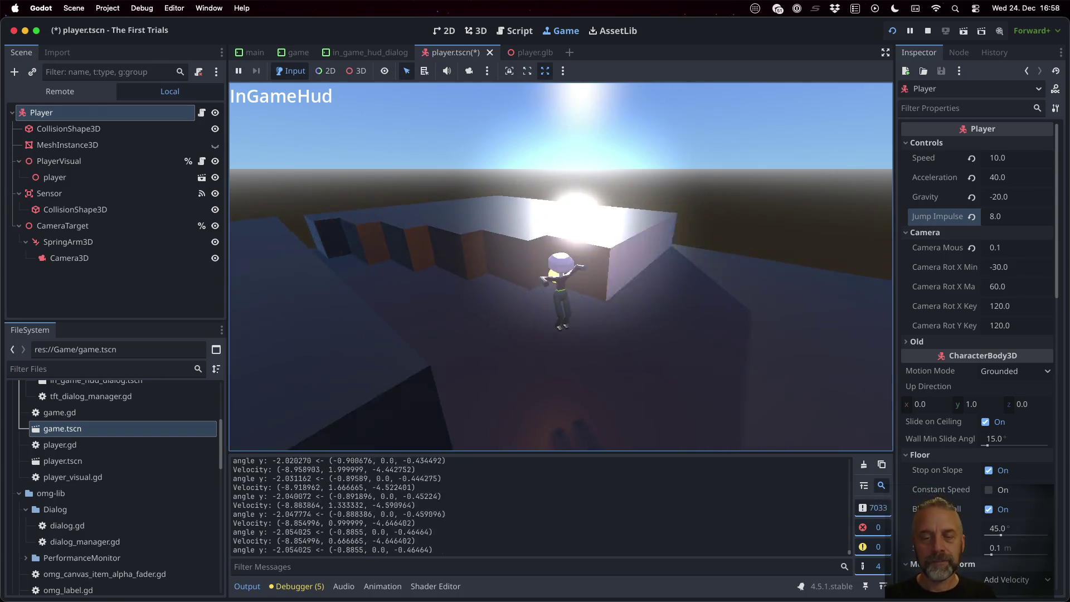
pyautogui.press('space')
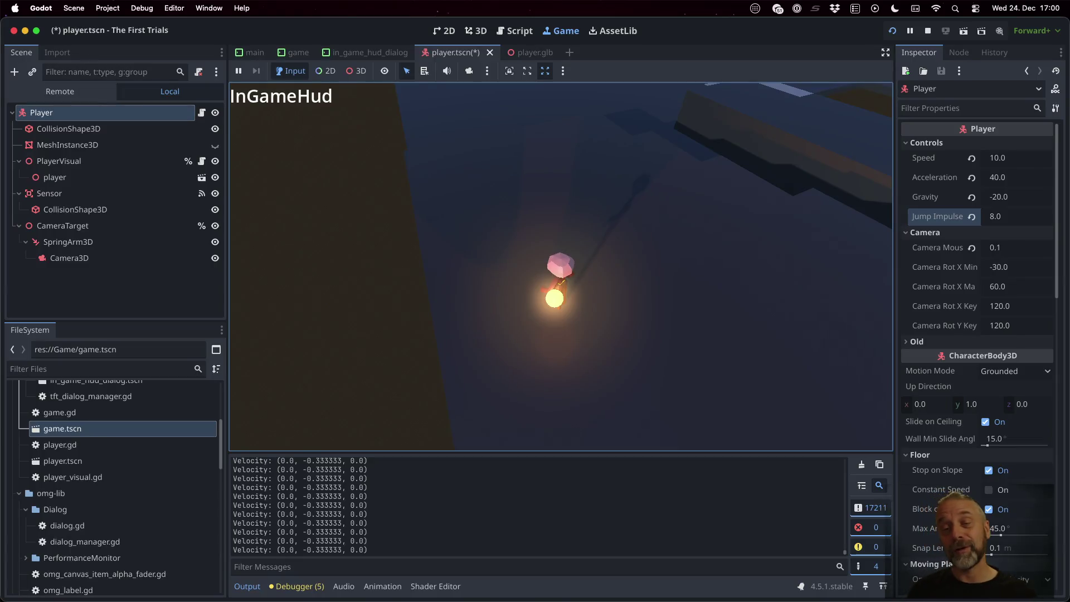
pyautogui.press('a')
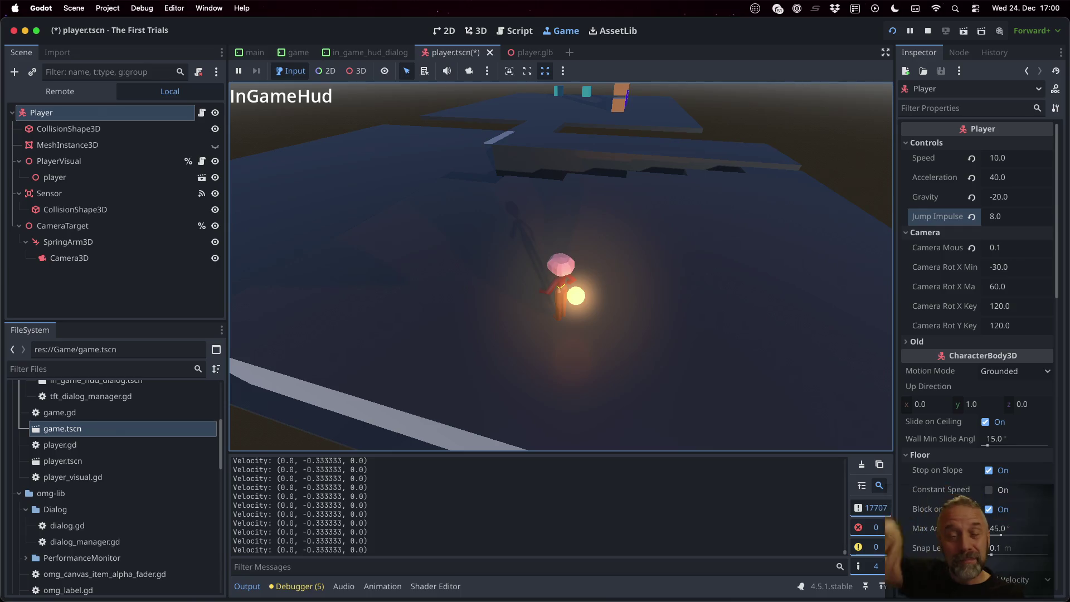
pyautogui.press('w')
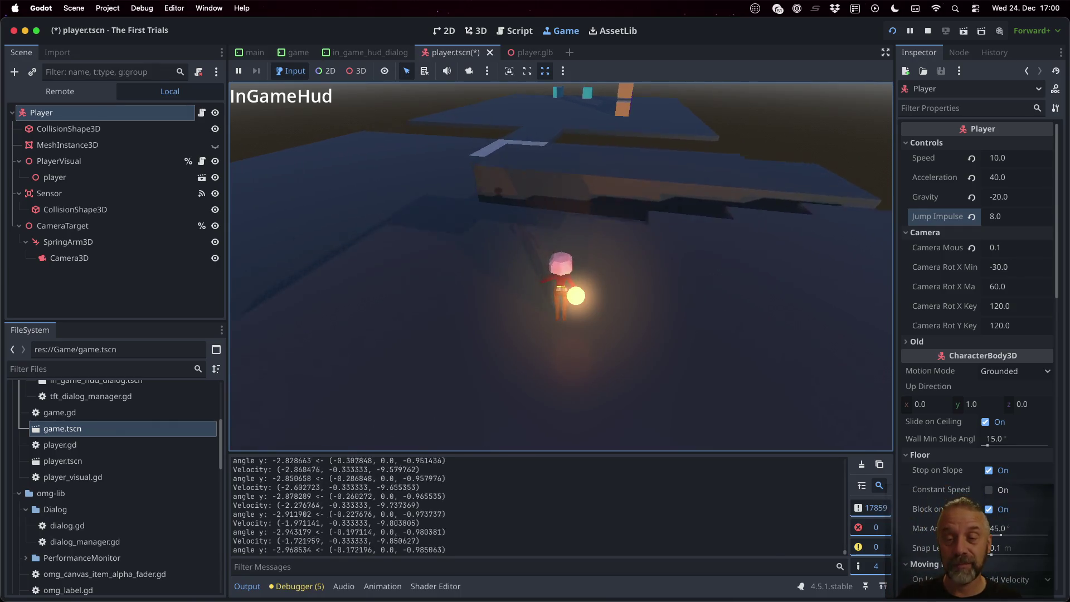
pyautogui.press('d')
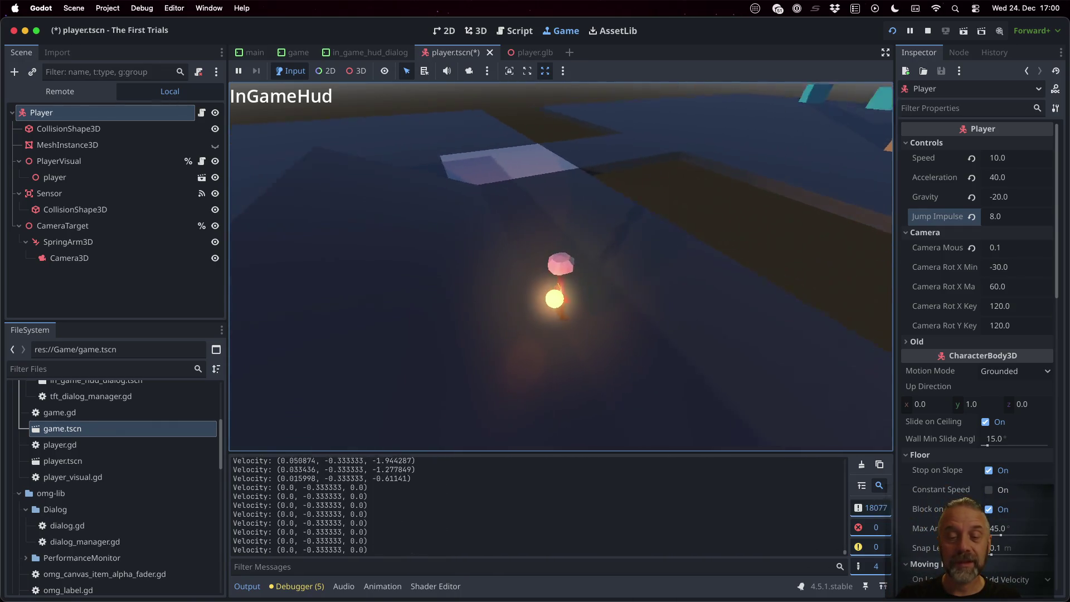
pyautogui.press('a')
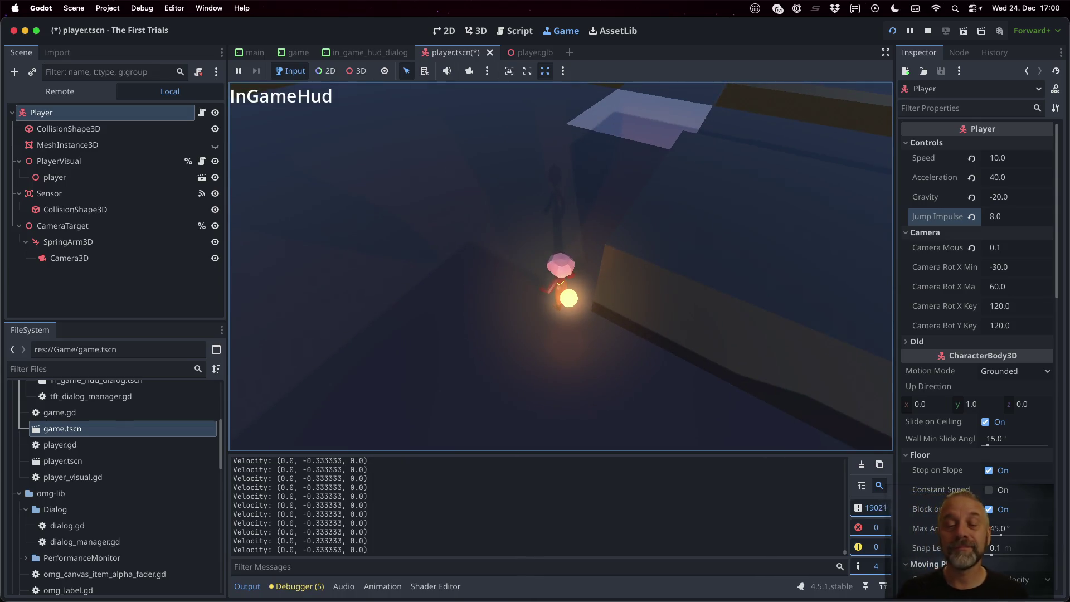
# Run the player up the ramp and along the ledge, jumping on the way
pyautogui.press('w')
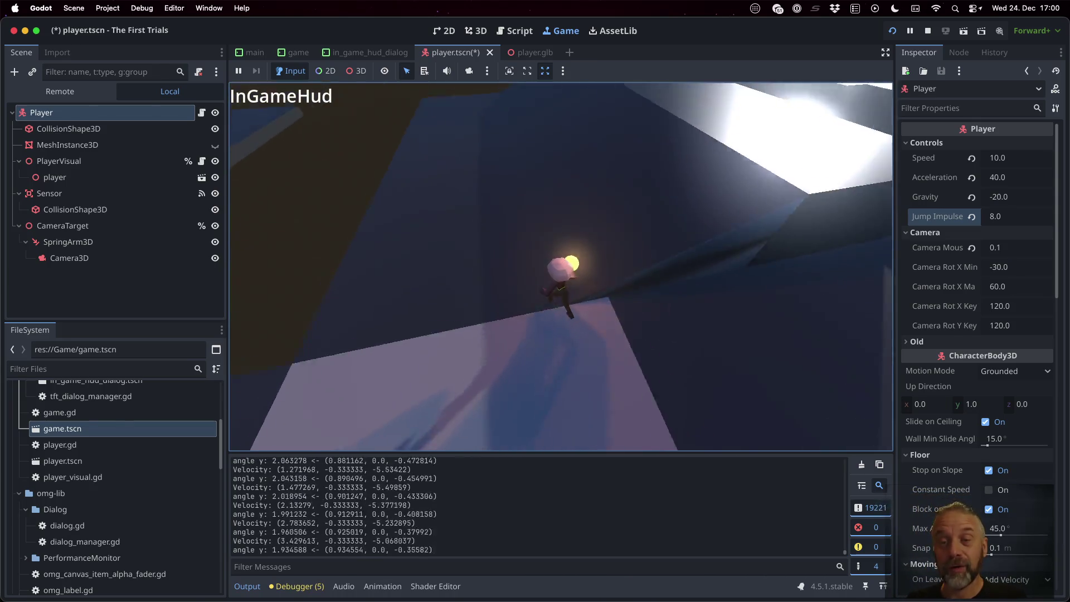
pyautogui.press('space')
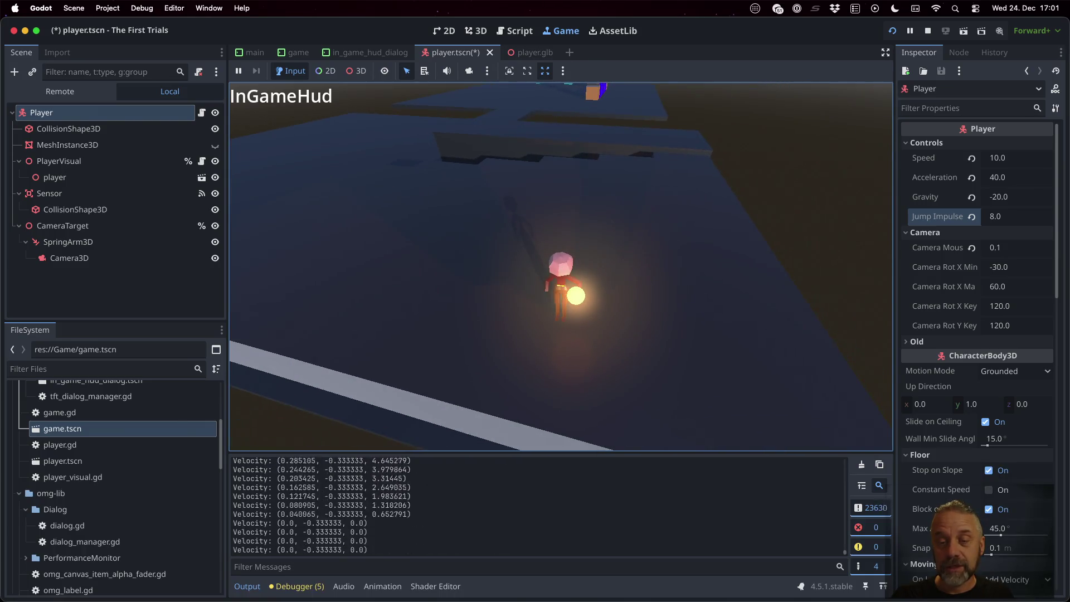
pyautogui.press('w')
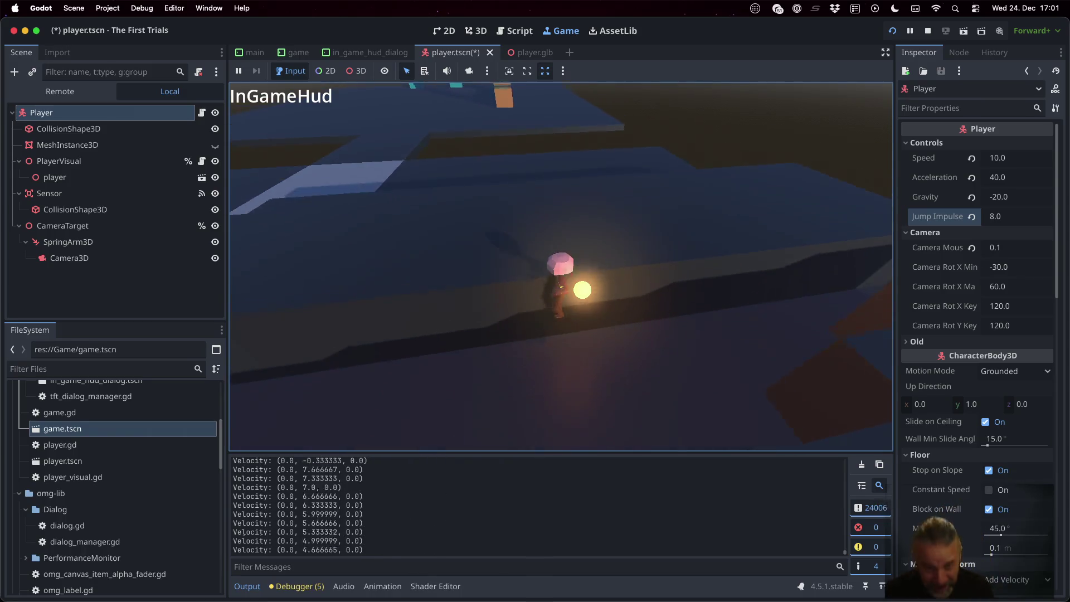
pyautogui.press('w')
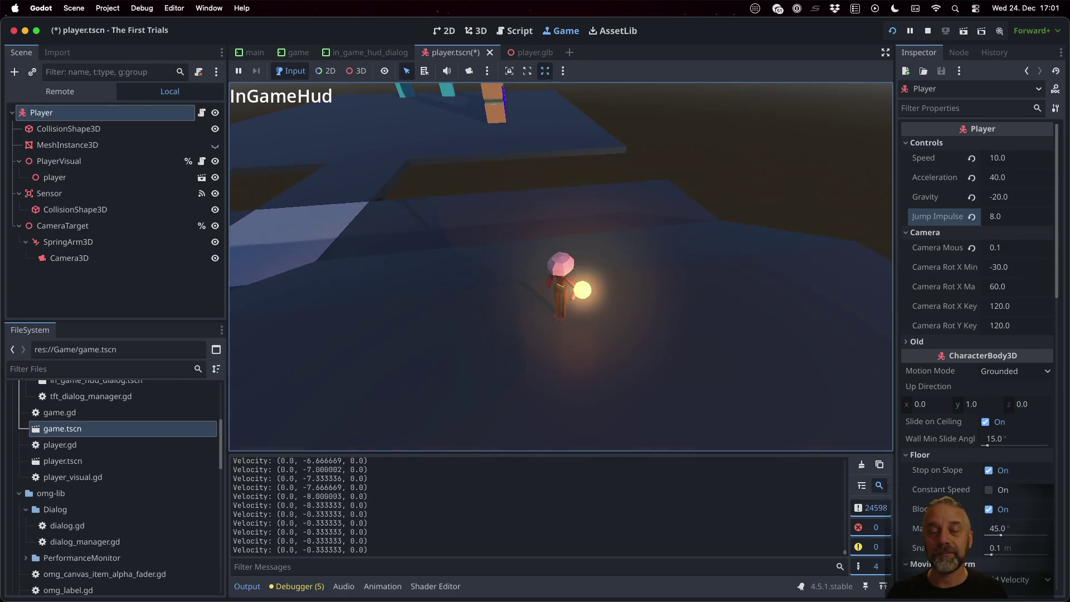
pyautogui.press('space')
pyautogui.press('w')
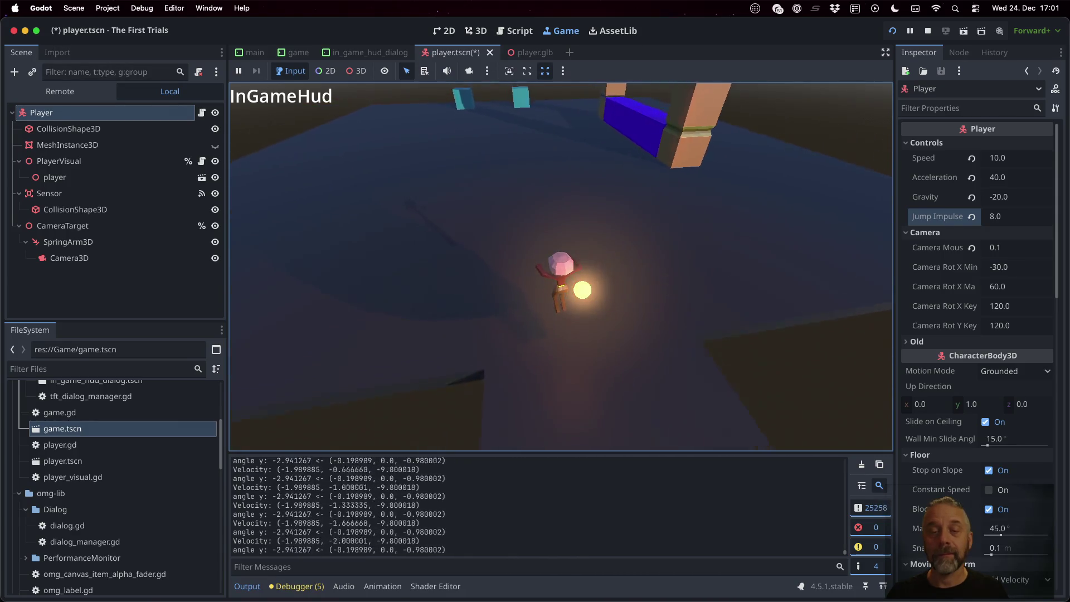
# Jump, run the player down the canyon path, then turn and run back the other way
pyautogui.press('space')
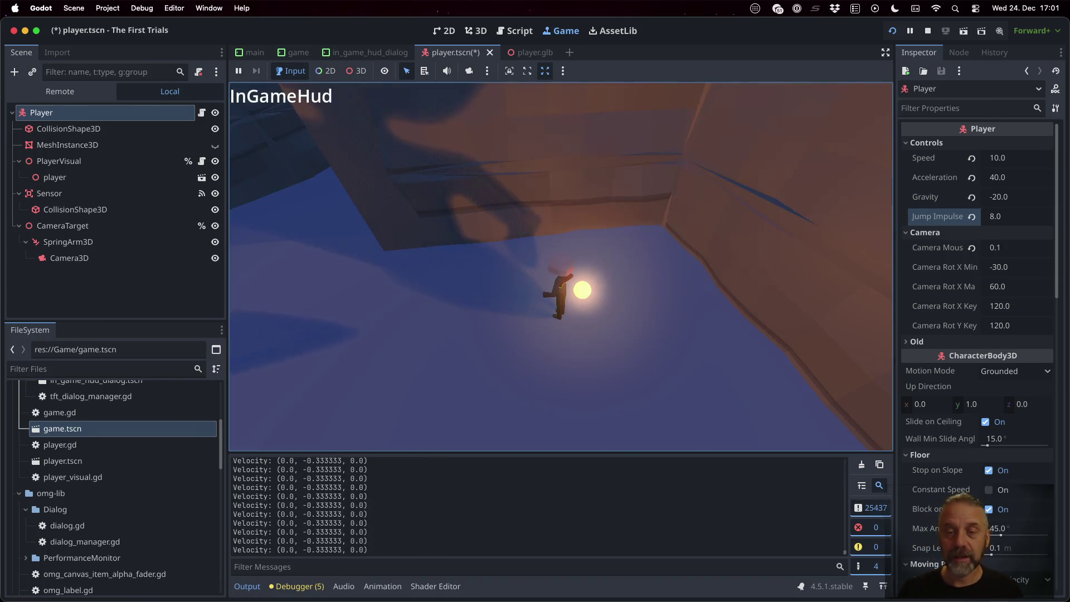
pyautogui.press('w')
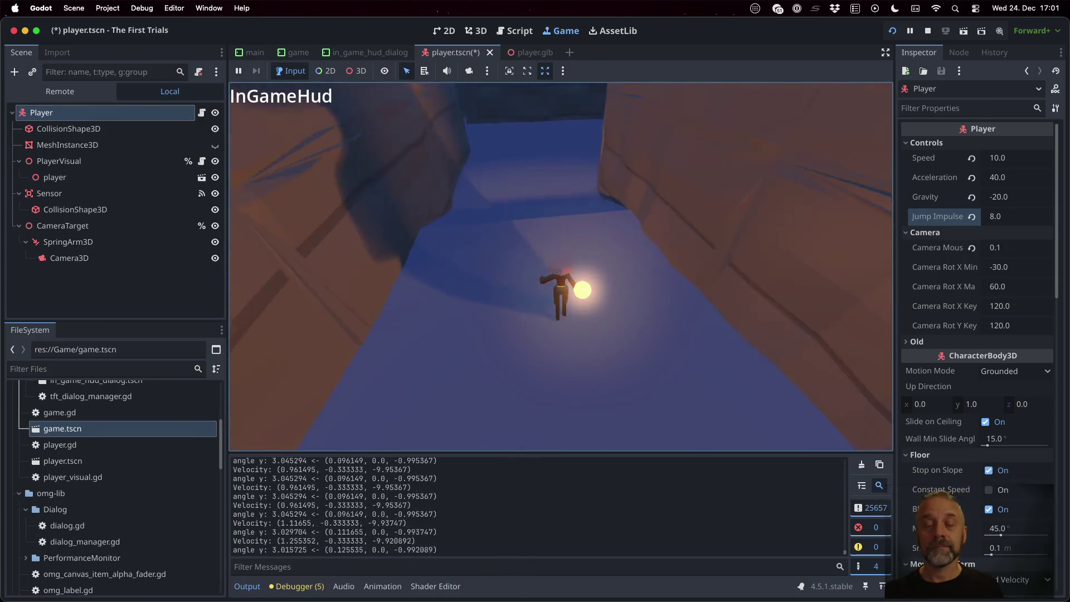
pyautogui.press('a')
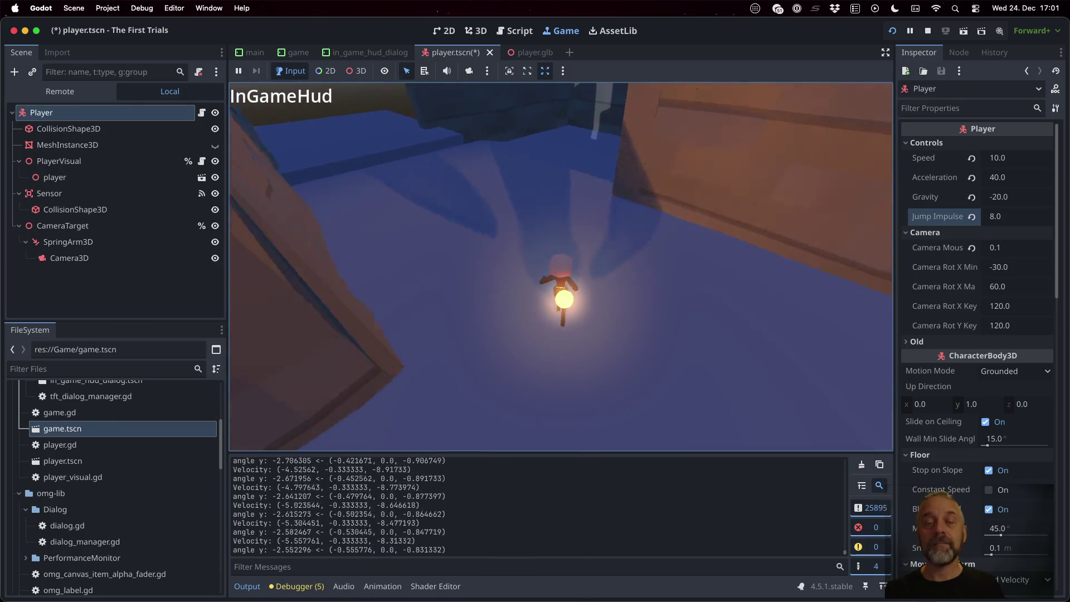
pyautogui.press('s')
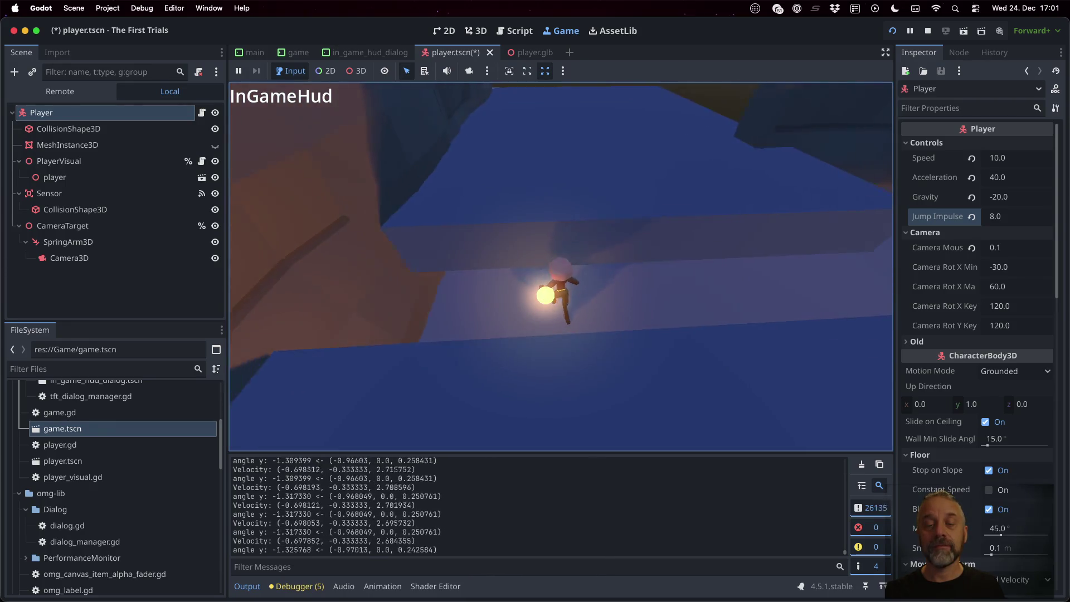
pyautogui.press('w')
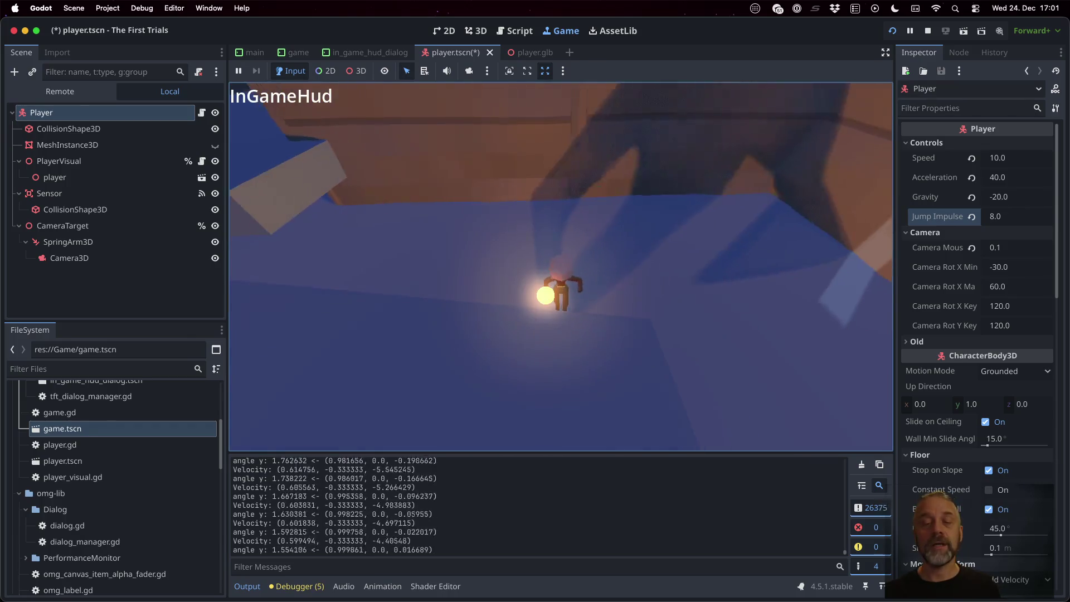
pyautogui.press('w')
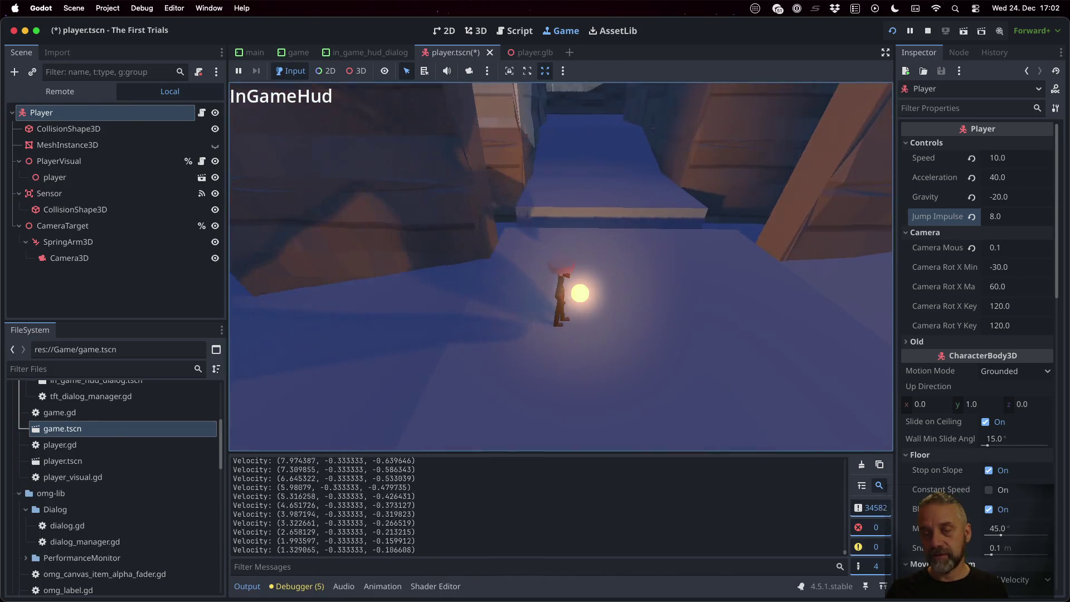
# Jump twice toward the ramp, then stop the game and save player.tscn
pyautogui.press('space')
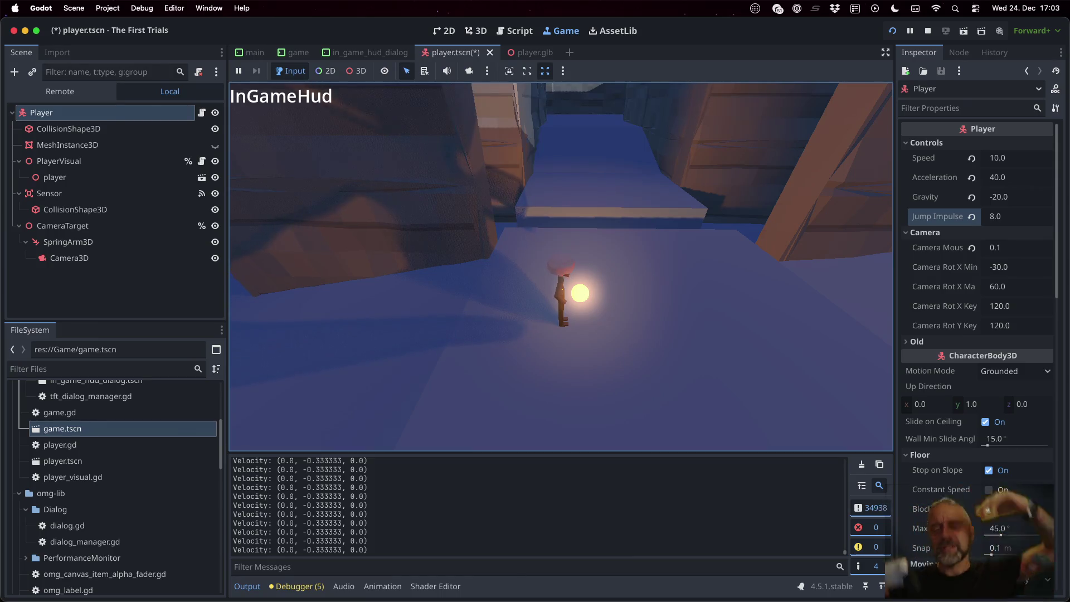
pyautogui.press('space')
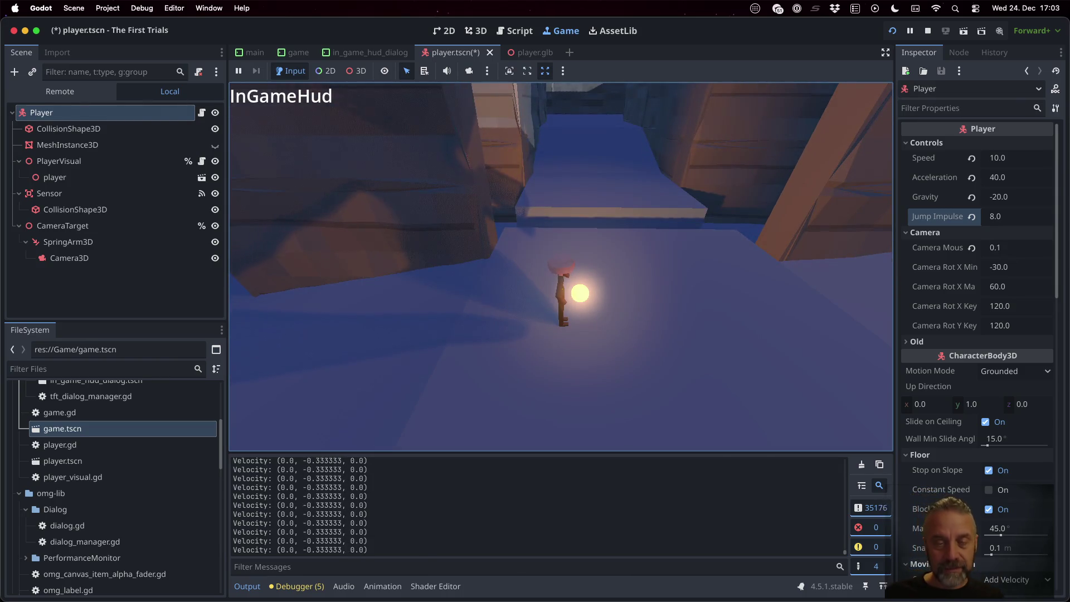
pyautogui.moveTo(537, 306); pyautogui.dragTo(721, 193)
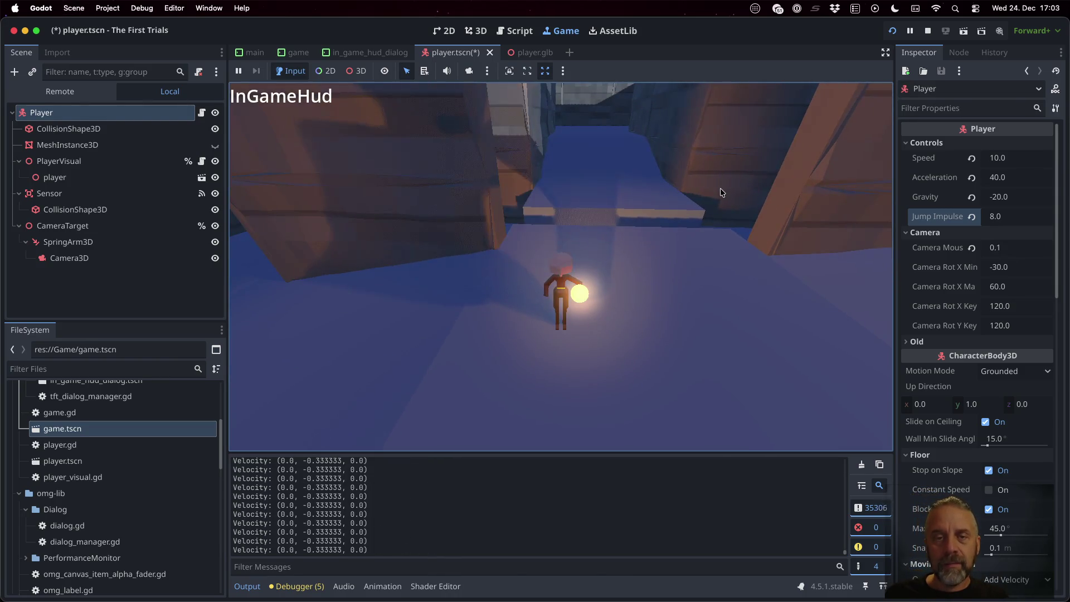
pyautogui.press('super+period')
pyautogui.press('super+s')
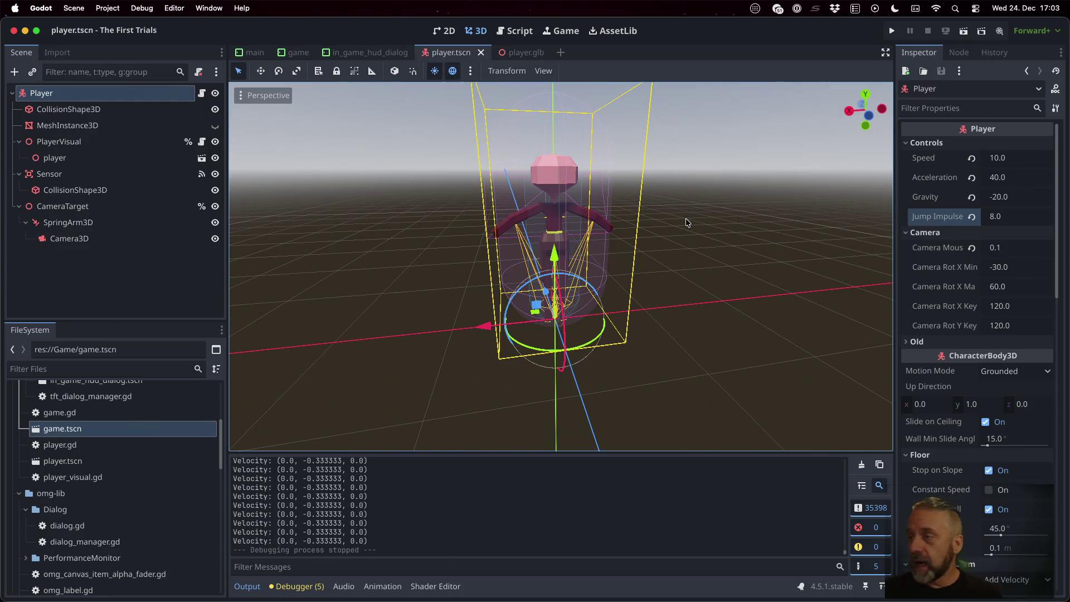
# Check the last E05 done item in TODO.md, then switch to Desktop 18 and show its windows
pyautogui.hotkey('ctrl', 'Up')
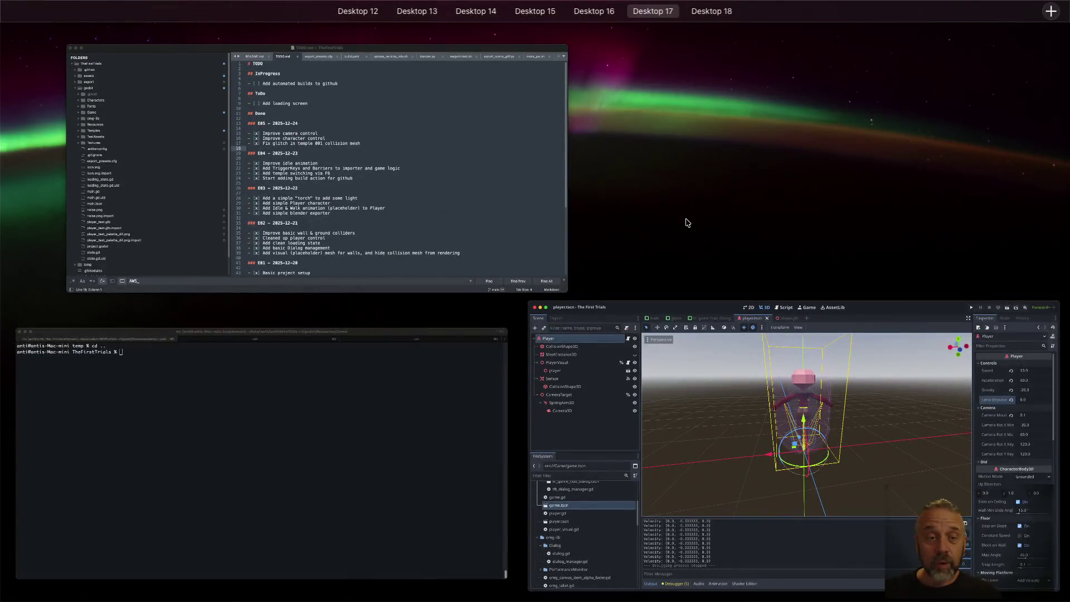
pyautogui.click(431, 179)
pyautogui.click(516, 153)
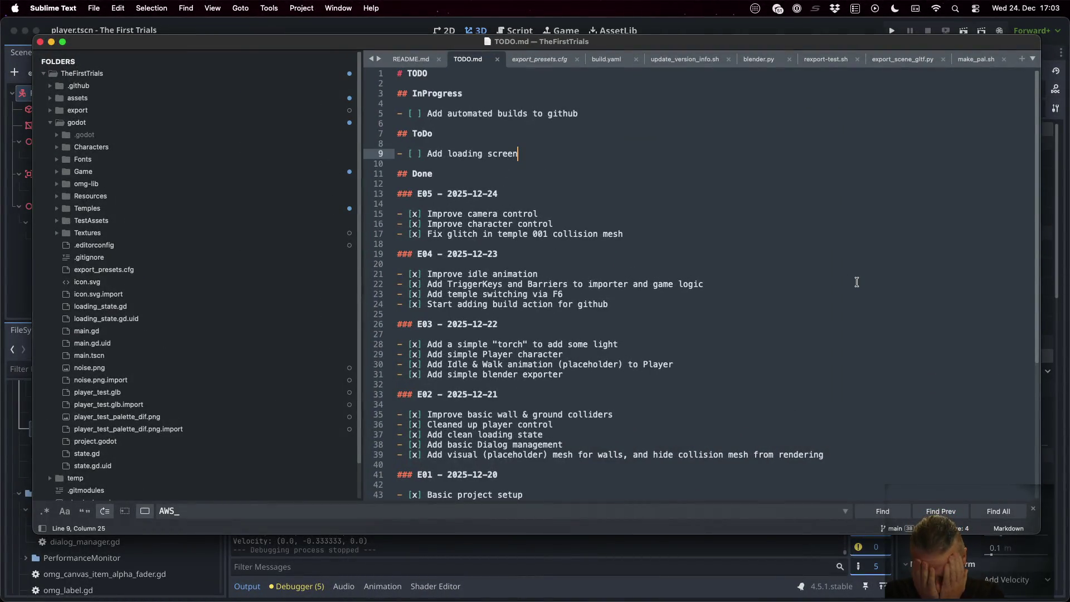
pyautogui.press('Down')
pyautogui.press('Down')
pyautogui.press('Down')
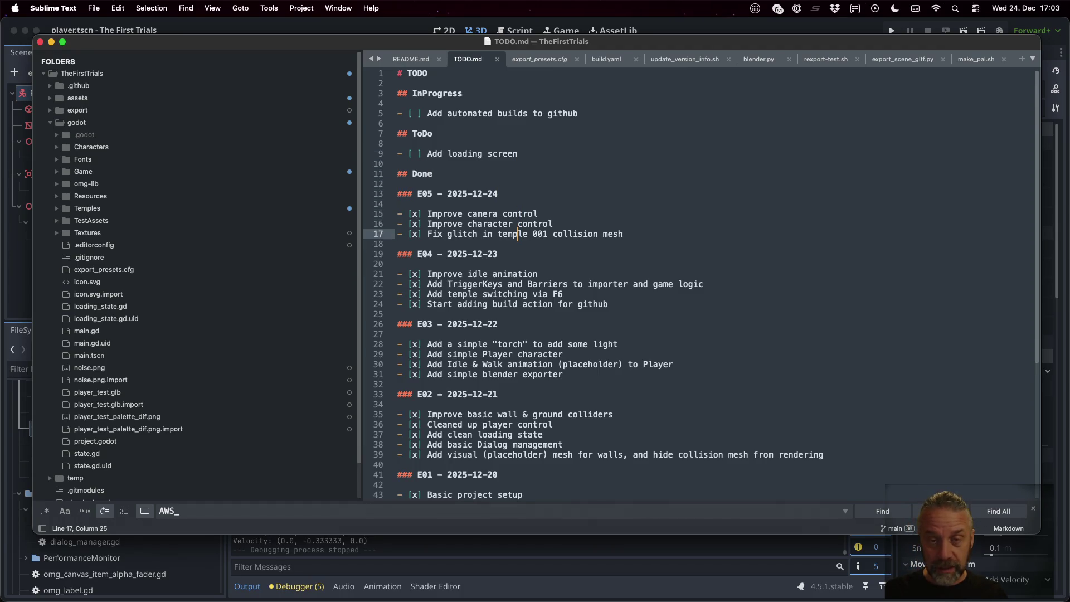
pyautogui.hotkey('ctrl', 'Right')
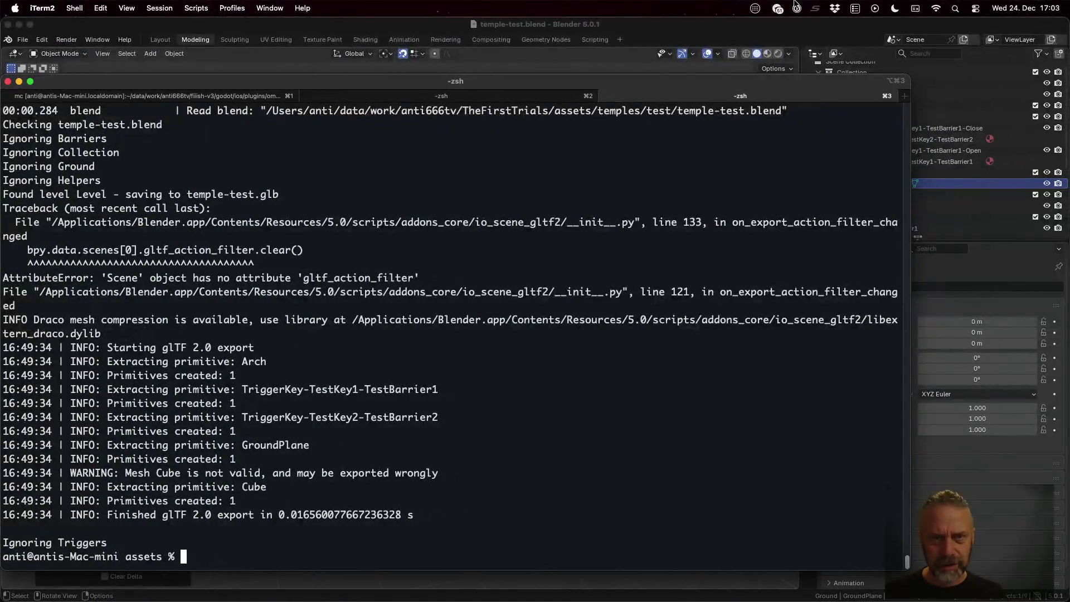
pyautogui.hotkey('ctrl', 'Up')
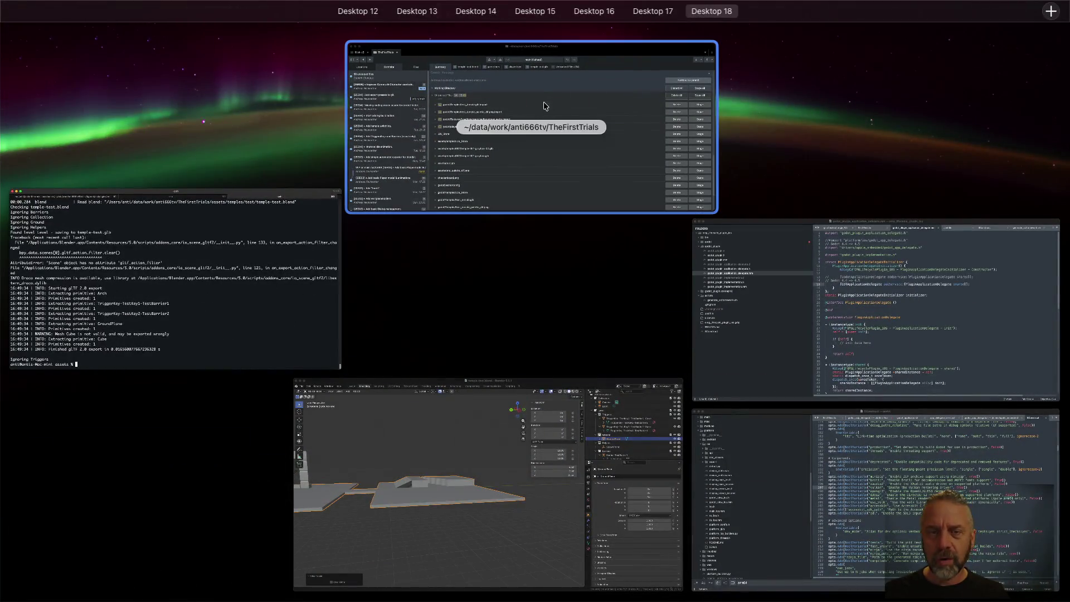
# Scroll through the uncommitted diffs in Sublime Merge, including game.tscn's jump_impulse = 1.0
pyautogui.click(545, 106)
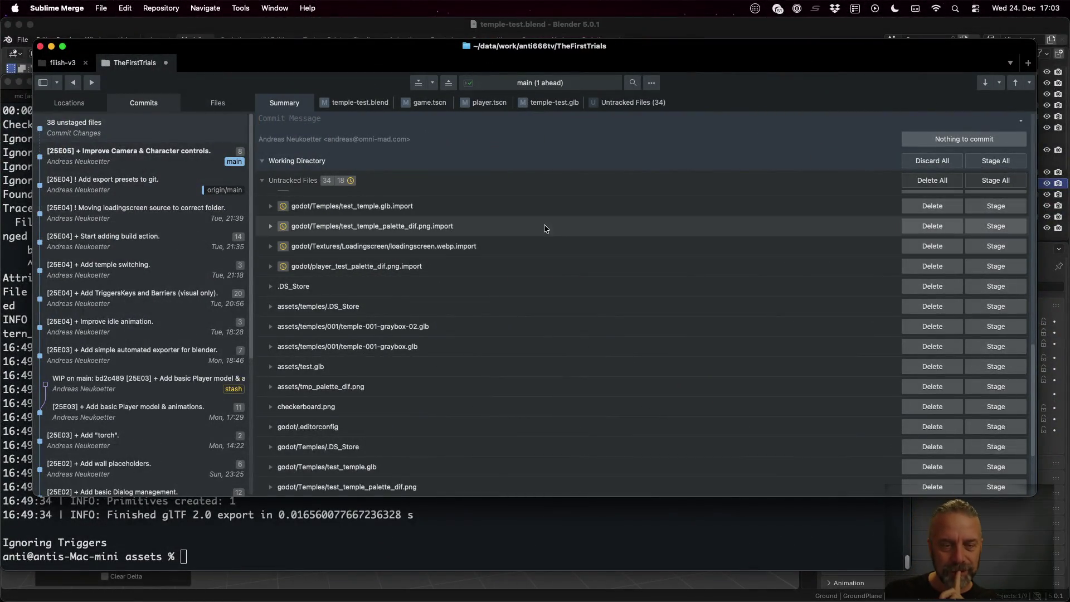
pyautogui.scroll(-15, 457, 207)
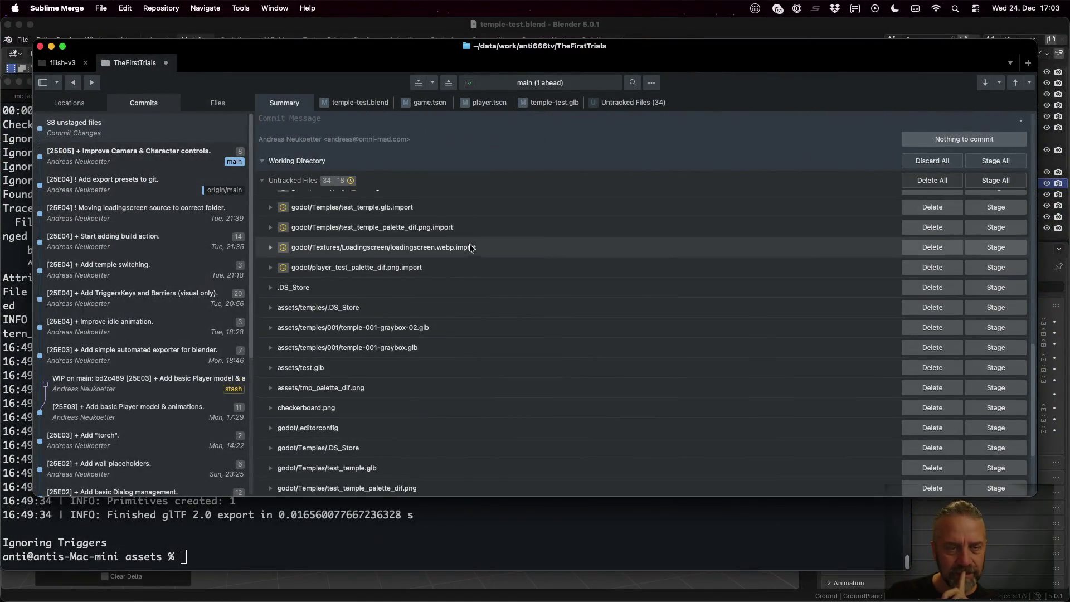
pyautogui.scroll(2, 469, 246)
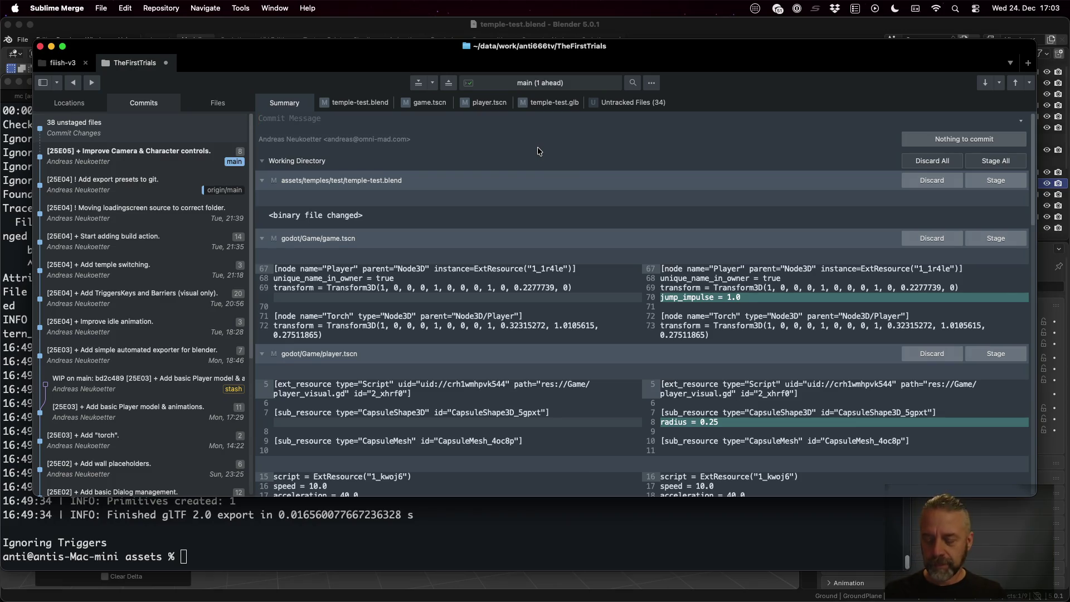
pyautogui.press('super+Tab')
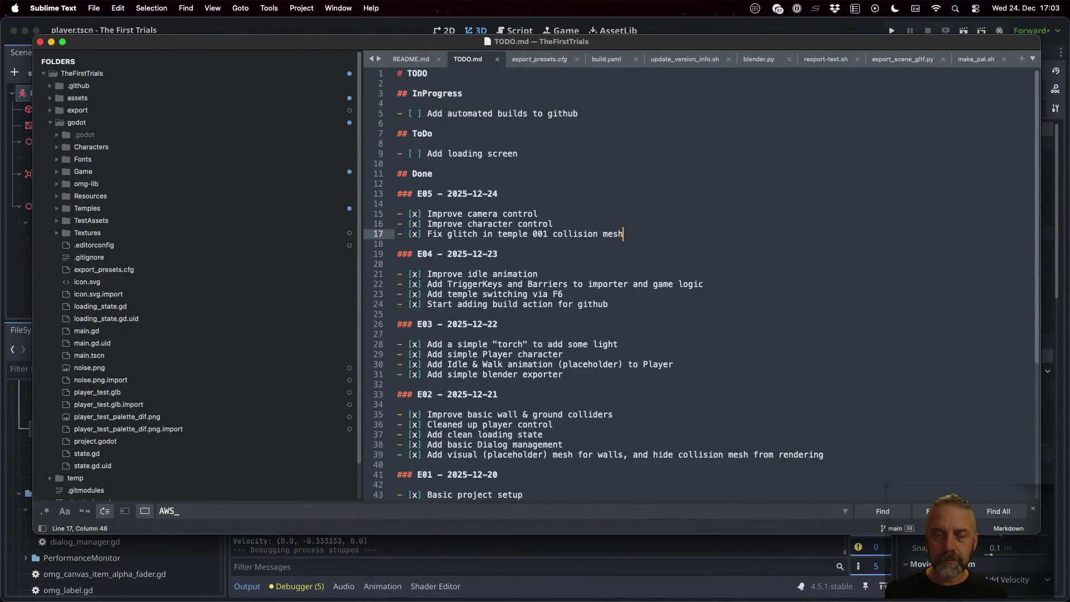
# Add '- [x] Add jump test area to test temple' under E05 in TODO.md and save
pyautogui.press('Return')
pyautogui.write('- [x] Add jump test area to')
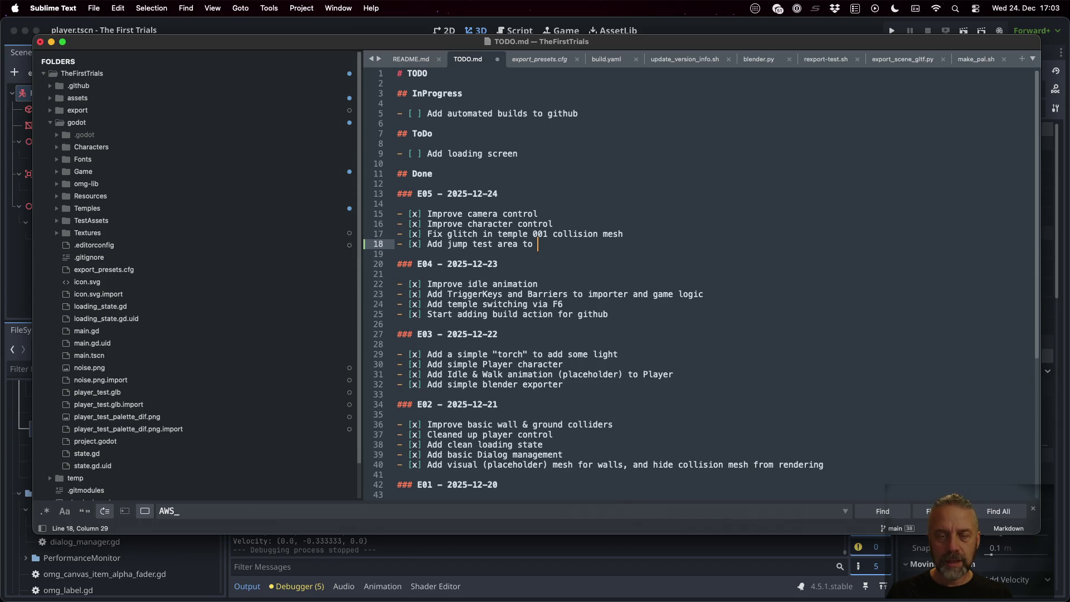
pyautogui.write('ple')
pyautogui.press('Return')
pyautogui.press('super+s')
pyautogui.press('super+Tab')
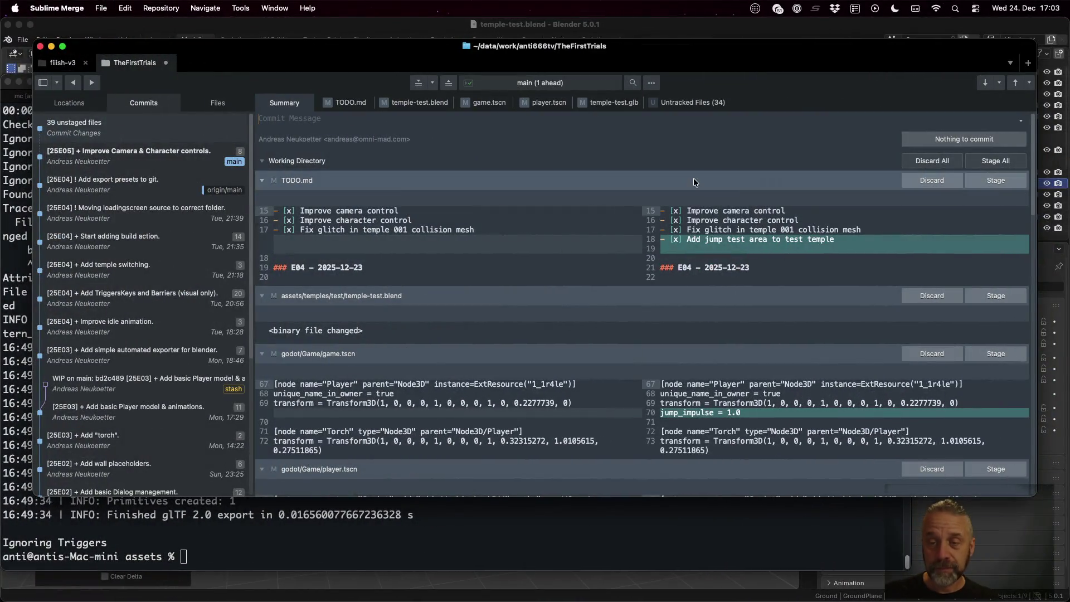
# Stage the temple-test.blend changes in Sublime Merge
pyautogui.moveTo(978, 195)
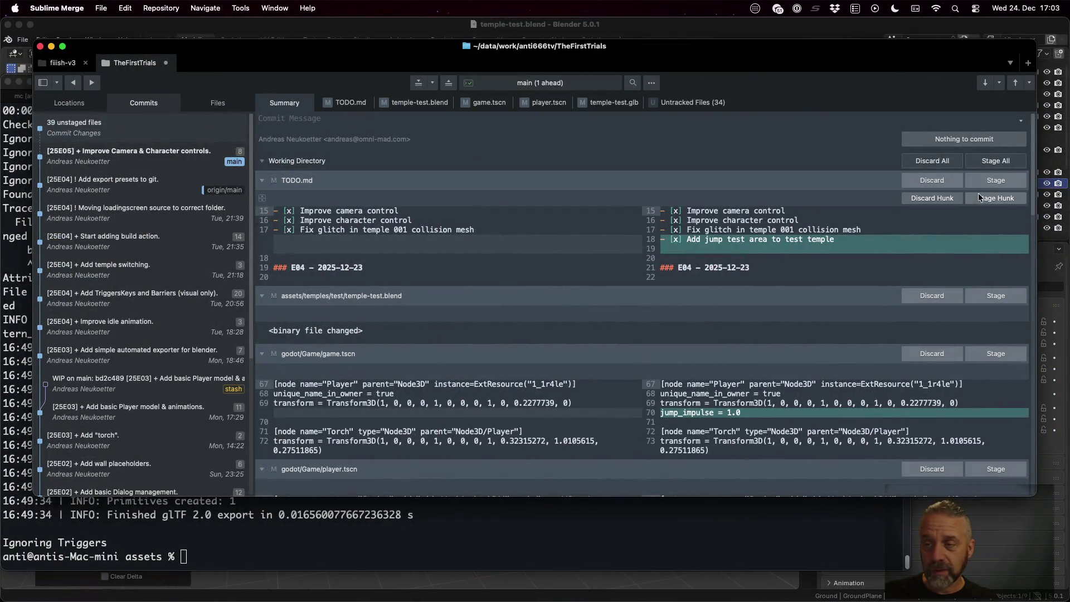
pyautogui.click(989, 299)
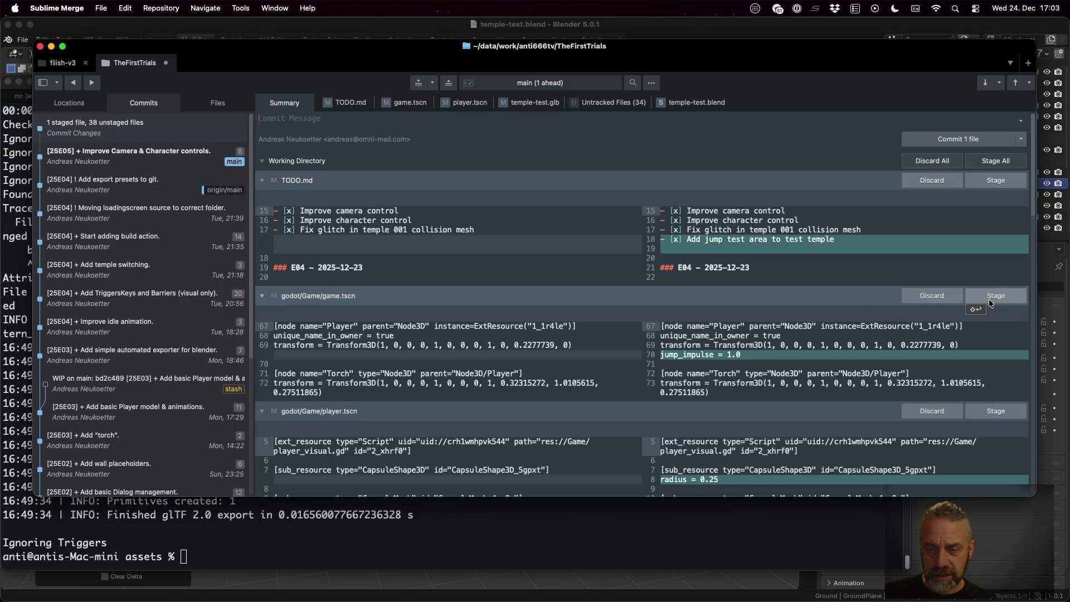
pyautogui.moveTo(894, 329)
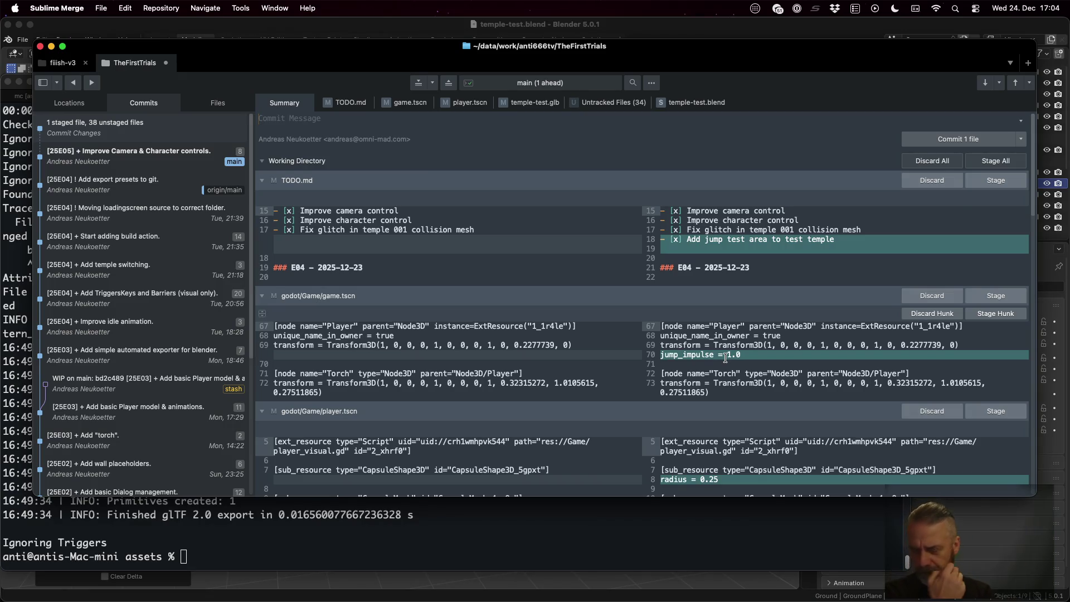
# Switch desktops and bring the Godot editor to the front
pyautogui.hotkey('ctrl', 'Left')
pyautogui.hotkey('ctrl', 'Left')
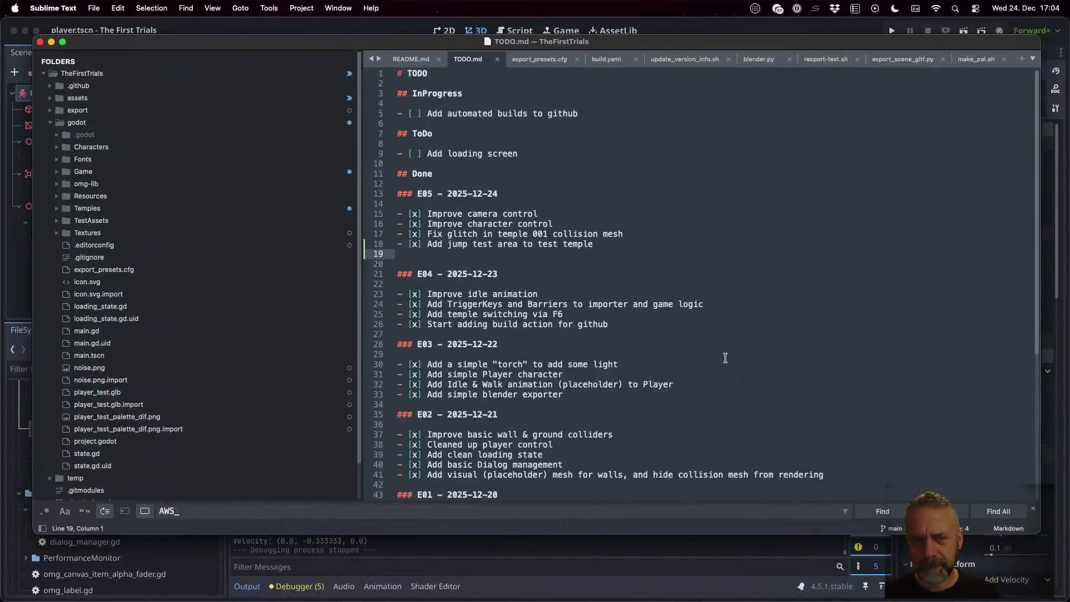
pyautogui.hotkey('ctrl', 'Right')
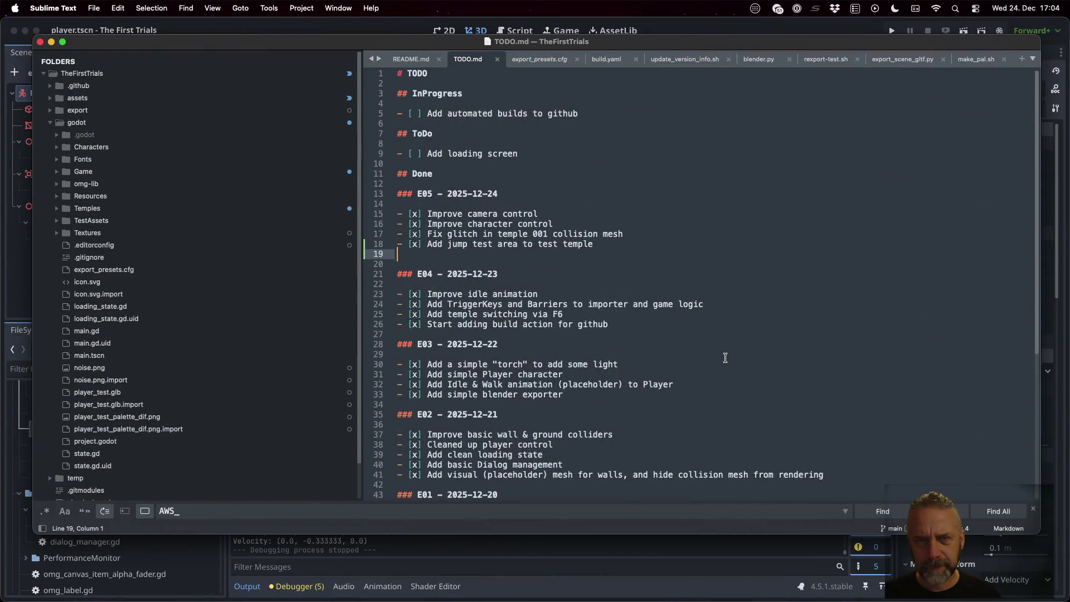
pyautogui.hotkey('ctrl', 'Up')
pyautogui.click(725, 357)
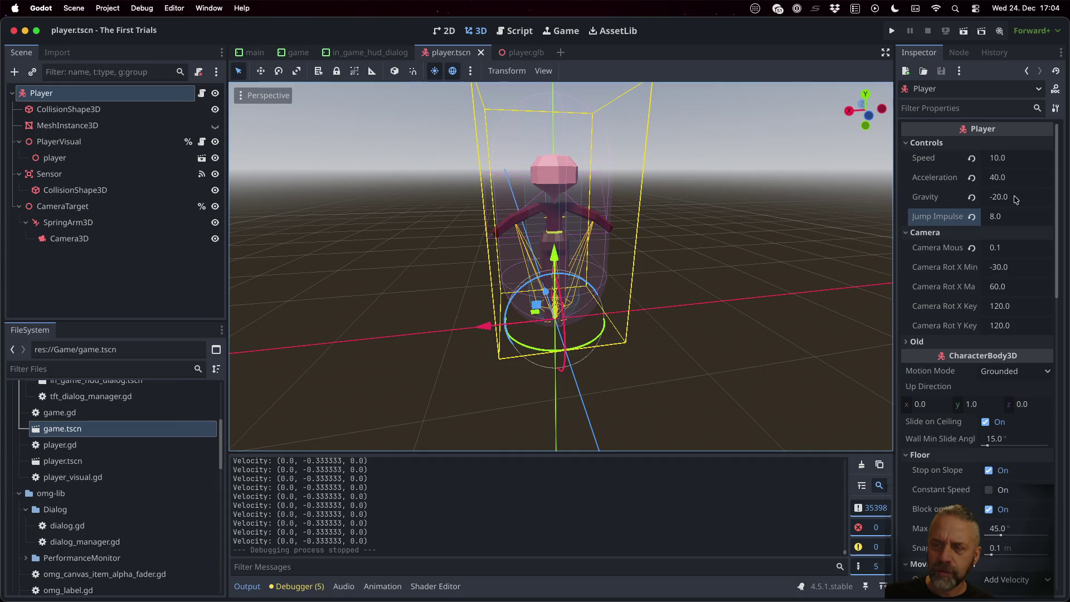
# Open game.tscn in Godot and set the Player's Jump Impulse to 8.0
pyautogui.doubleClick(108, 429)
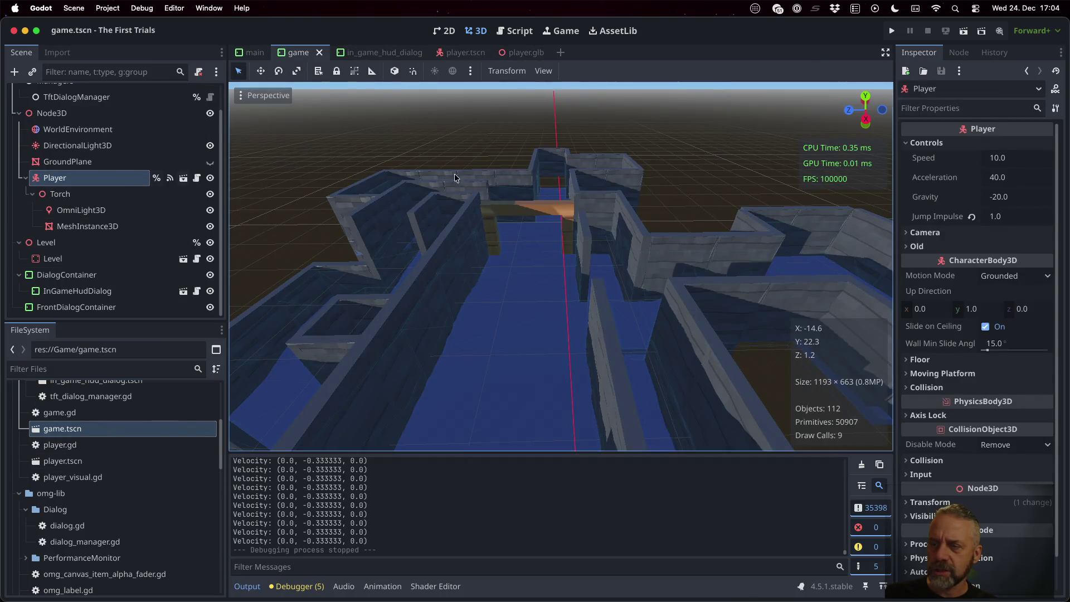
pyautogui.click(1017, 218)
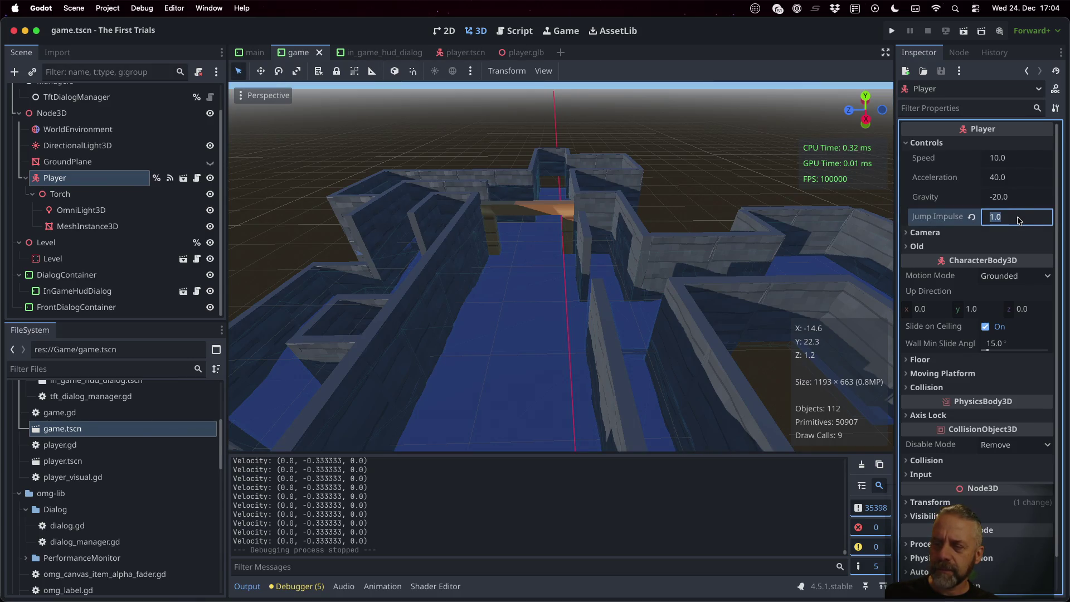
pyautogui.write('8')
pyautogui.press('Return')
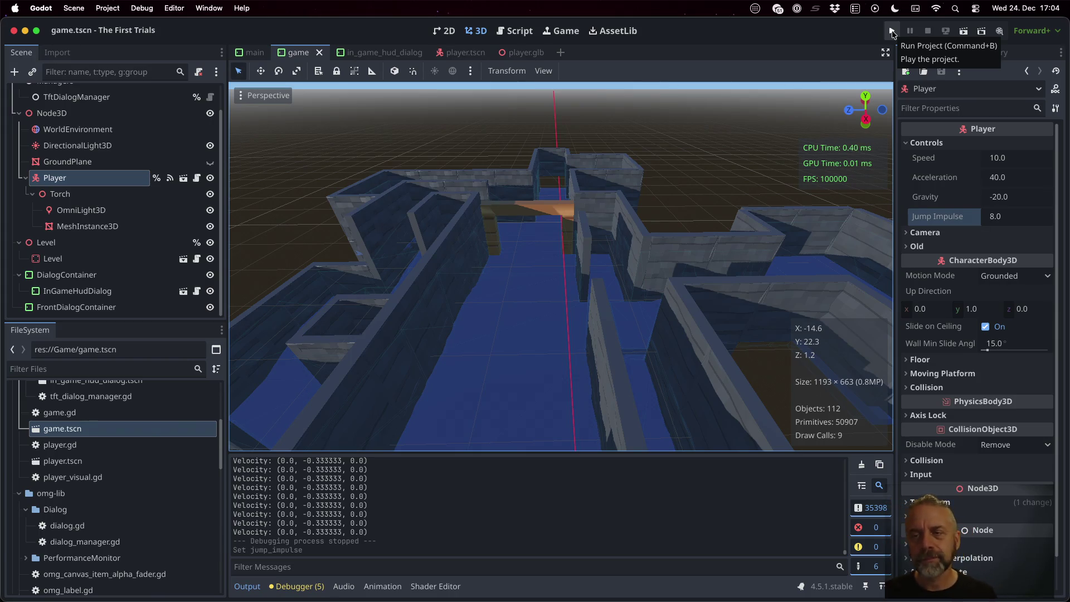
pyautogui.press('super+Tab')
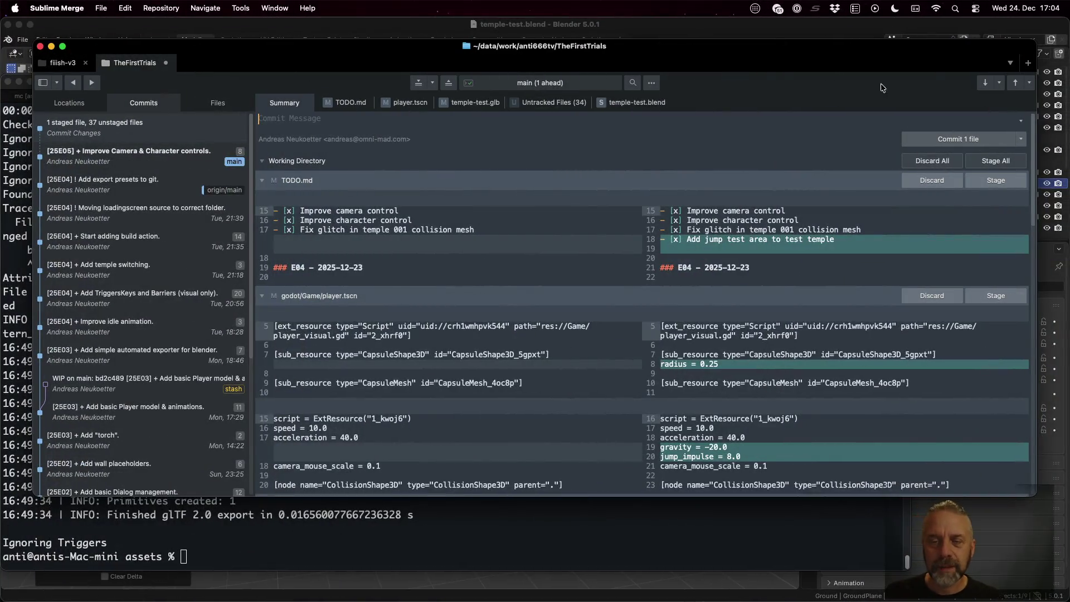
# Stage the player.tscn and temple-test.glb changes
pyautogui.moveTo(760, 358)
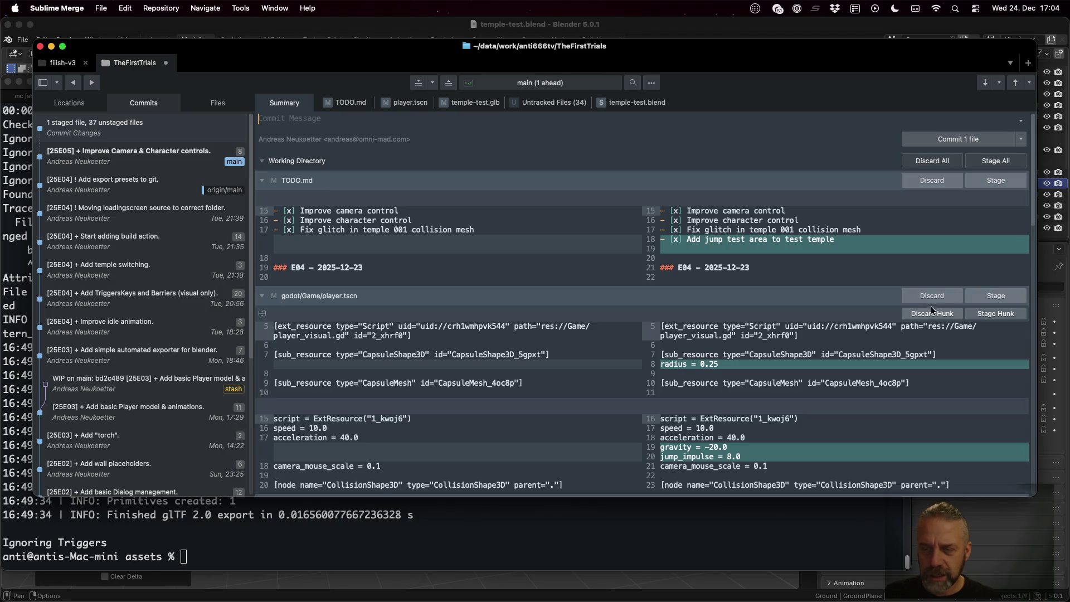
pyautogui.scroll(-2, 816, 392)
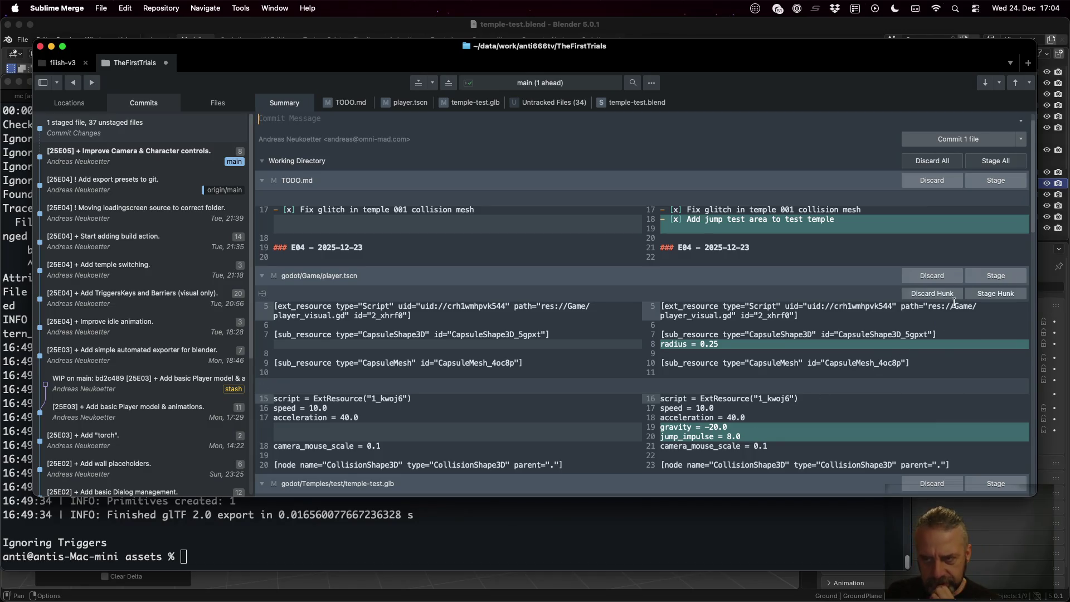
pyautogui.click(978, 274)
pyautogui.click(979, 274)
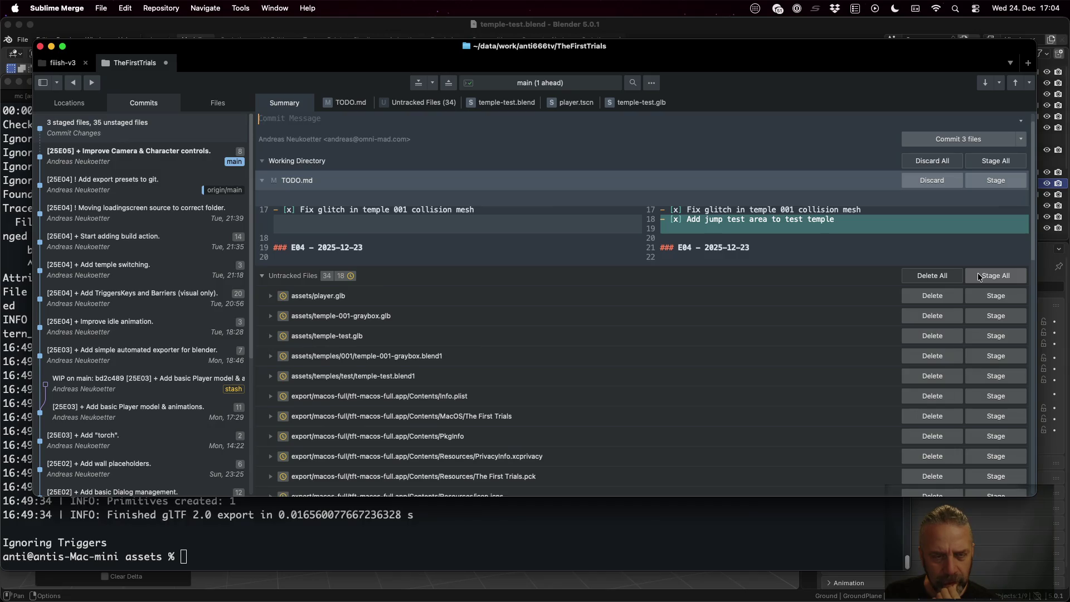
# Stage the untracked player_visual.gd and player_visual.gd.uid files
pyautogui.scroll(-3, 797, 366)
pyautogui.scroll(-5, 797, 369)
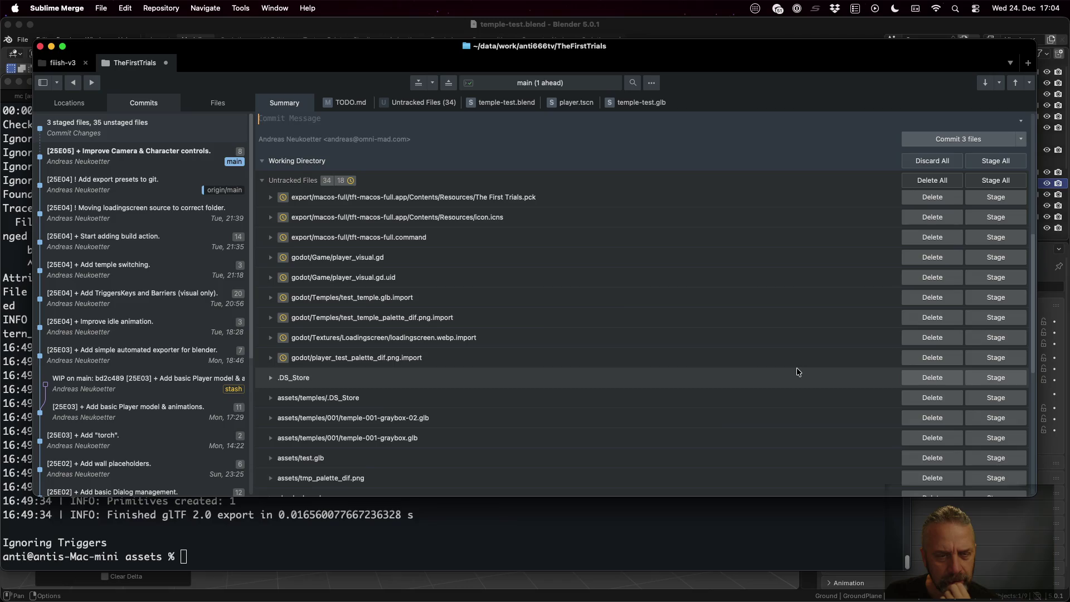
pyautogui.click(1021, 257)
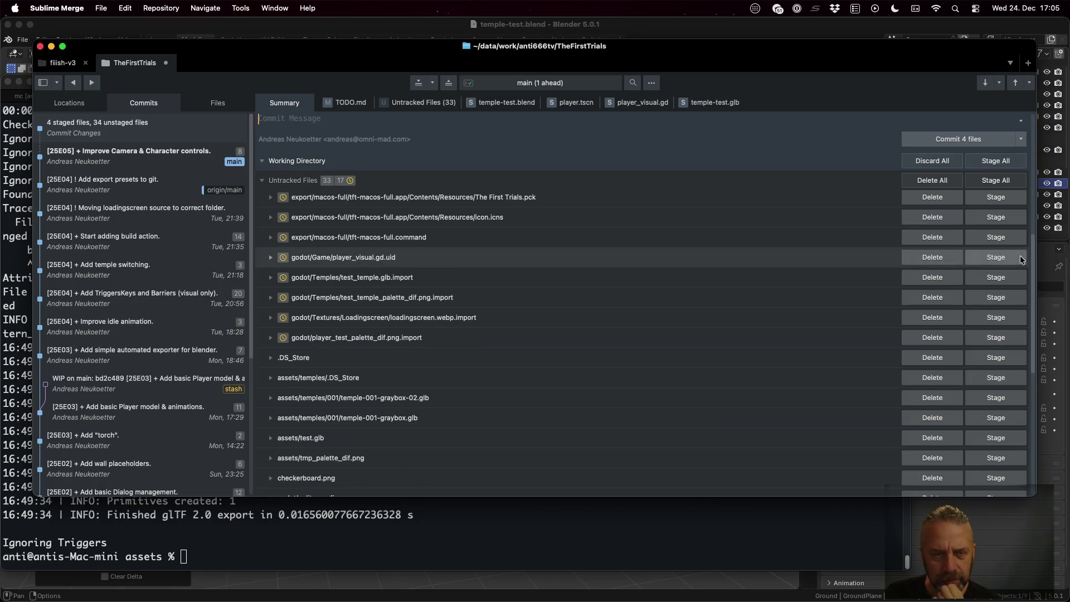
pyautogui.click(1020, 260)
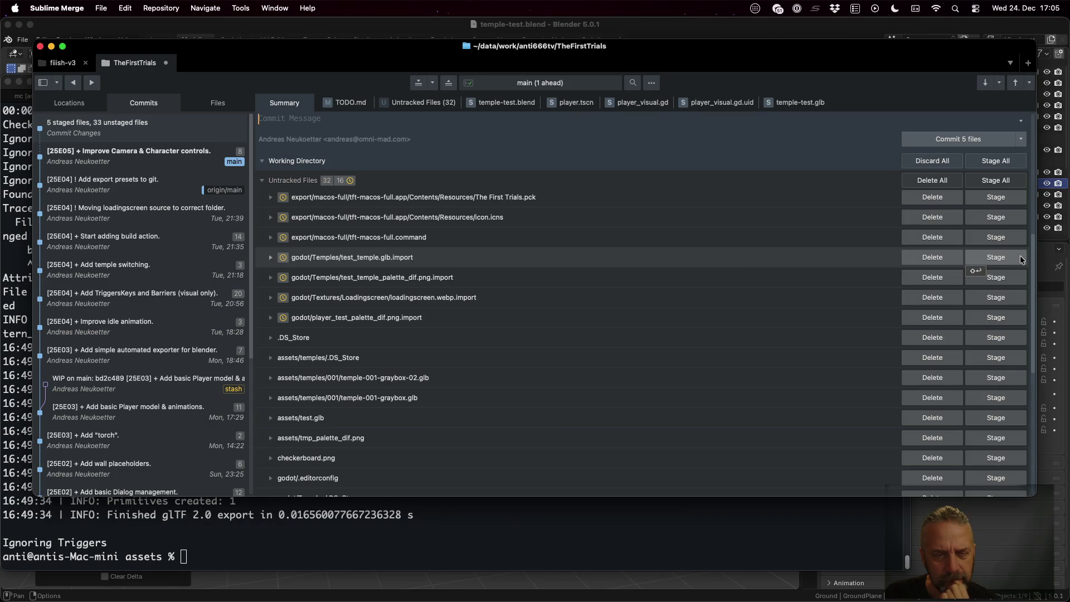
# Review the five staged files, then bring up the desktop's window overview
pyautogui.scroll(-5, 962, 312)
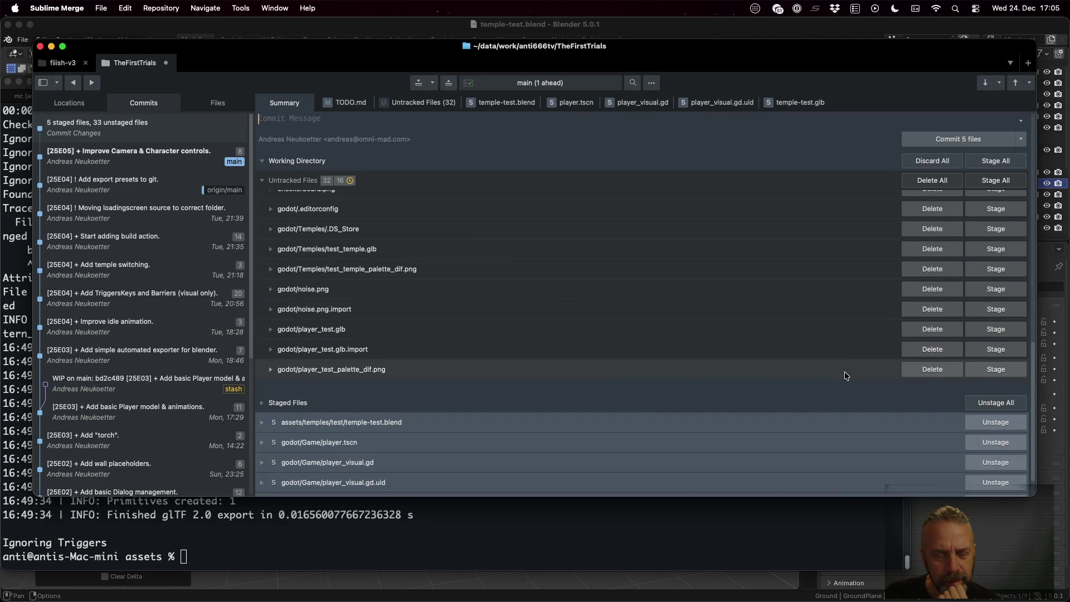
pyautogui.scroll(3, 844, 371)
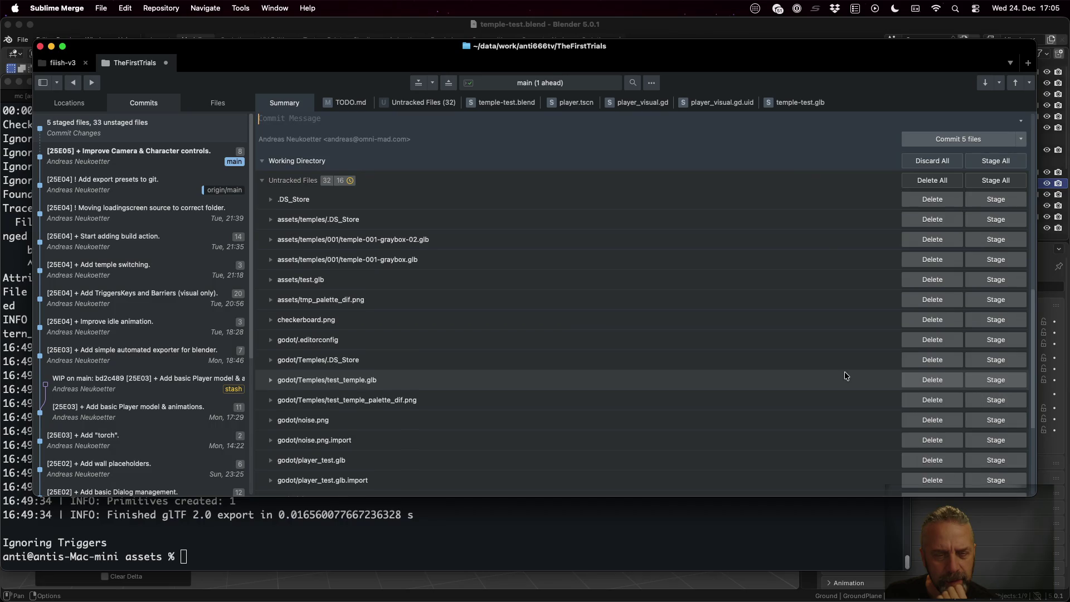
pyautogui.scroll(1, 845, 371)
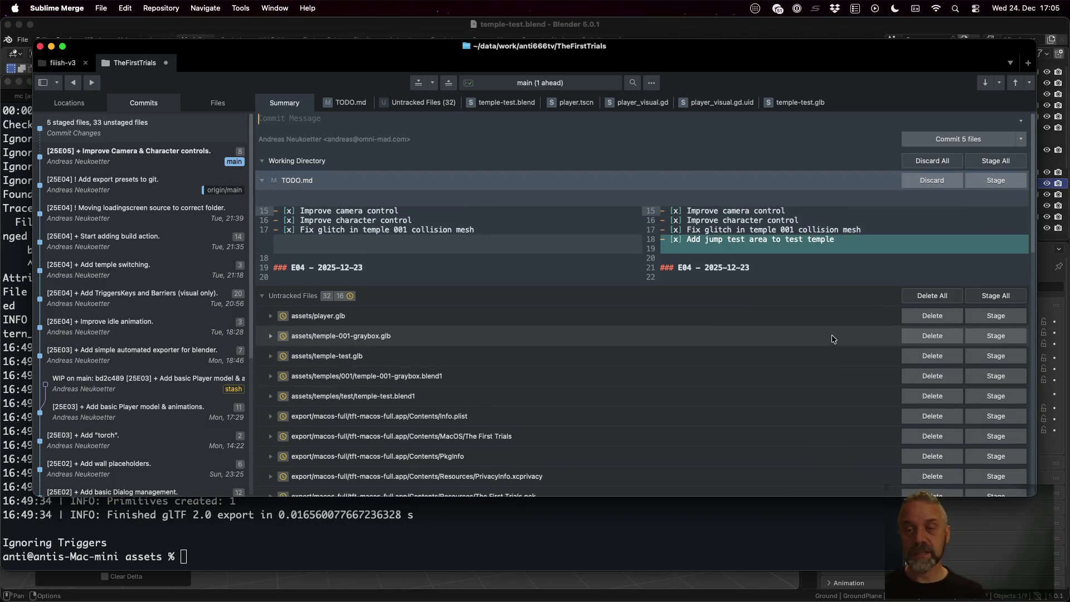
pyautogui.hotkey('ctrl', 'Left')
pyautogui.hotkey('ctrl', 'Up')
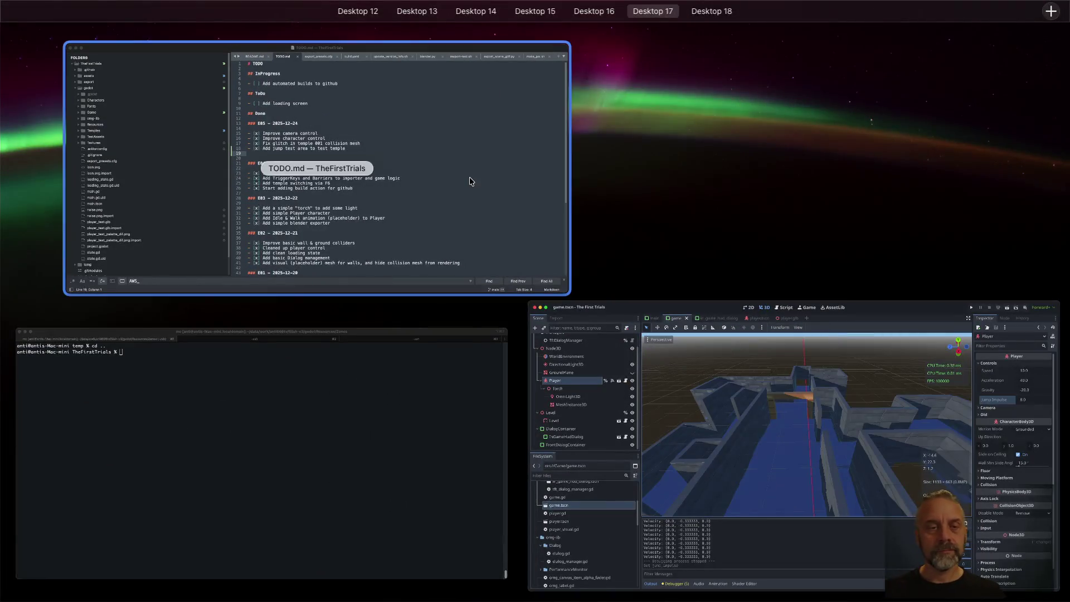
# Log '- [x] Tweak jump setting' as done in TODO.md and save
pyautogui.click(469, 182)
pyautogui.write('- [x]')
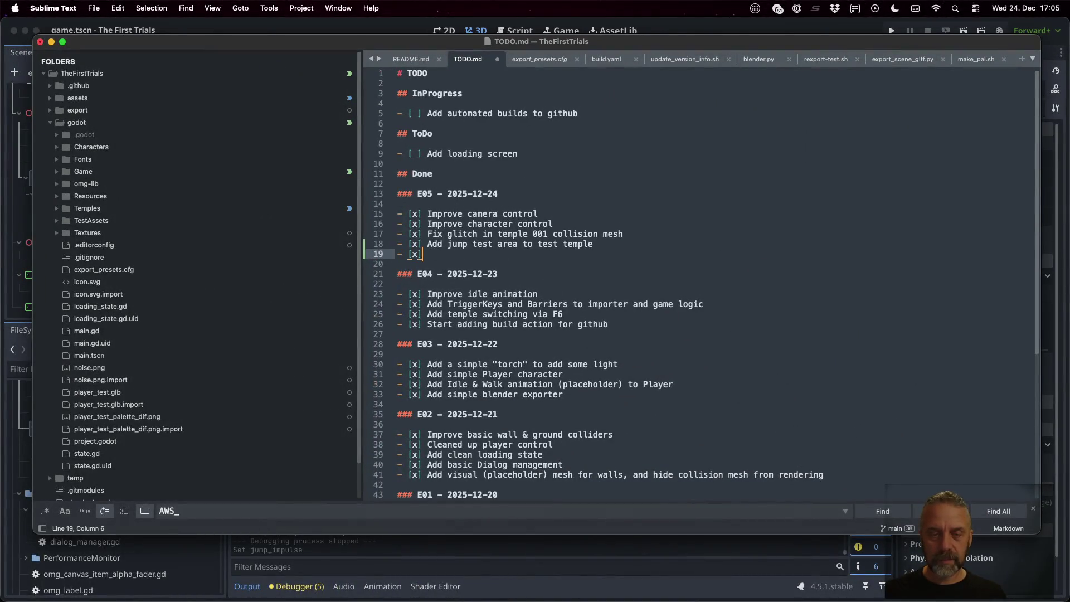
pyautogui.write(' Tweak ')
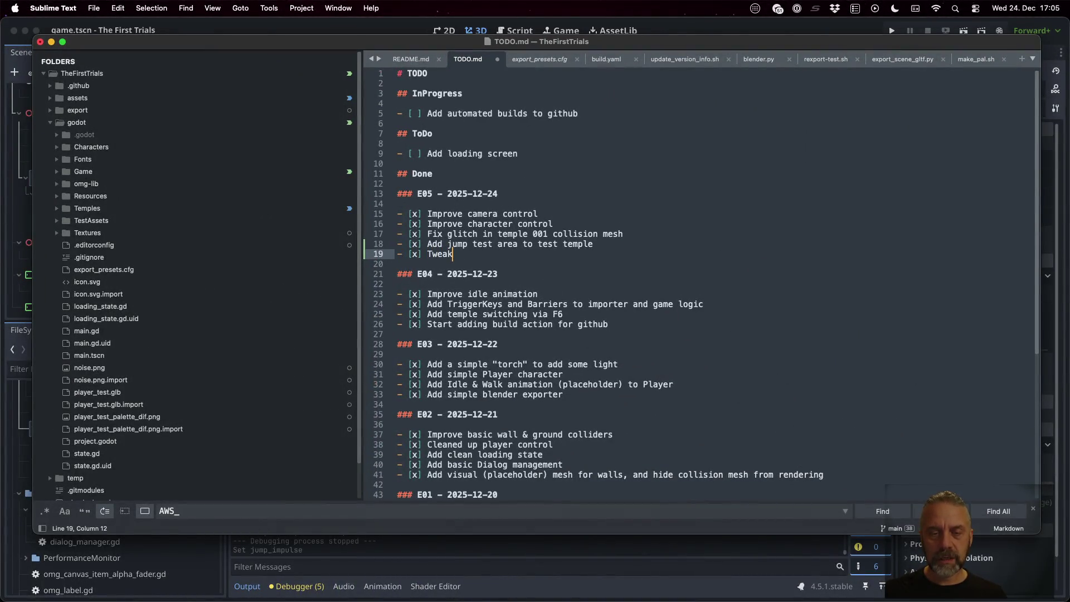
pyautogui.write('jump setting')
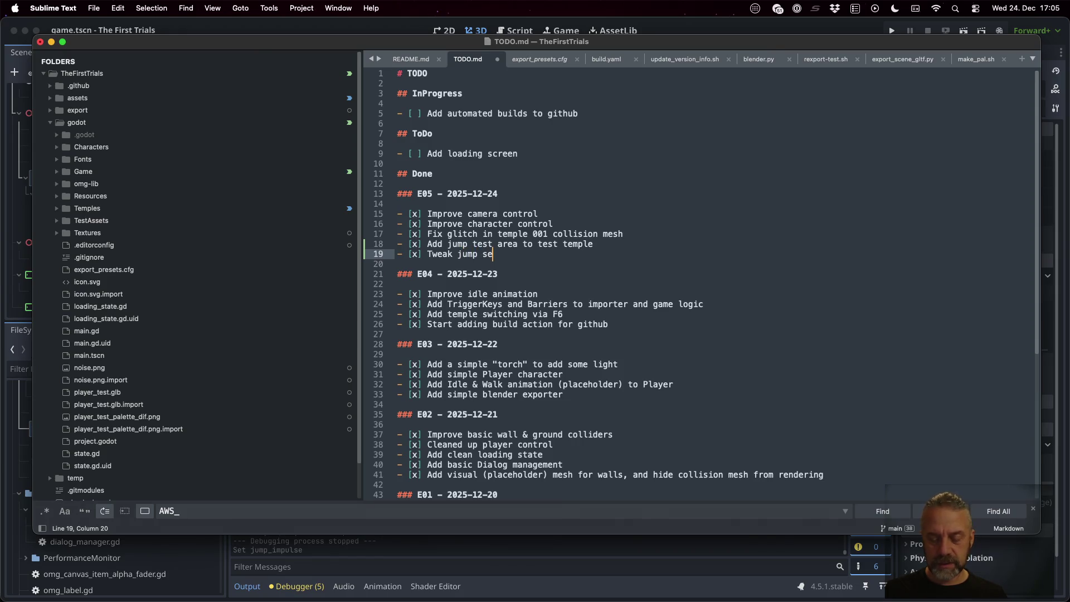
pyautogui.press('super+s')
# Add to-dos 'Add coyote time' and 'Add jump buffering' to the ToDo list and save
pyautogui.press('Up')
pyautogui.press('Up')
pyautogui.press('Up')
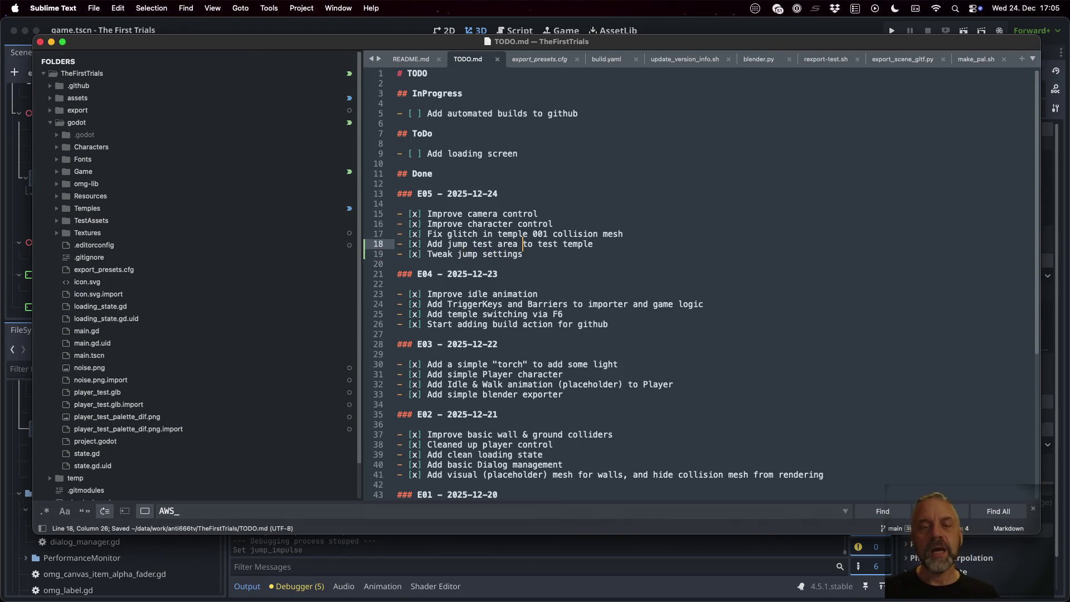
pyautogui.press('Return')
pyautogui.press('Up')
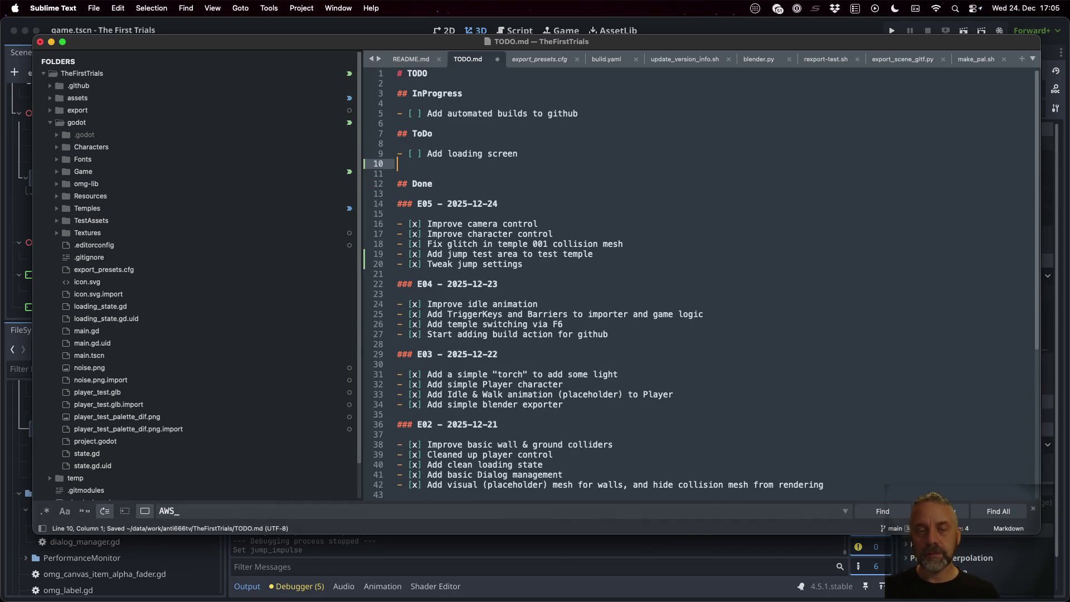
pyautogui.write('- [ ]')
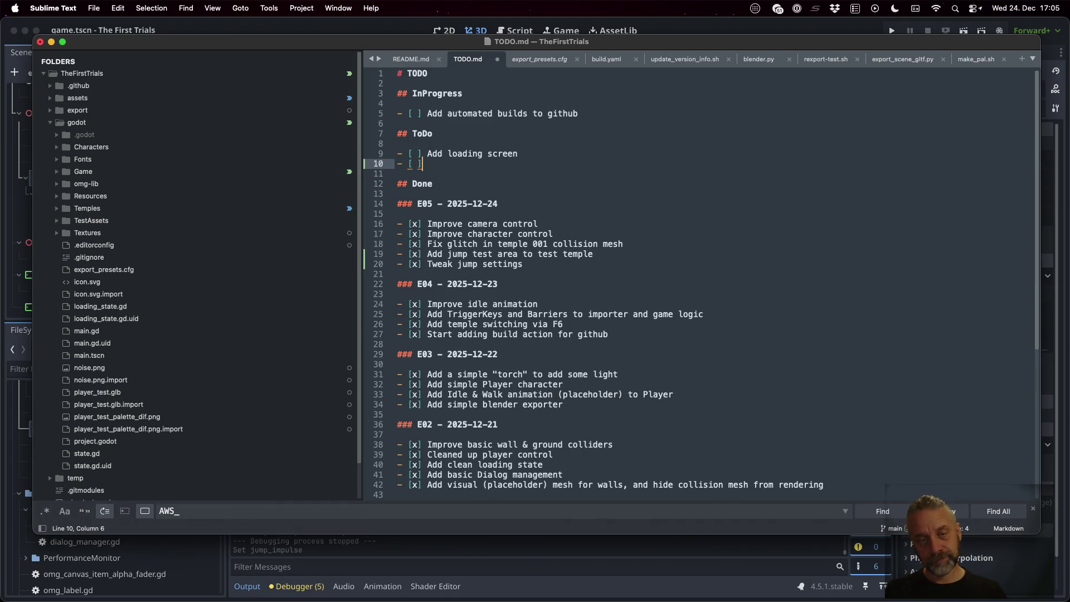
pyautogui.write(' Add koy')
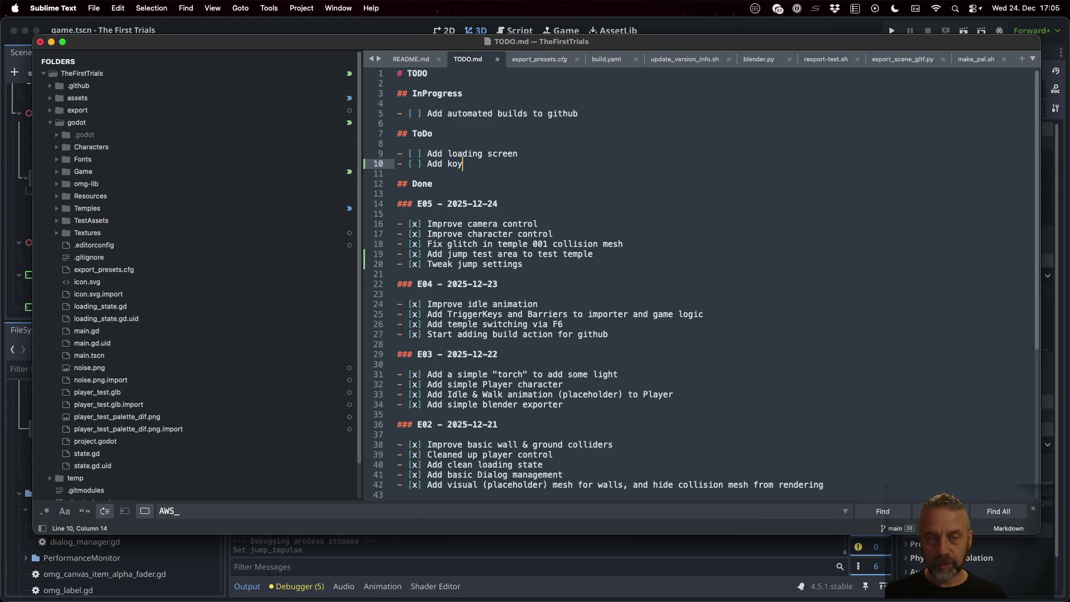
pyautogui.press('BackSpace')
pyautogui.press('BackSpace')
pyautogui.press('BackSpace')
pyautogui.write('coyot')
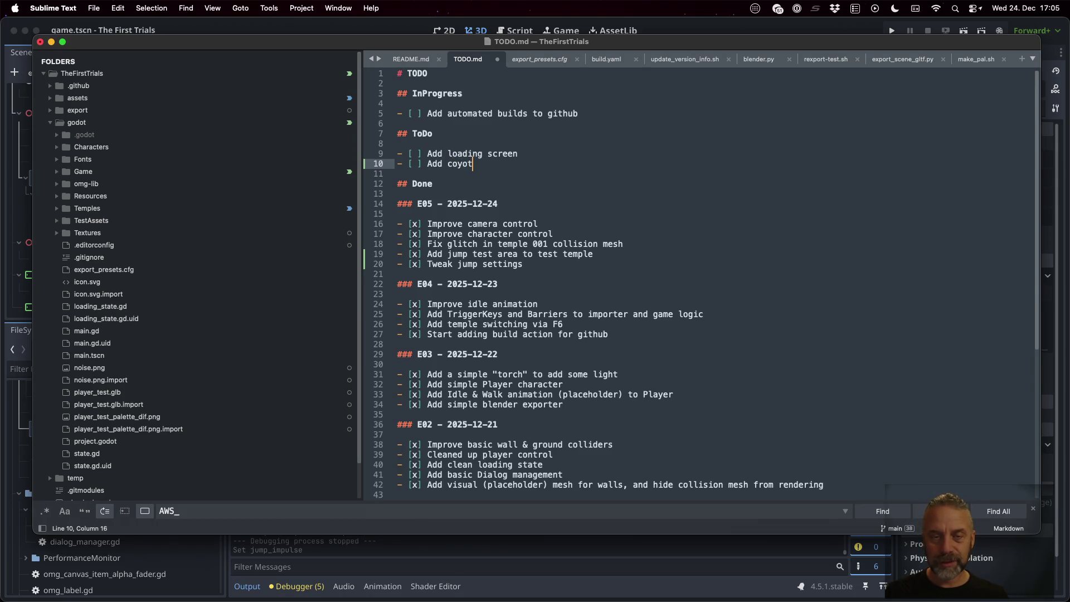
pyautogui.write('e time')
pyautogui.press('Return')
pyautogui.write('- [')
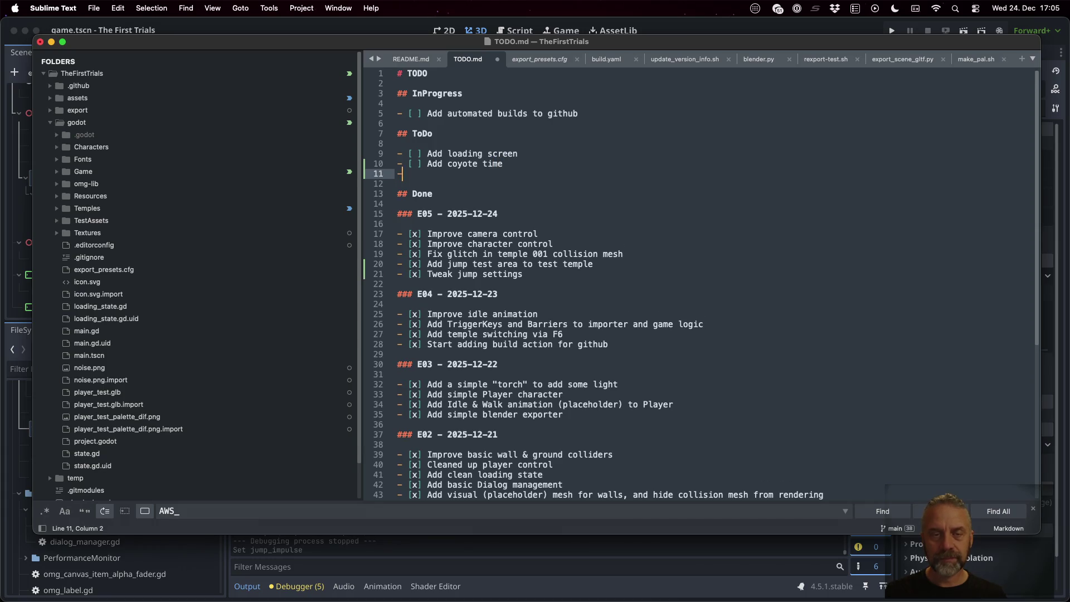
pyautogui.press('BackSpace')
pyautogui.write('[ ] Add ju')
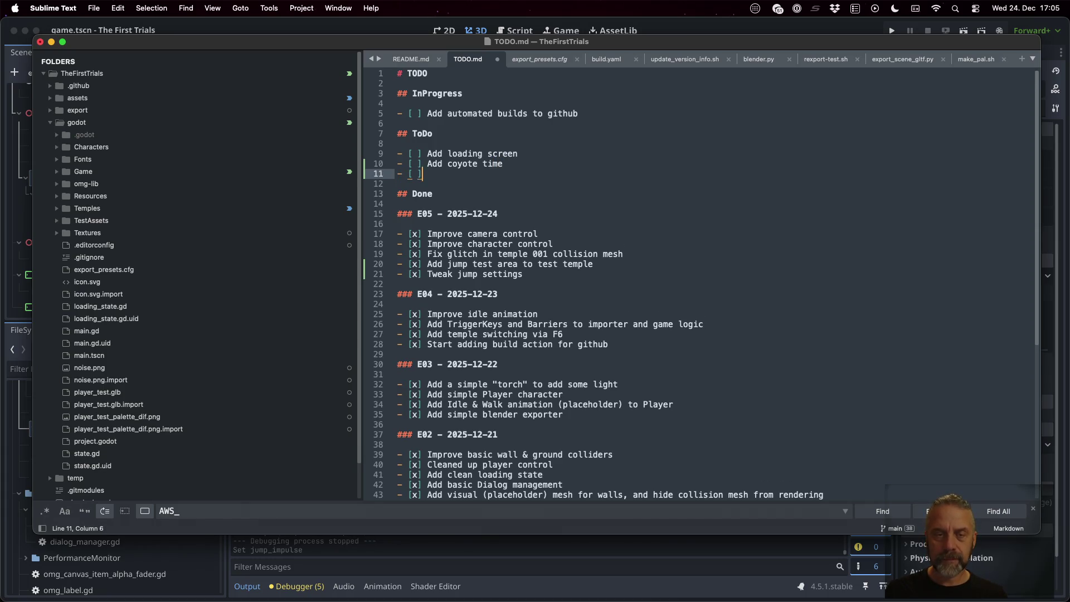
pyautogui.write('mp buffering')
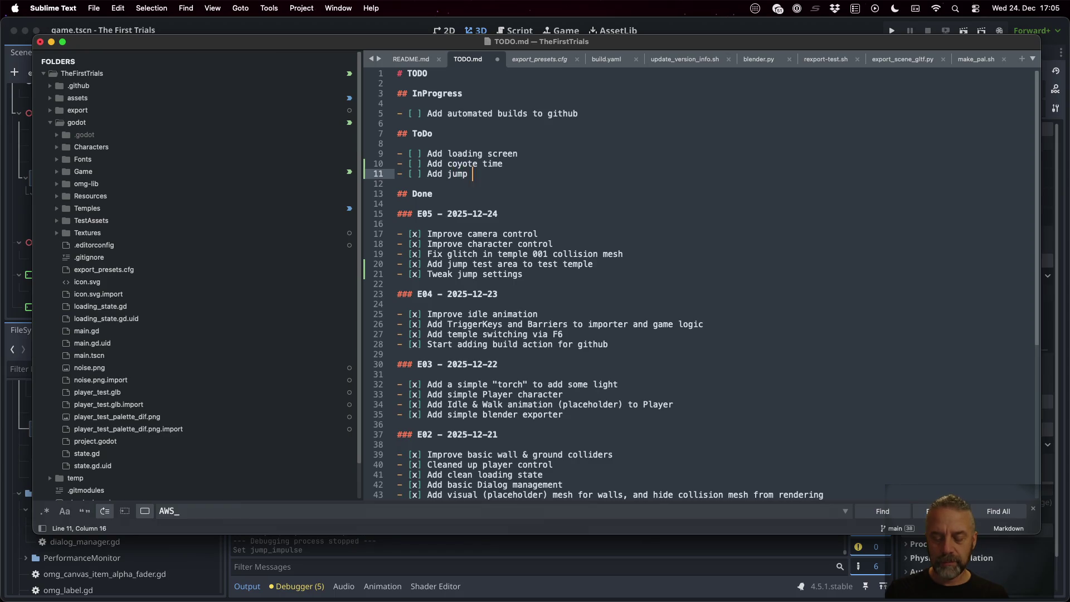
pyautogui.press('cmd+s')
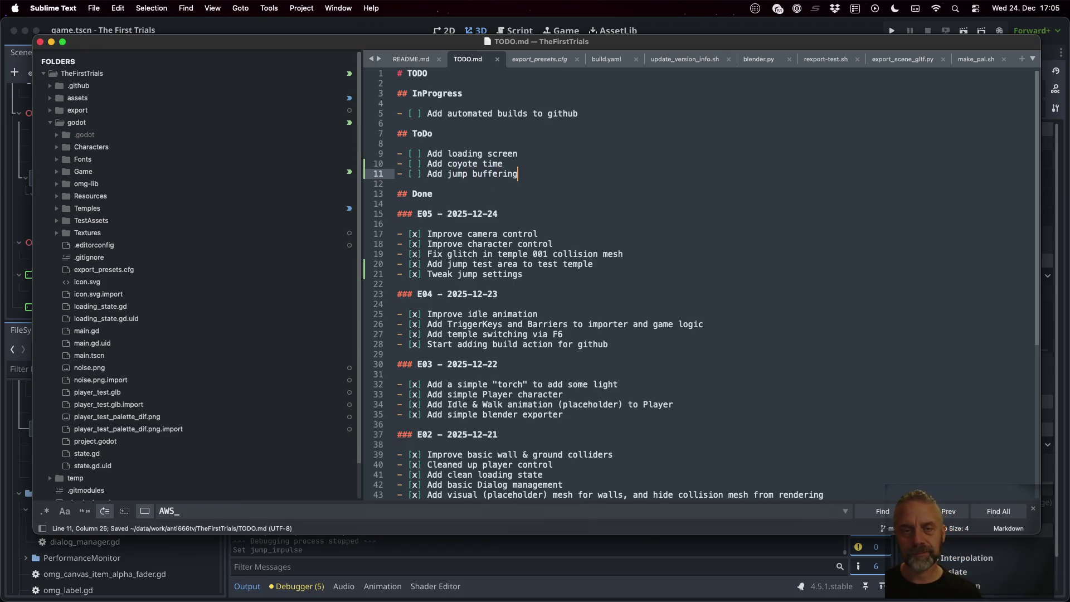
# Move 'Add automated builds to github' from InProgress to E05, mark it [x], save
pyautogui.press('Up')
pyautogui.press('Up')
pyautogui.press('Up')
pyautogui.press('Up')
pyautogui.press('Up')
pyautogui.press('Up')
pyautogui.hotkey('shift', 'Down')
pyautogui.press('cmd+x')
pyautogui.press('Down')
pyautogui.press('Down')
pyautogui.press('Down')
pyautogui.press('Down')
pyautogui.press('cmd+v')
pyautogui.press('Left')
pyautogui.click(401, 274)
pyautogui.press('BackSpace')
pyautogui.write('x')
pyautogui.press('cmd+s')
pyautogui.press('Escape')
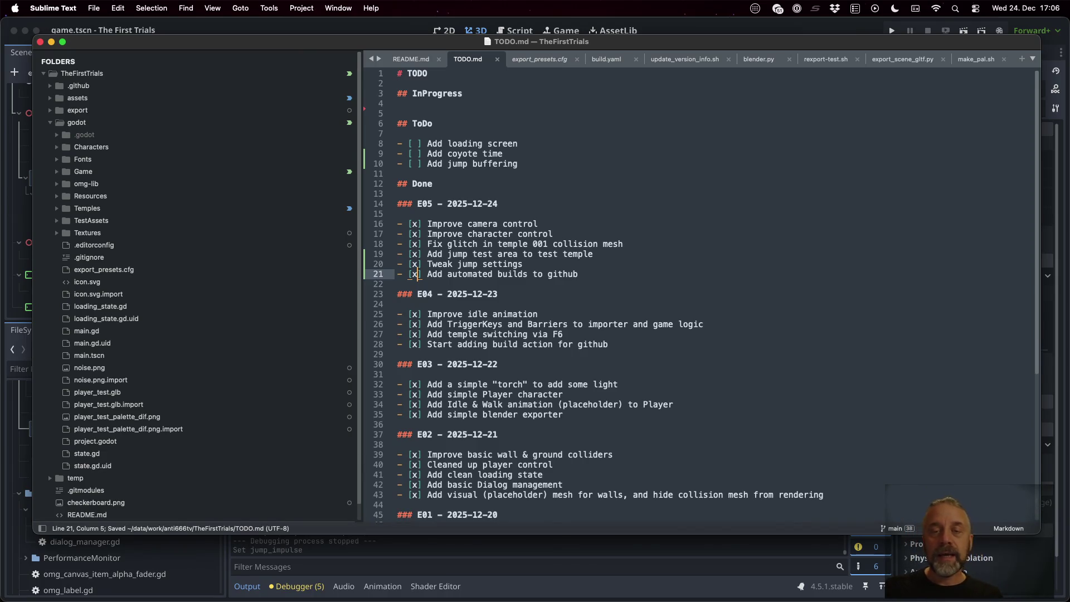
pyautogui.press('cmd+Tab')
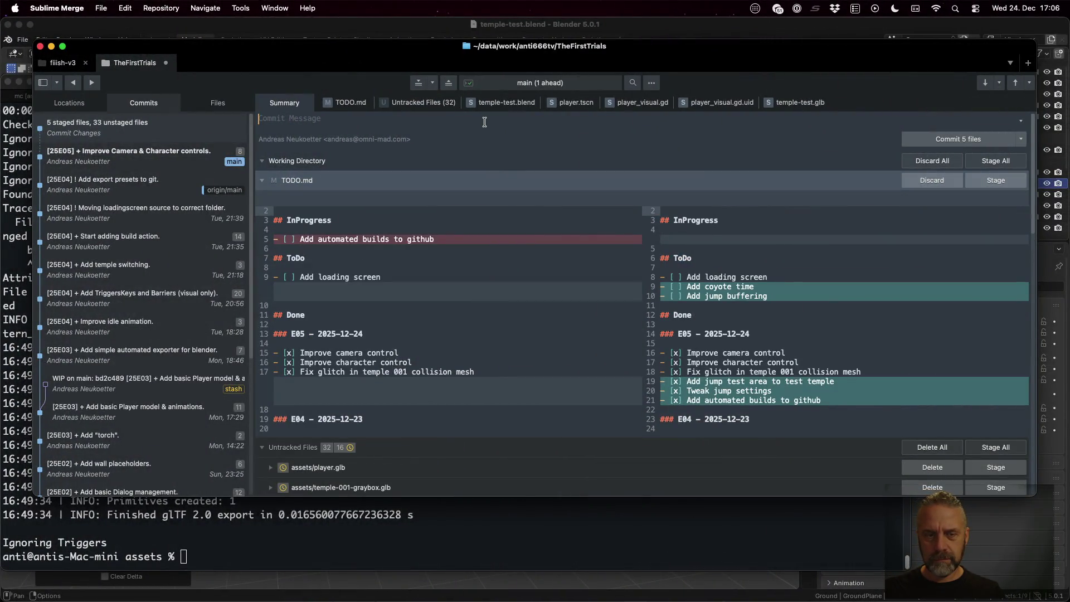
# Stage TODO.md and commit the six files as '[25E05] + Improve jump settings.'
pyautogui.write('[25E05] + Impr')
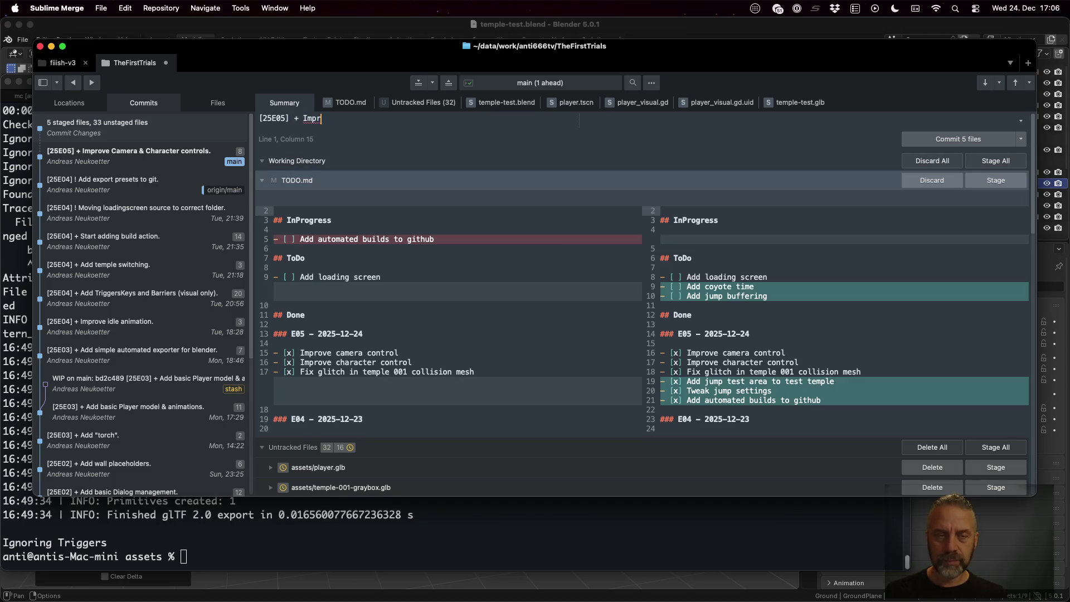
pyautogui.write('ove jump sett')
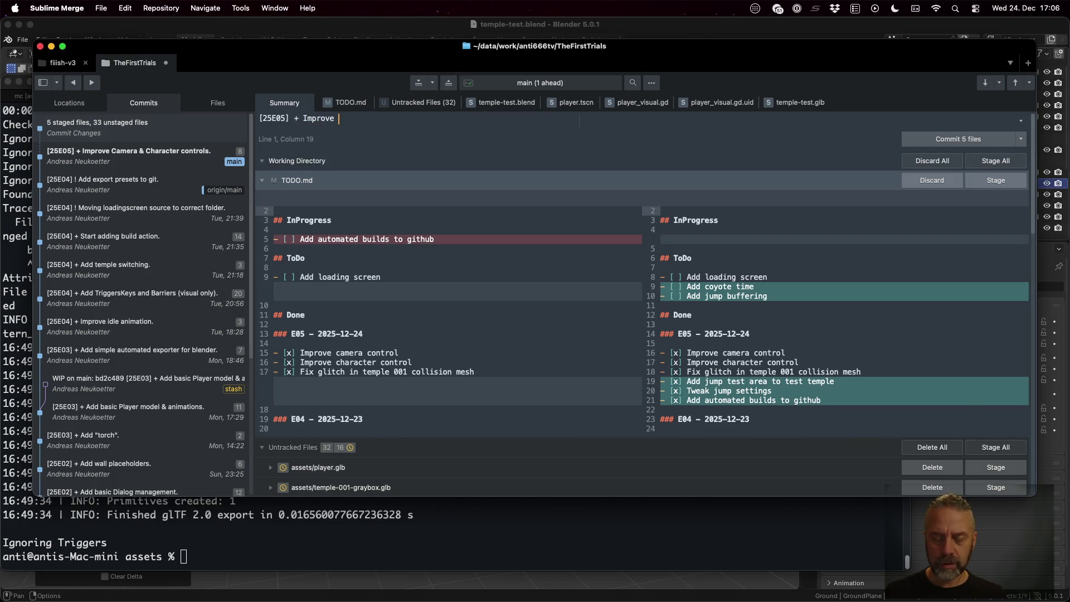
pyautogui.write('ings.')
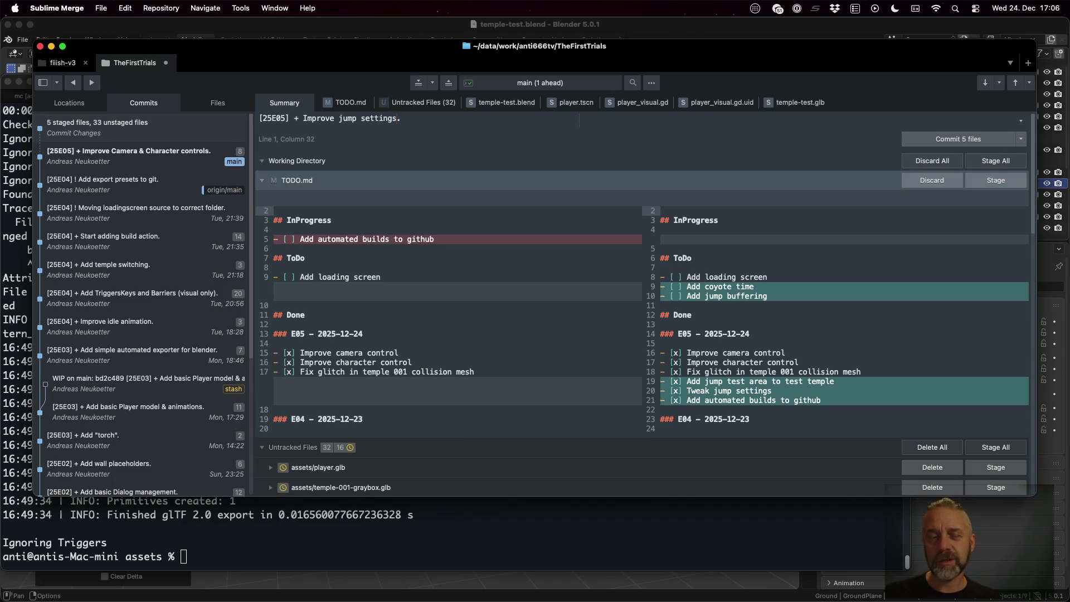
pyautogui.hotkey('shift', 'Left')
pyautogui.hotkey('shift', 'Left')
pyautogui.hotkey('shift', 'Left')
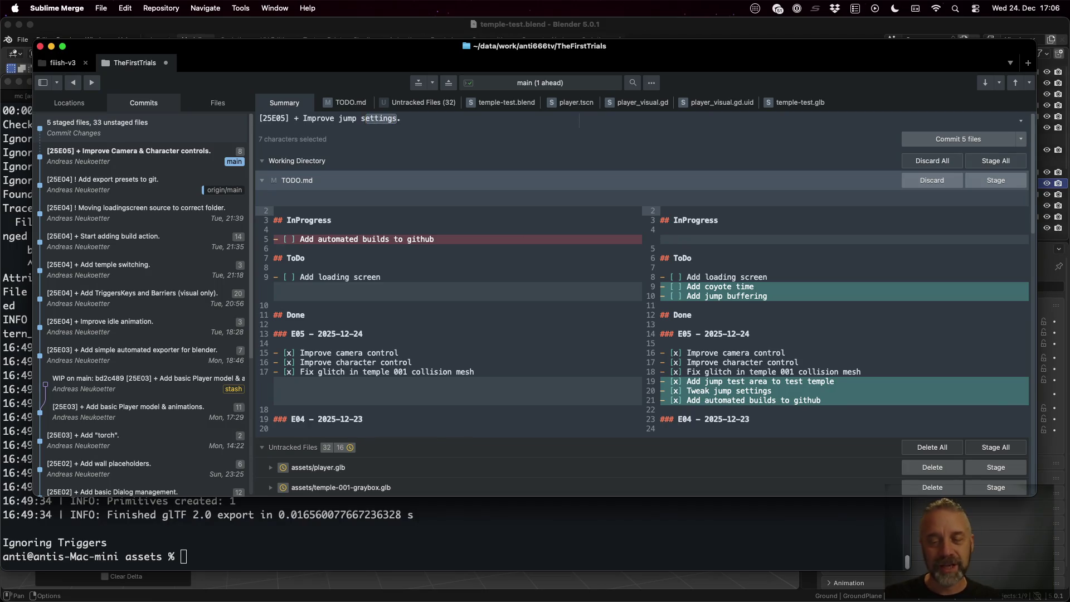
pyautogui.moveTo(803, 204)
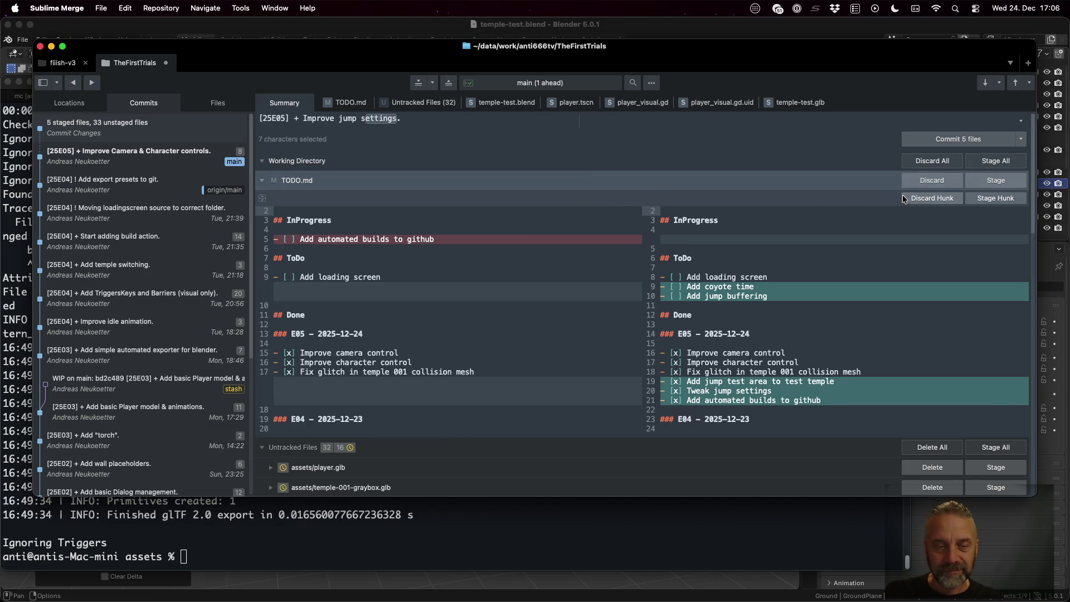
pyautogui.click(1009, 186)
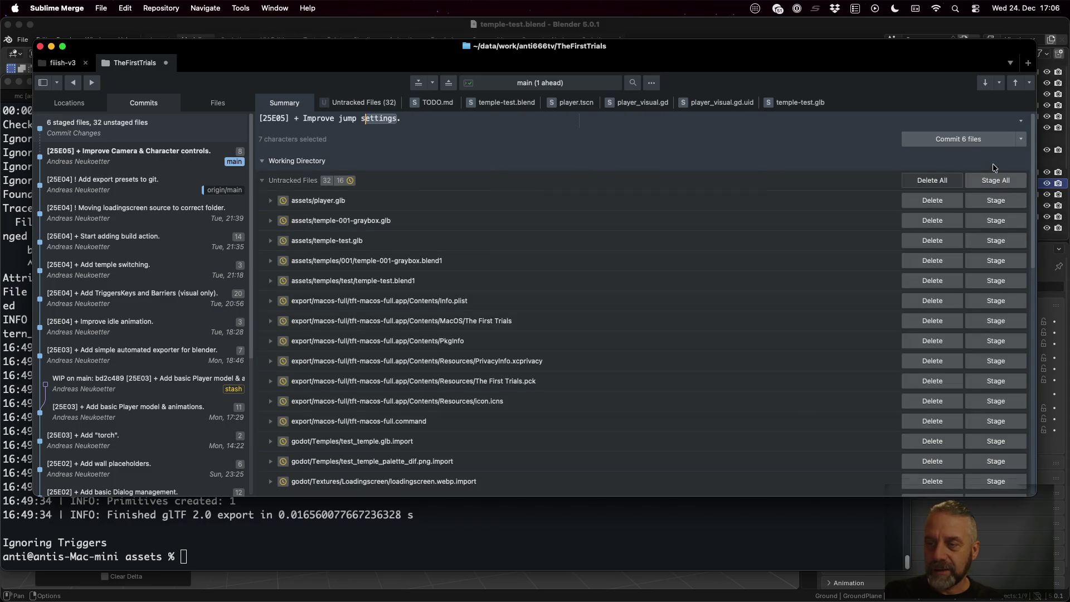
pyautogui.click(975, 139)
# Push main to origin using the command palette's push command
pyautogui.press('super+p')
pyautogui.press('Escape')
pyautogui.press('super+p')
pyautogui.write('push')
pyautogui.press('Return')
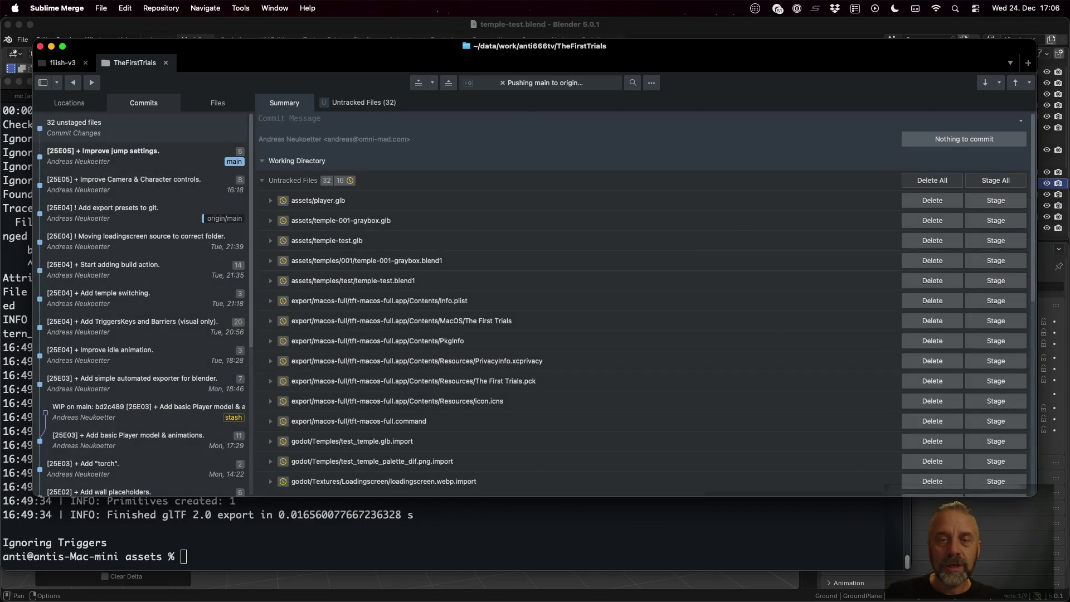
# Open temple-001-graybox.blend from Blender's recent files
pyautogui.press('super+Tab')
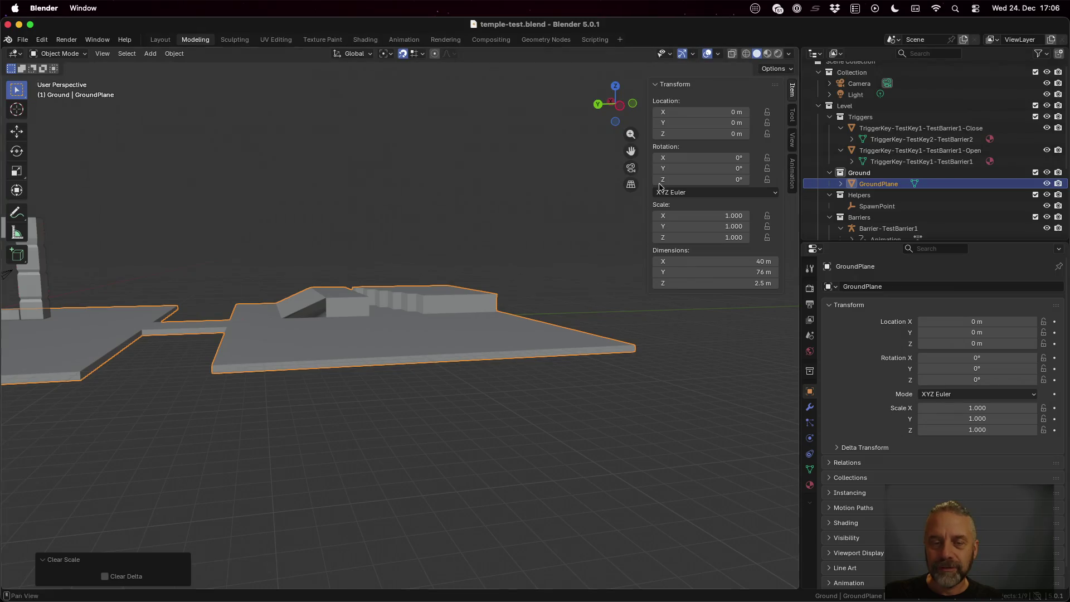
pyautogui.scroll(-5, 466, 294)
pyautogui.click(25, 40)
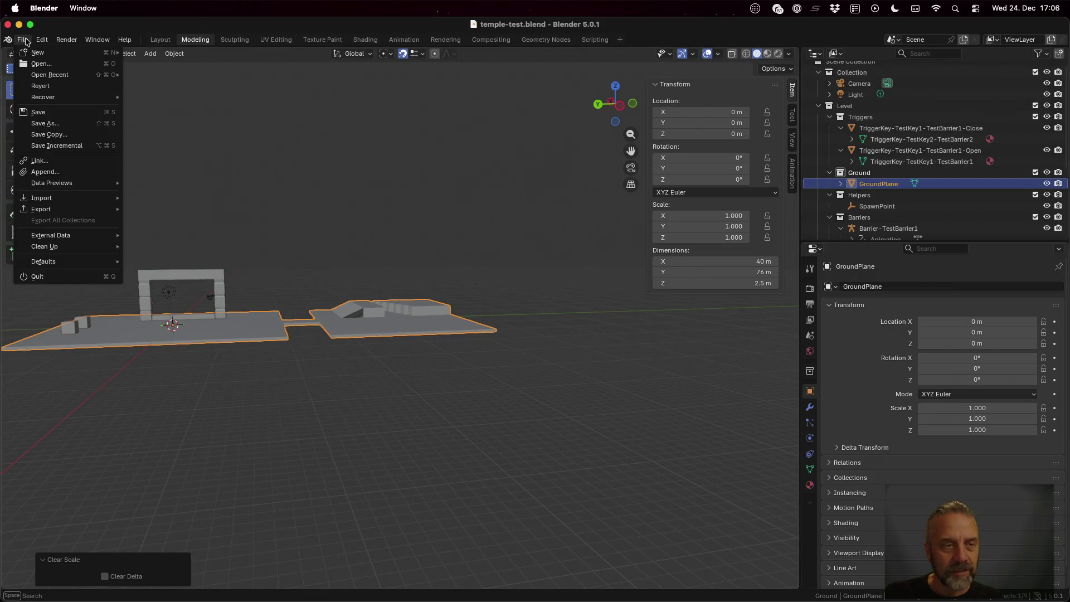
pyautogui.moveTo(50, 75)
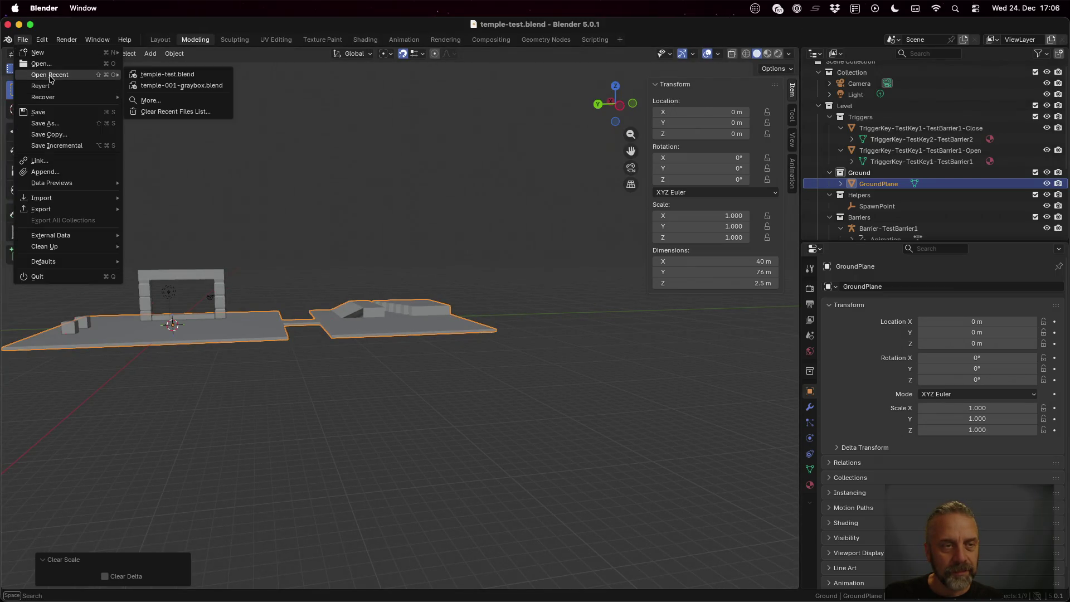
pyautogui.click(181, 85)
# Switch the viewport shading to Material Preview
pyautogui.scroll(-3, 485, 309)
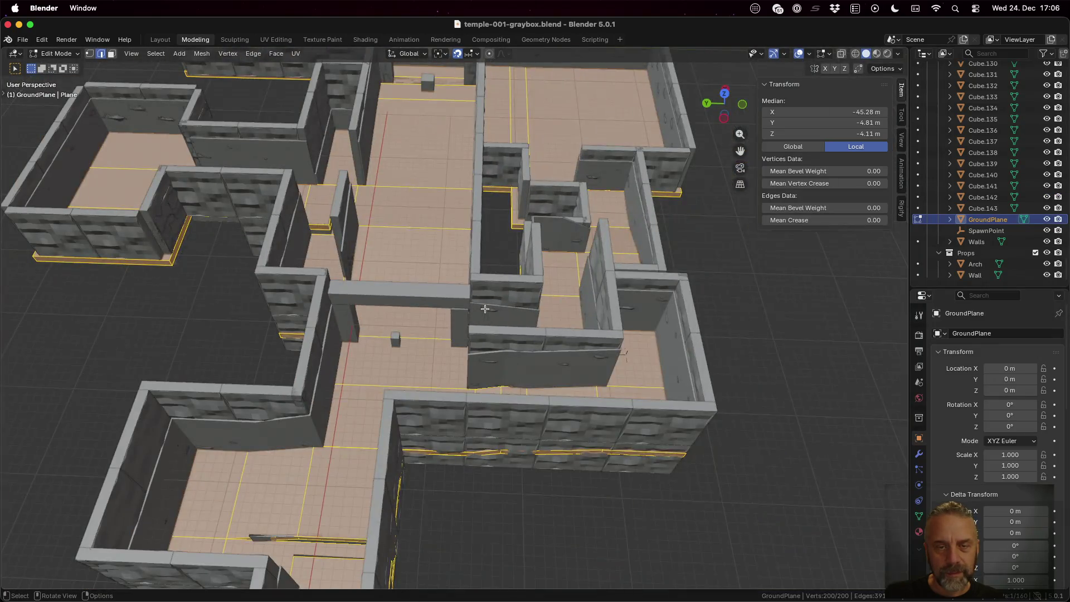
pyautogui.scroll(-3, 639, 298)
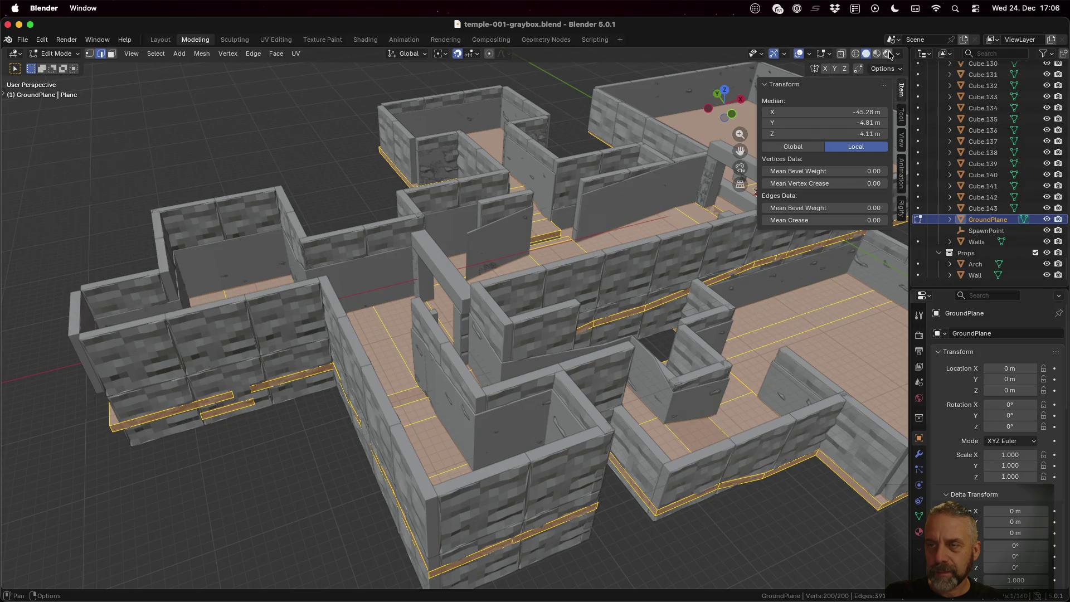
pyautogui.click(888, 54)
pyautogui.scroll(-5, 700, 186)
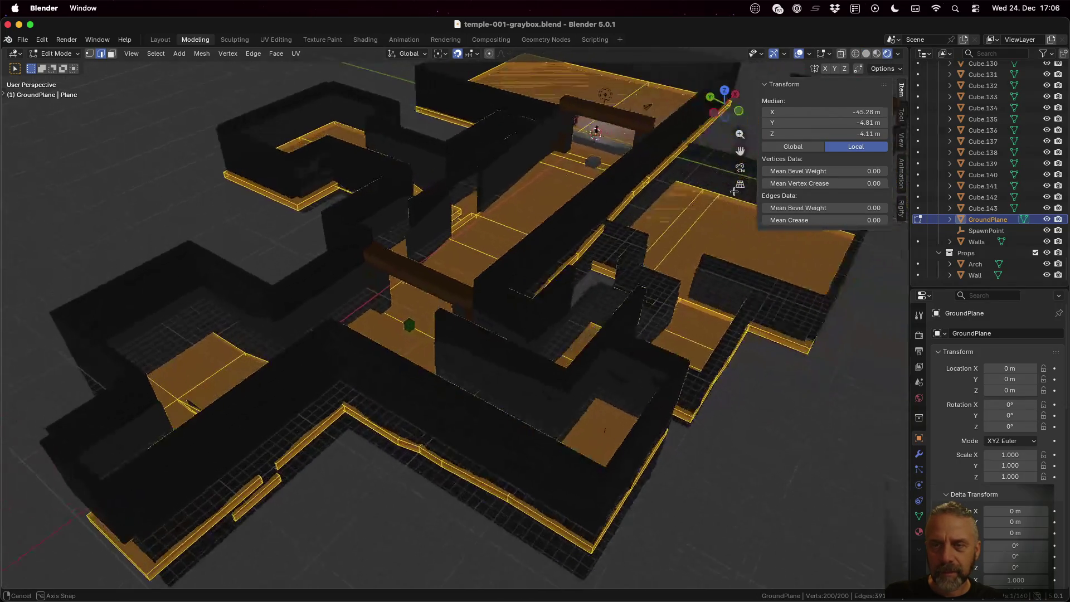
pyautogui.click(877, 53)
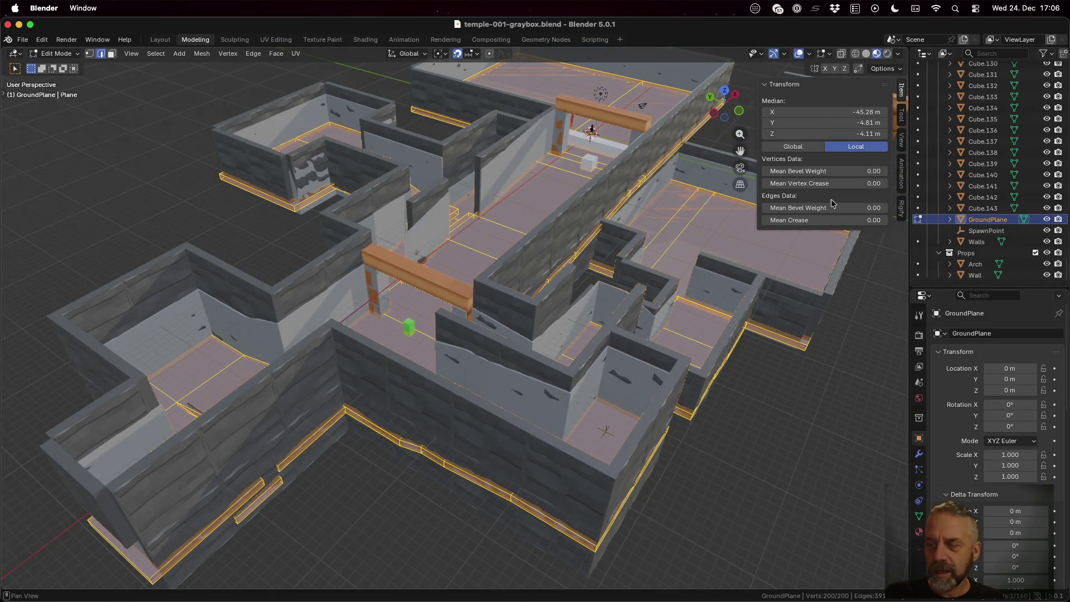
# Hide Walls in the Outliner, return to Object Mode and deselect everything
pyautogui.click(1047, 242)
pyautogui.scroll(-5, 553, 216)
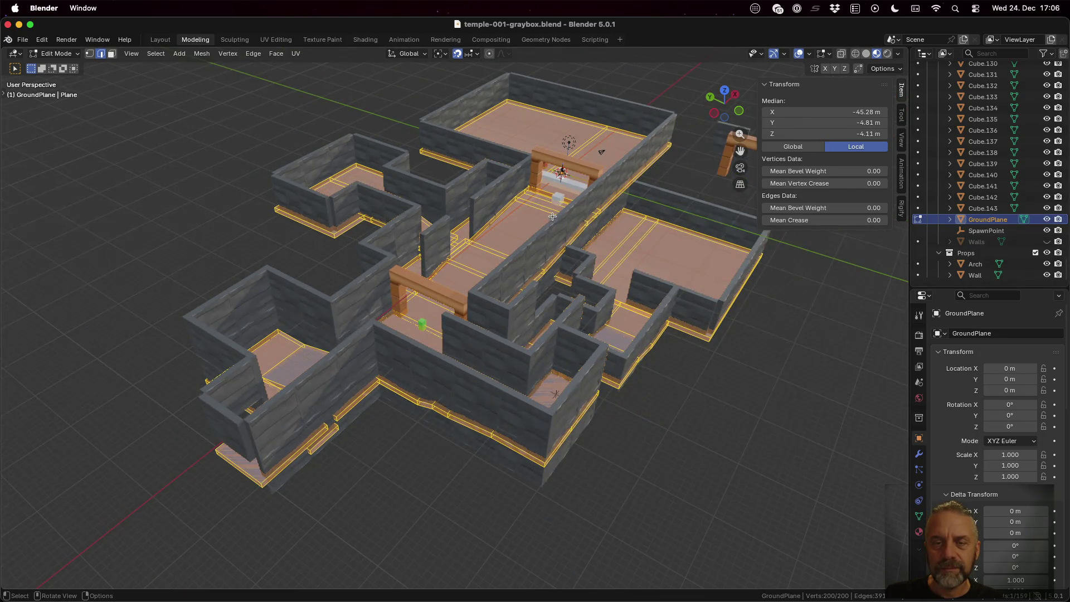
pyautogui.click(986, 219)
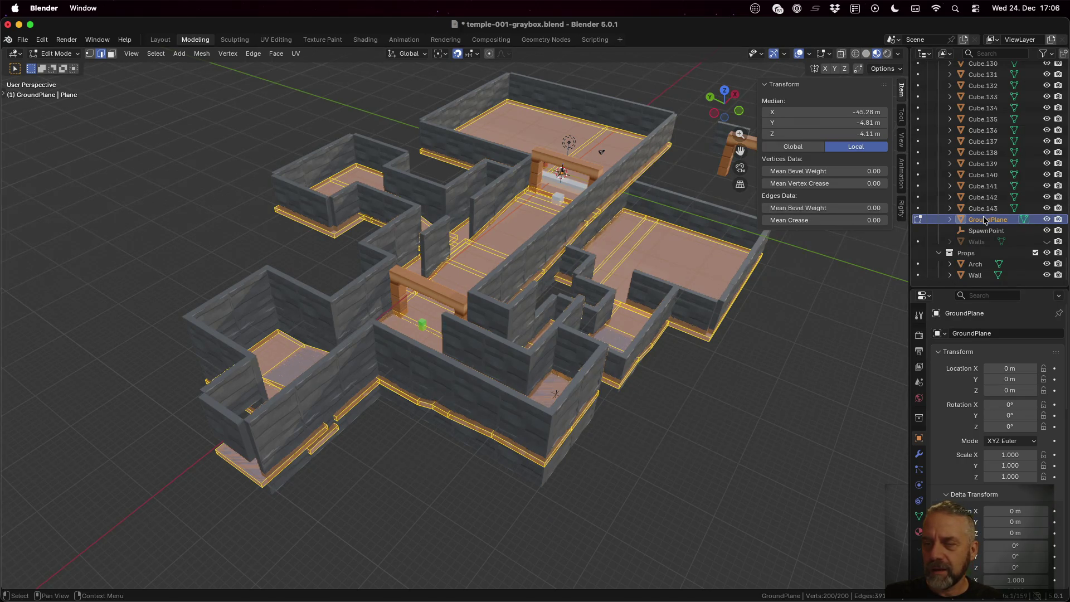
pyautogui.hotkey('alt', 'a')
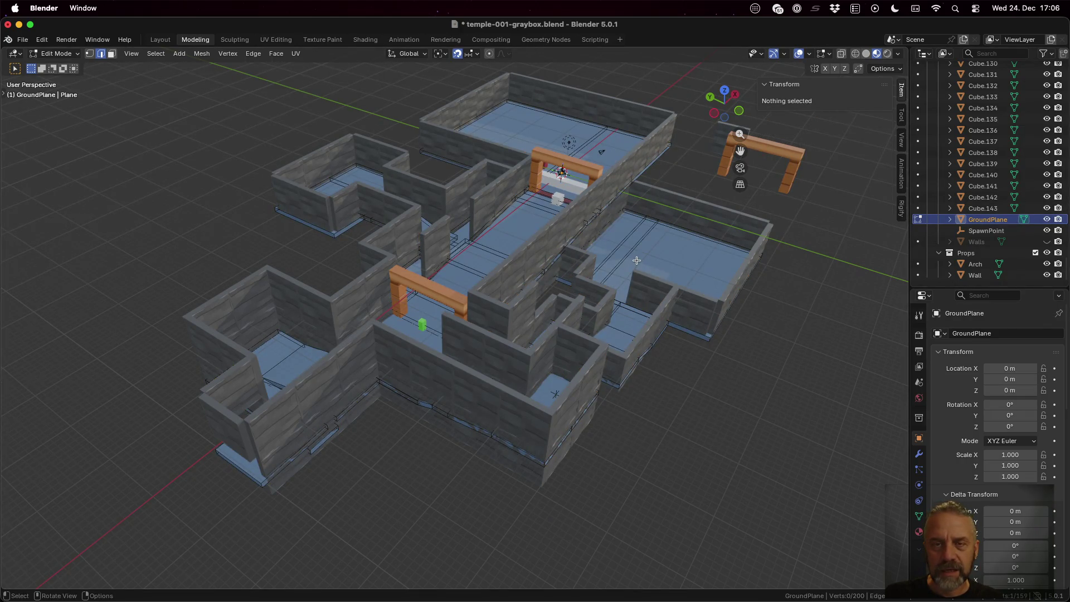
pyautogui.press('Tab')
pyautogui.press('a')
pyautogui.hotkey('alt', 'a')
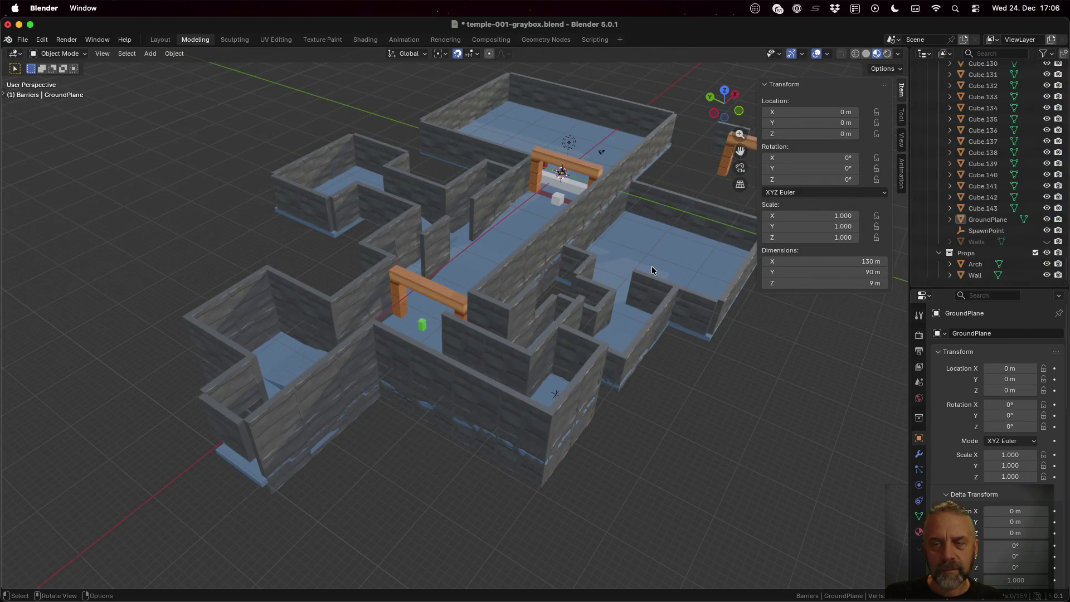
pyautogui.moveTo(651, 261)
pyautogui.mouseDown()
pyautogui.moveTo(510, 286)
pyautogui.moveTo(553, 283)
pyautogui.mouseUp()
pyautogui.moveTo(457, 299)
pyautogui.mouseDown()
pyautogui.moveTo(576, 254)
pyautogui.moveTo(568, 260)
pyautogui.mouseUp()
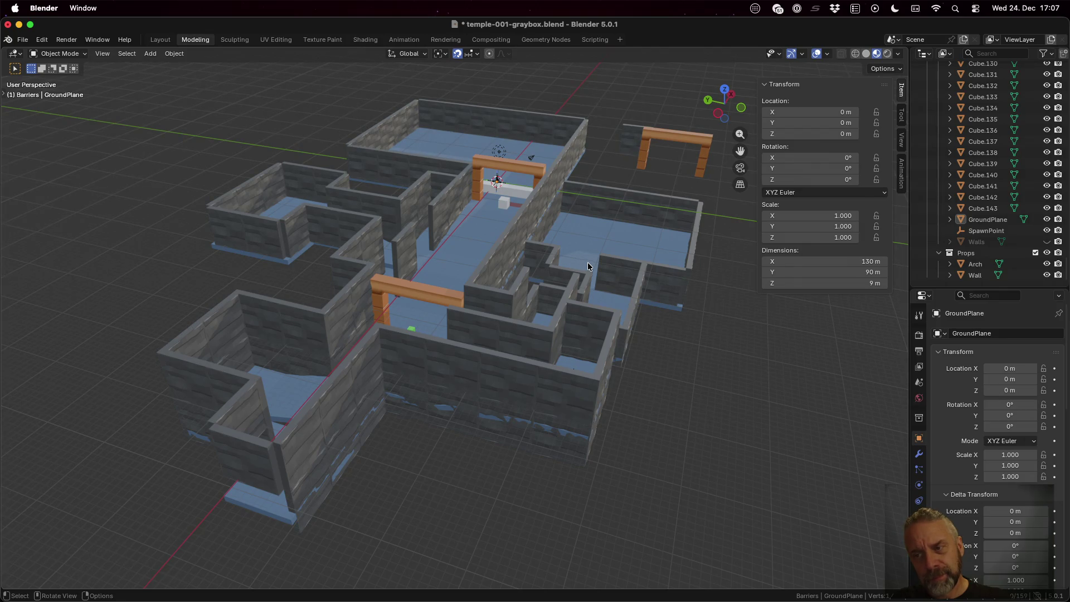
pyautogui.scroll(15, 996, 243)
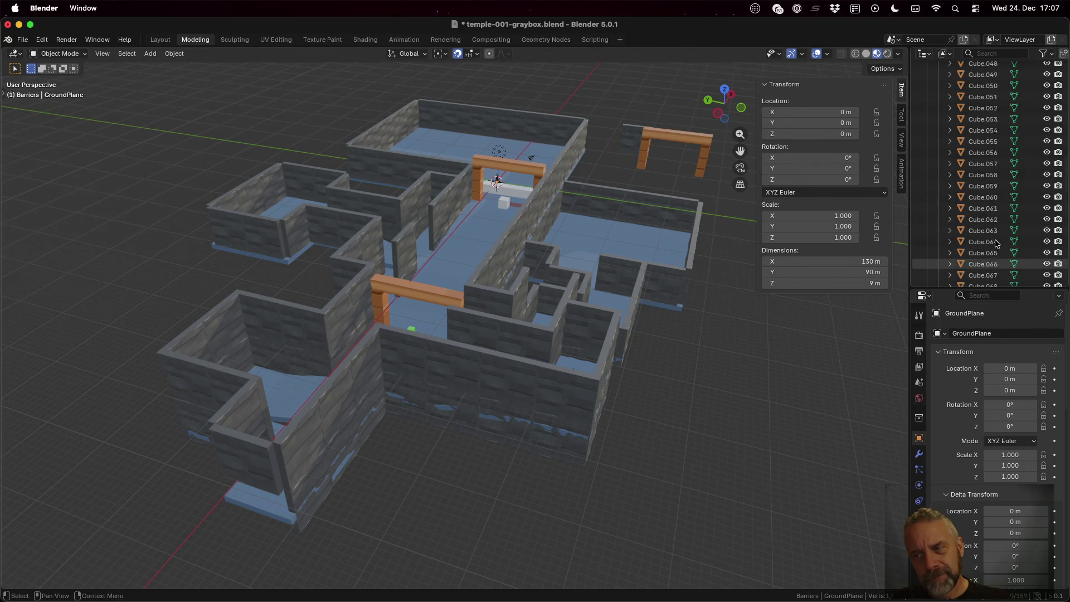
pyautogui.scroll(15, 997, 244)
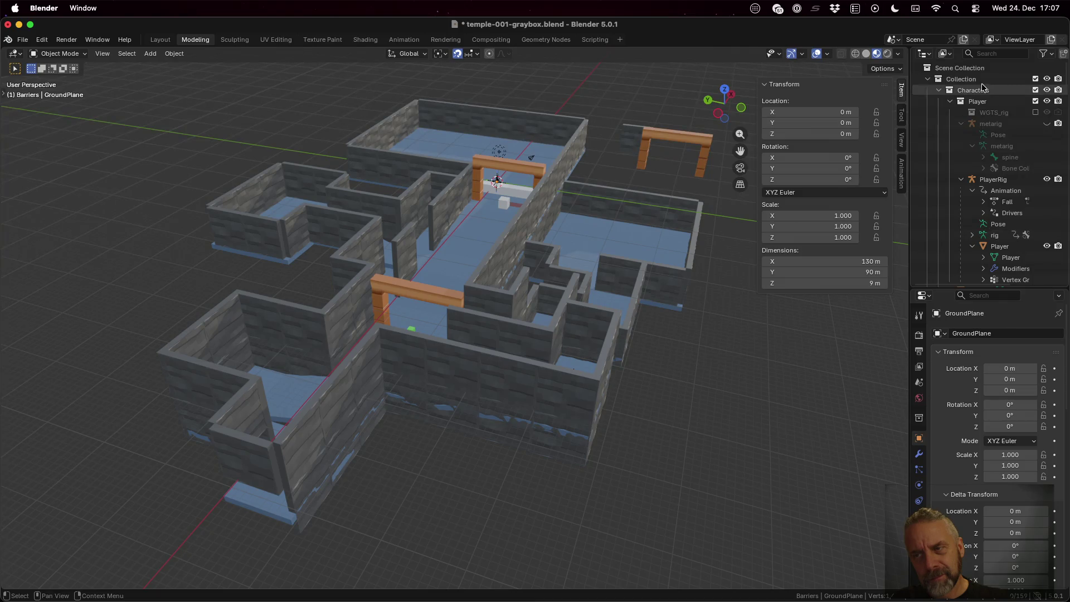
# Filter the Outliner by 'ca' to show only the Camera
pyautogui.click(982, 53)
pyautogui.write('ca')
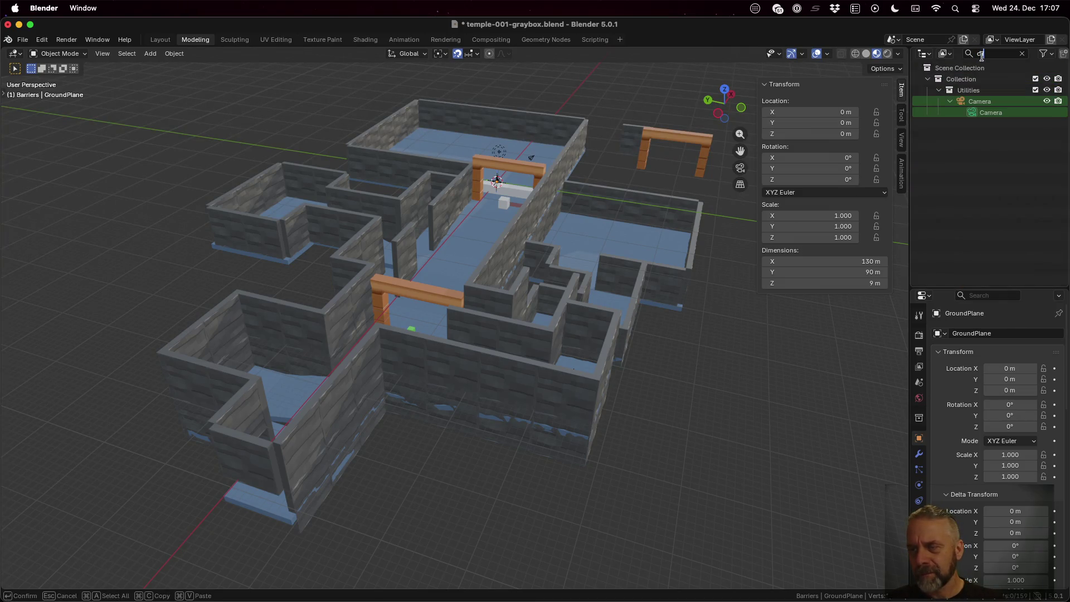
pyautogui.press('Return')
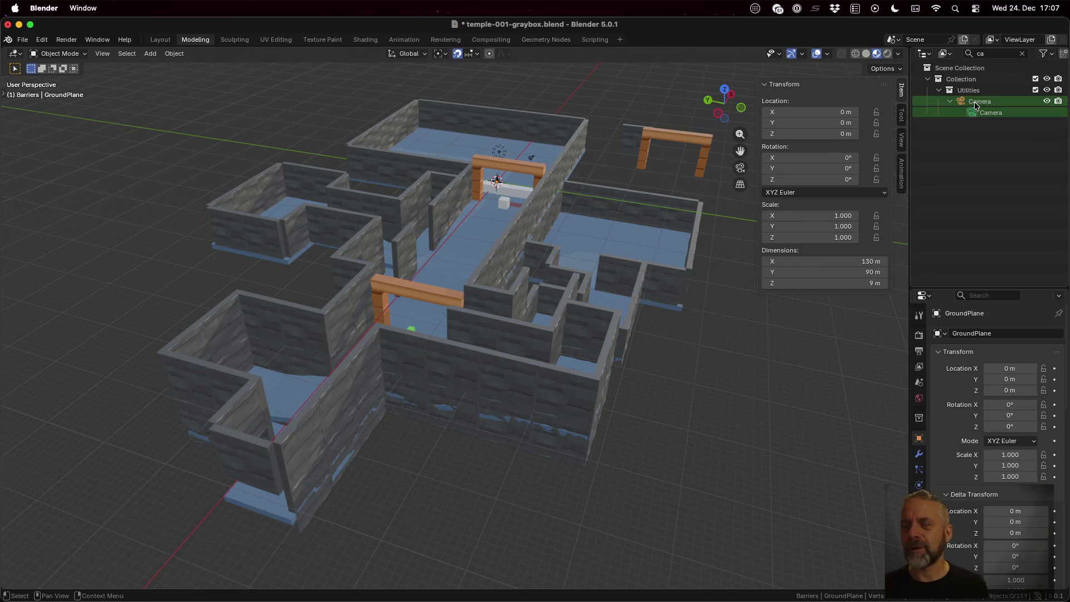
# Look through the scene camera, zoom out to check framing, then exit camera view
pyautogui.click(111, 58)
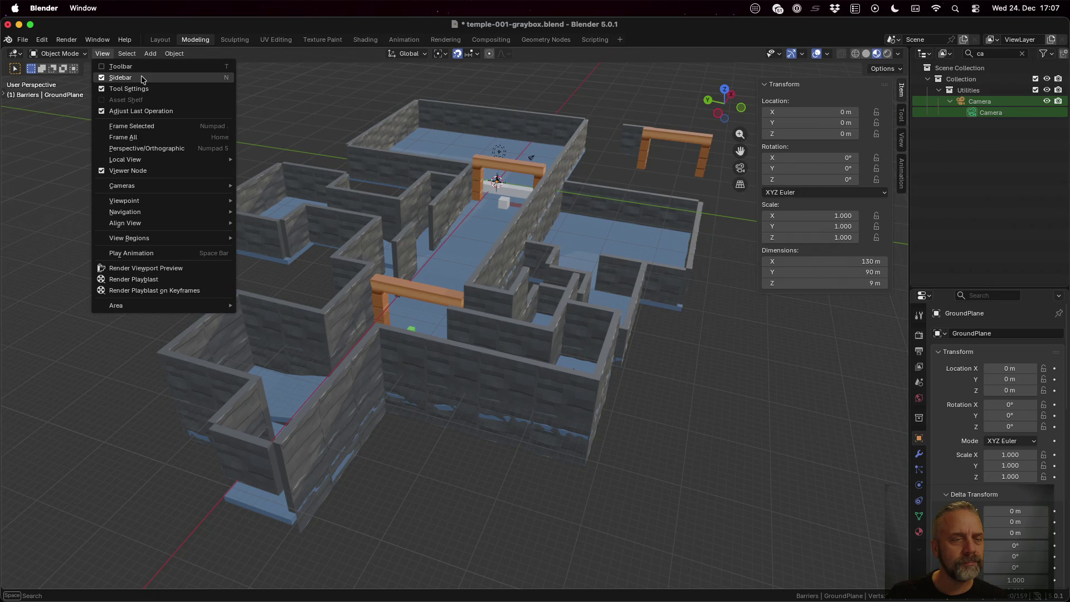
pyautogui.moveTo(182, 186)
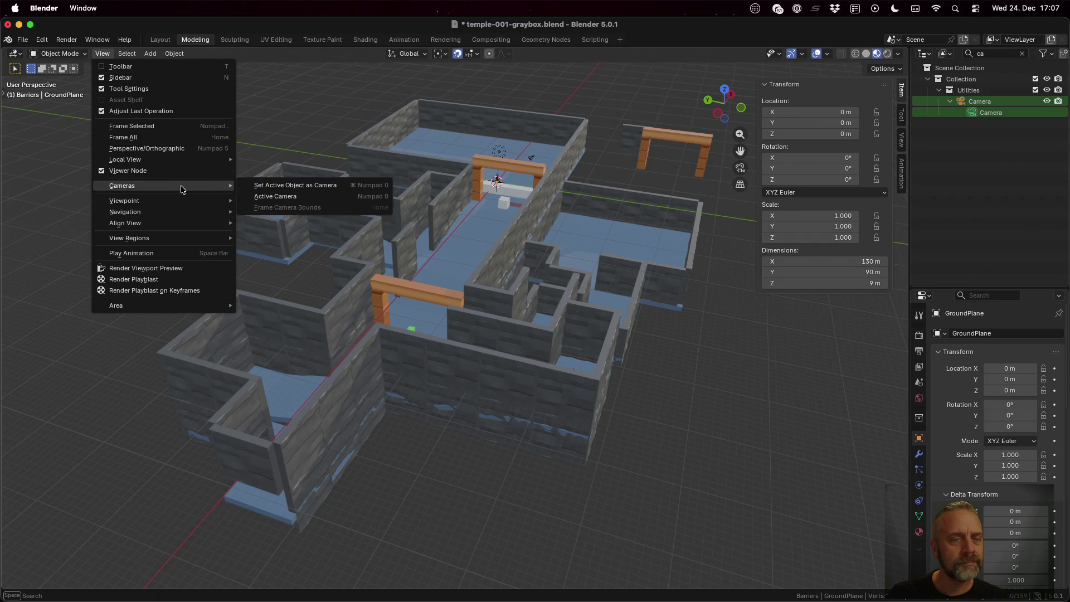
pyautogui.click(259, 187)
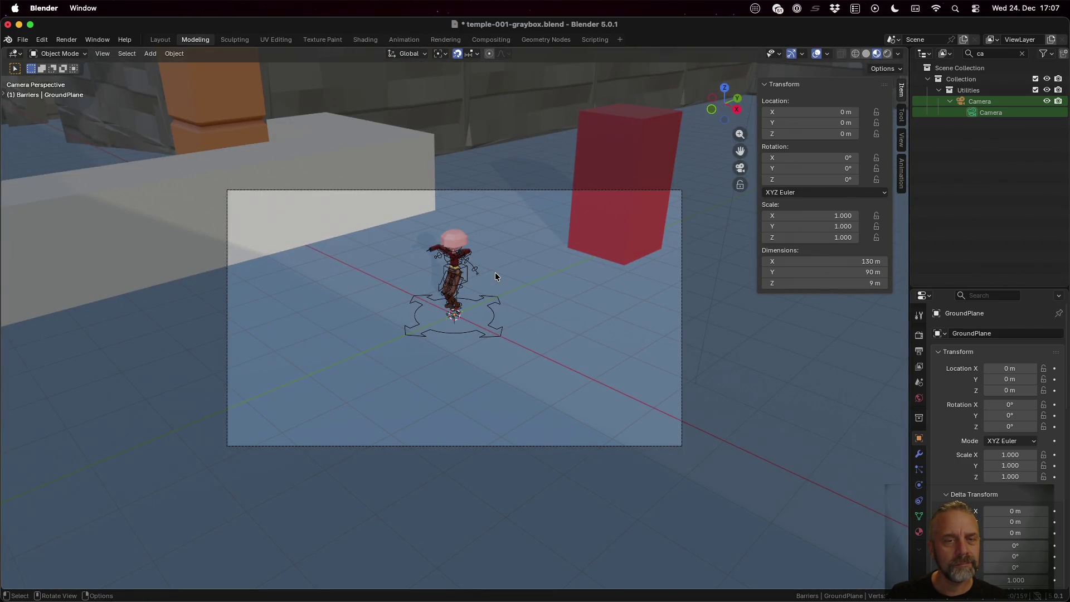
pyautogui.scroll(-4, 495, 272)
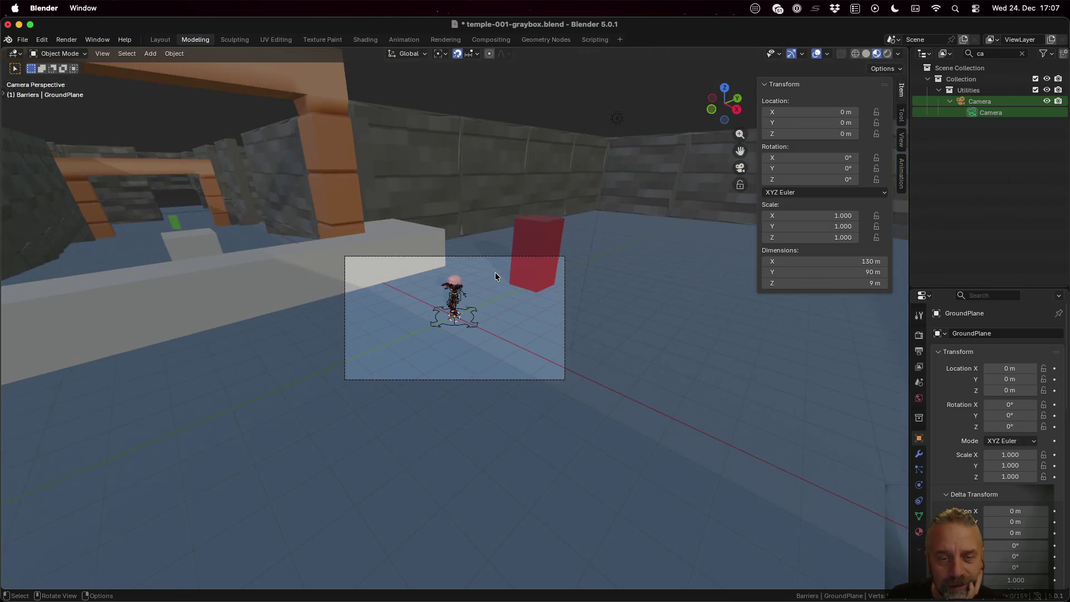
pyautogui.scroll(-2, 496, 275)
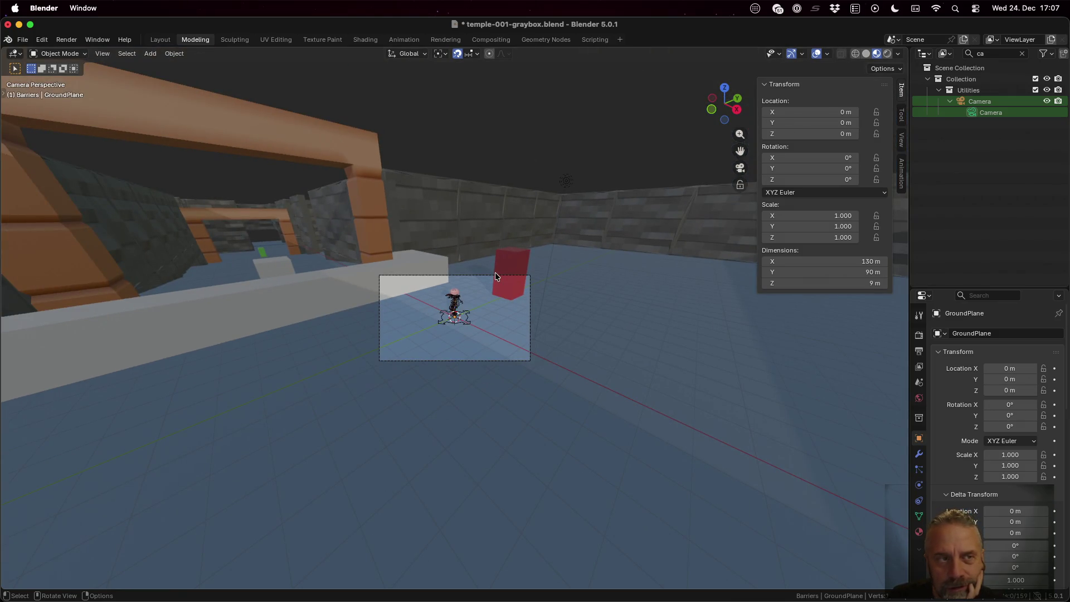
pyautogui.click(104, 54)
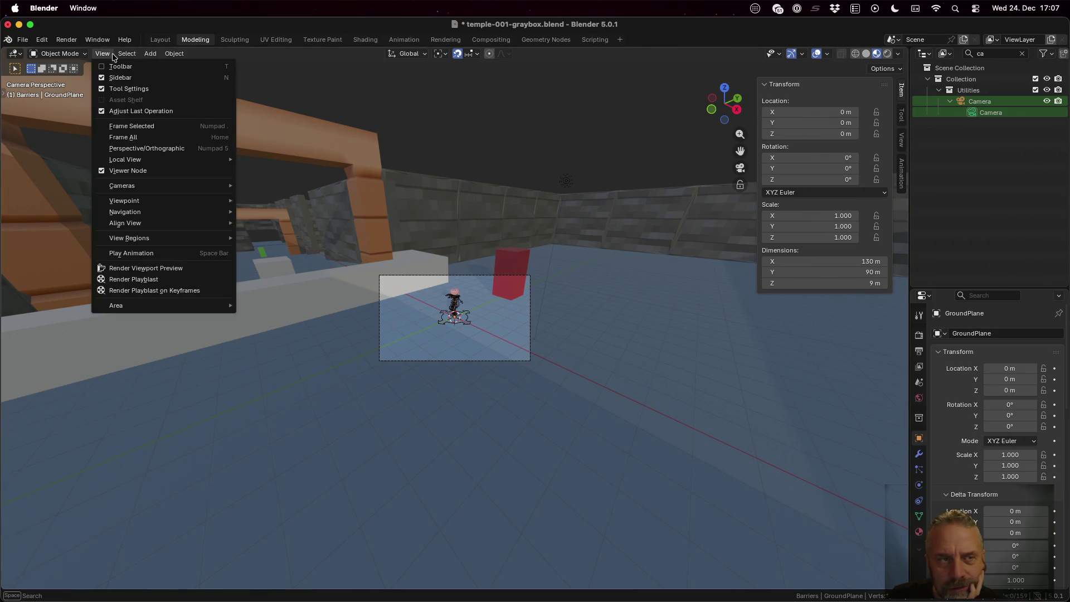
pyautogui.moveTo(170, 202)
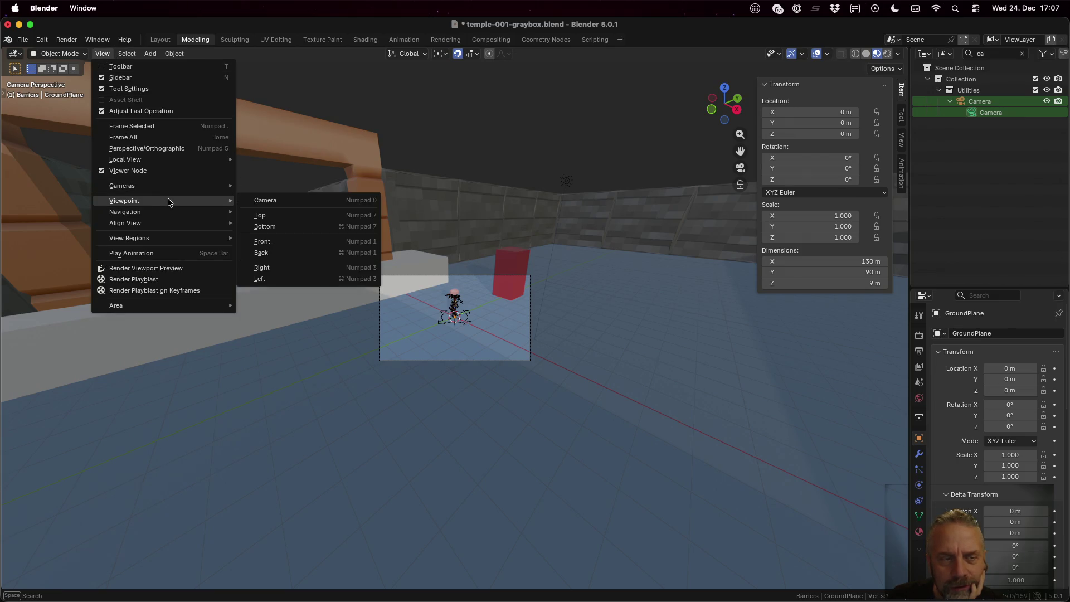
pyautogui.click(256, 201)
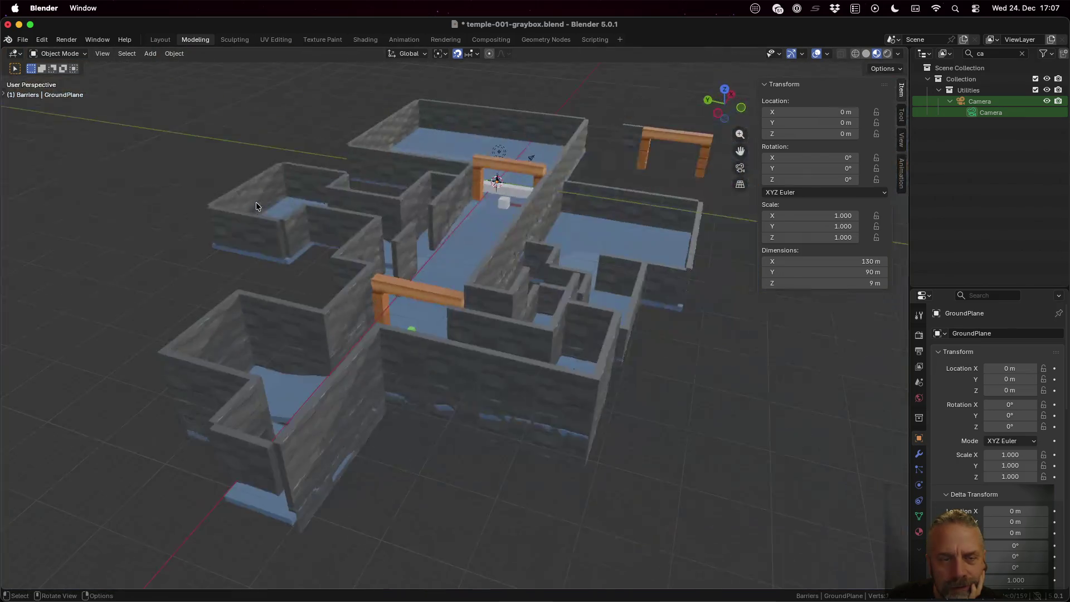
# Briefly view through the scene camera, then return to the free view
pyautogui.click(100, 54)
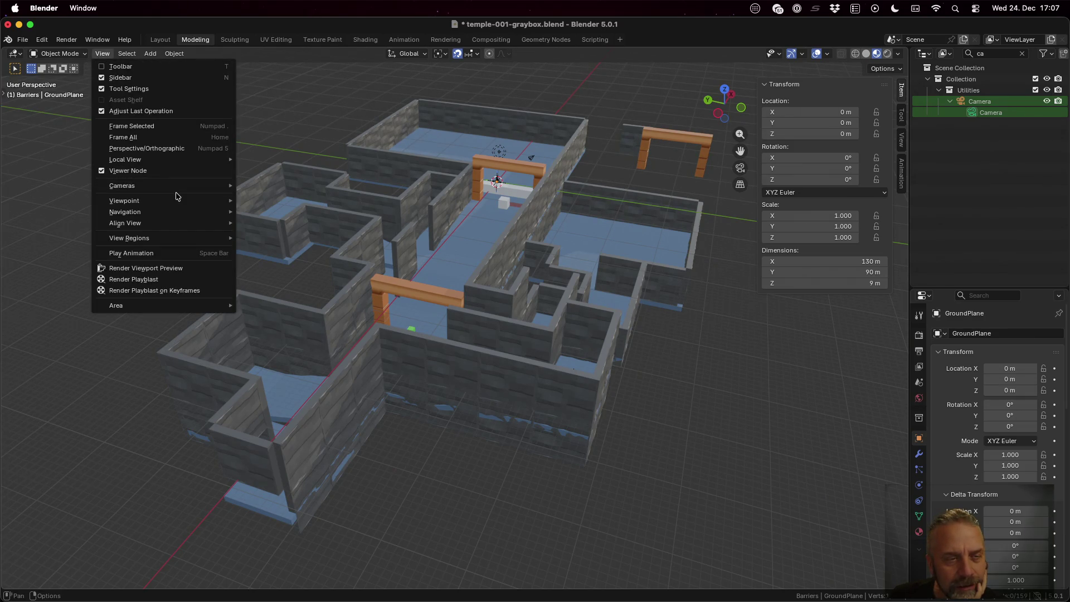
pyautogui.moveTo(230, 187)
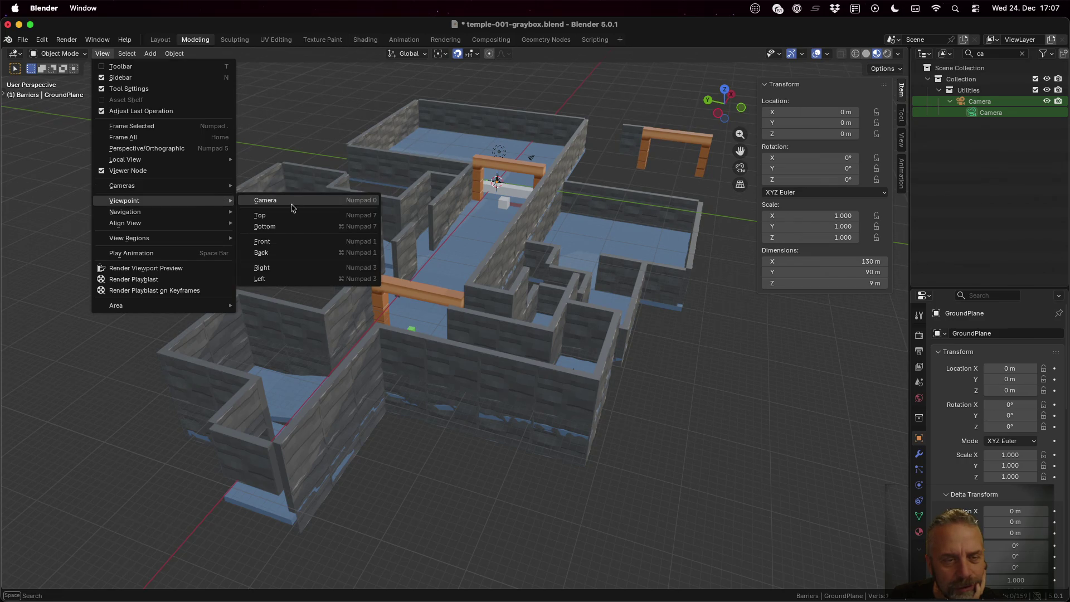
pyautogui.click(293, 202)
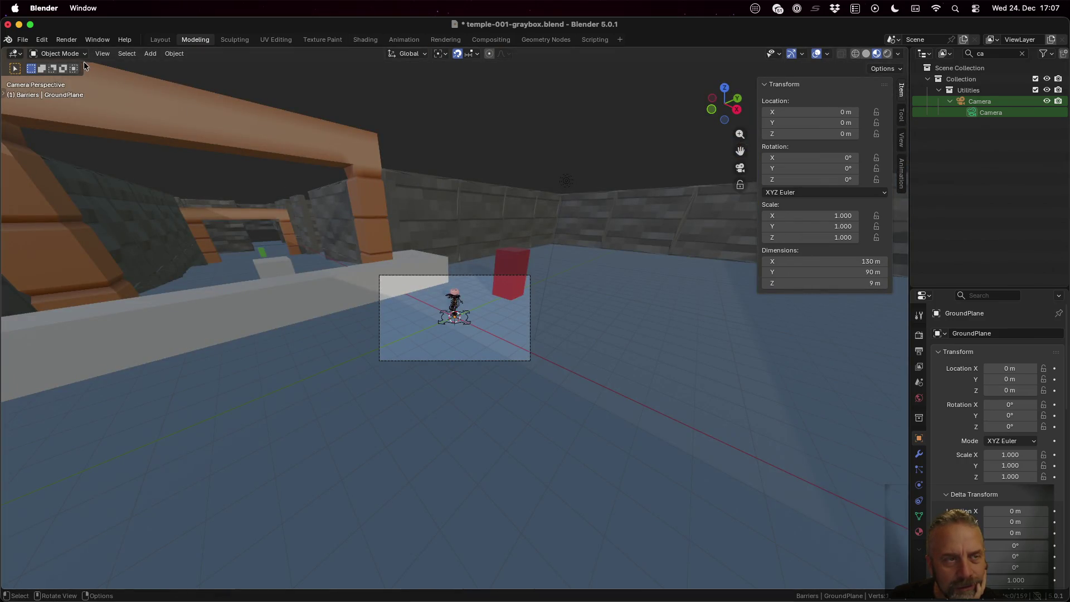
pyautogui.click(102, 54)
pyautogui.moveTo(199, 201)
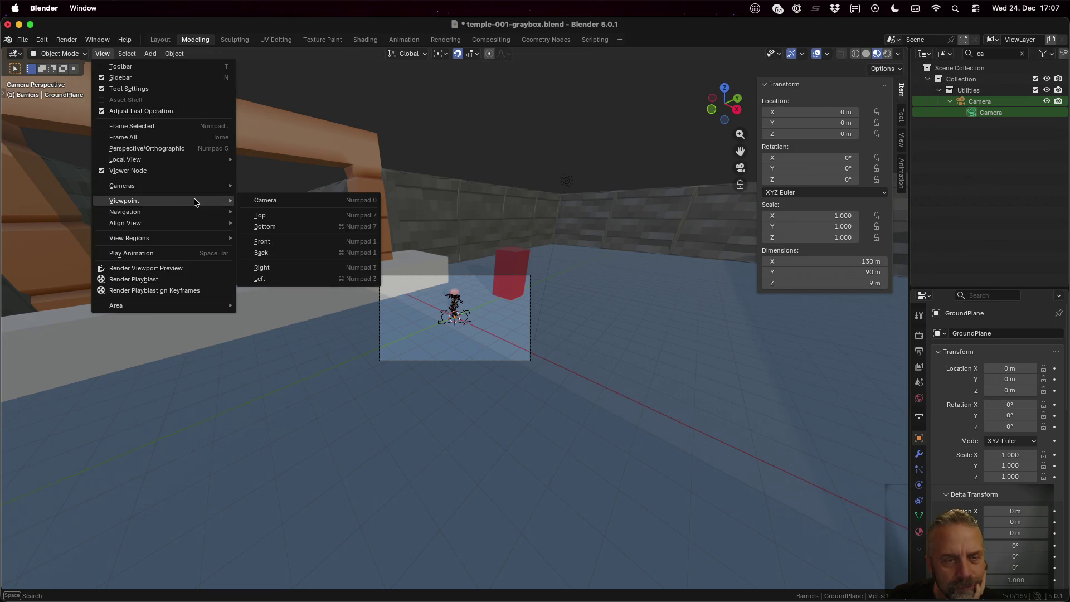
pyautogui.click(286, 201)
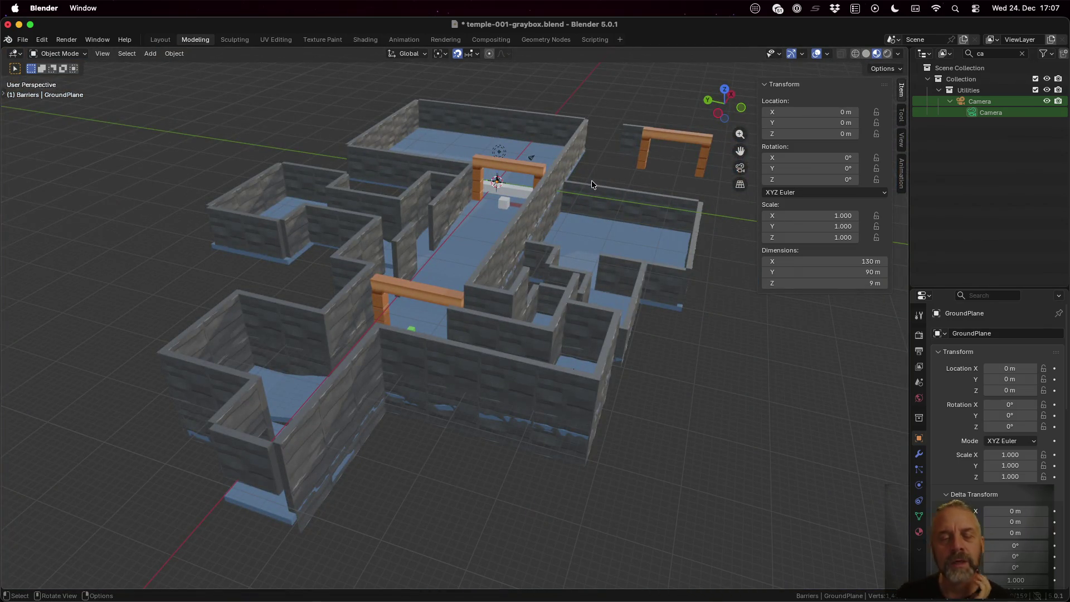
# Move the Camera to -39.641, 9.0742, -49.042 m and switch to the Layout workspace
pyautogui.click(529, 156)
pyautogui.press('g')
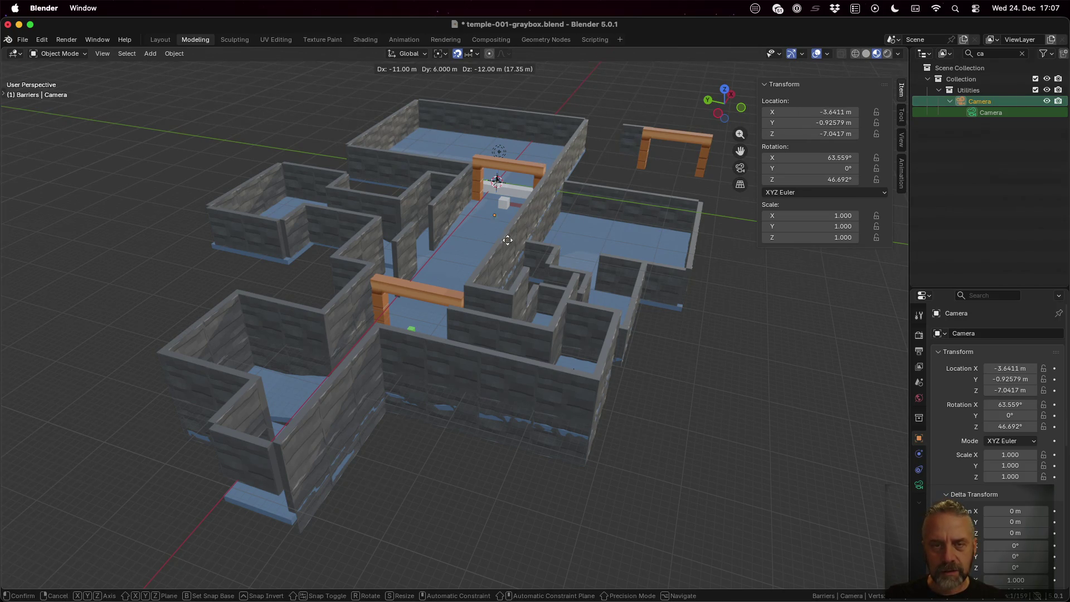
pyautogui.click(421, 441)
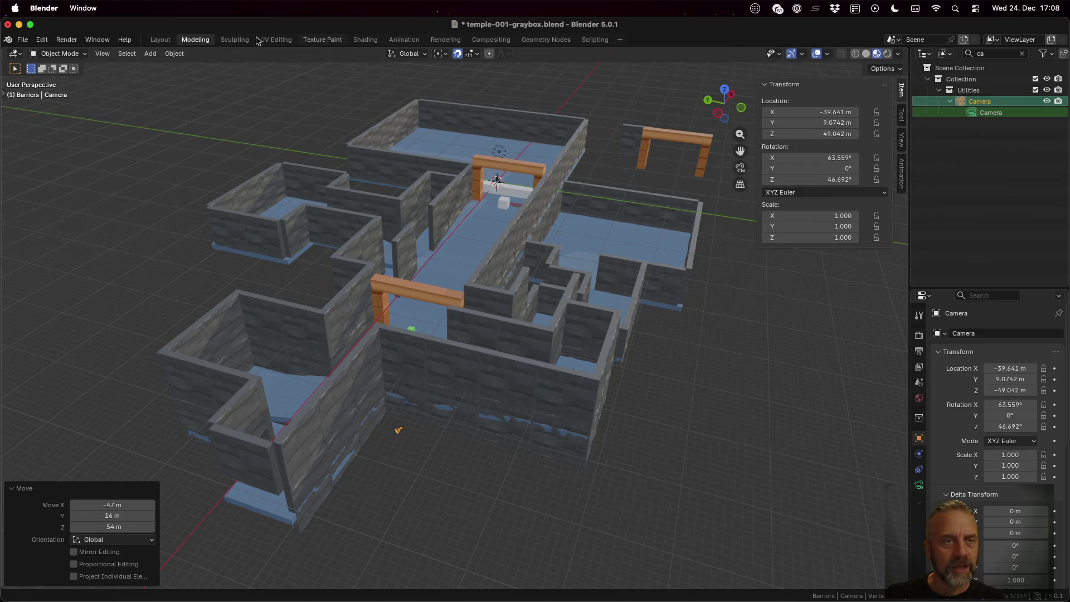
pyautogui.click(164, 42)
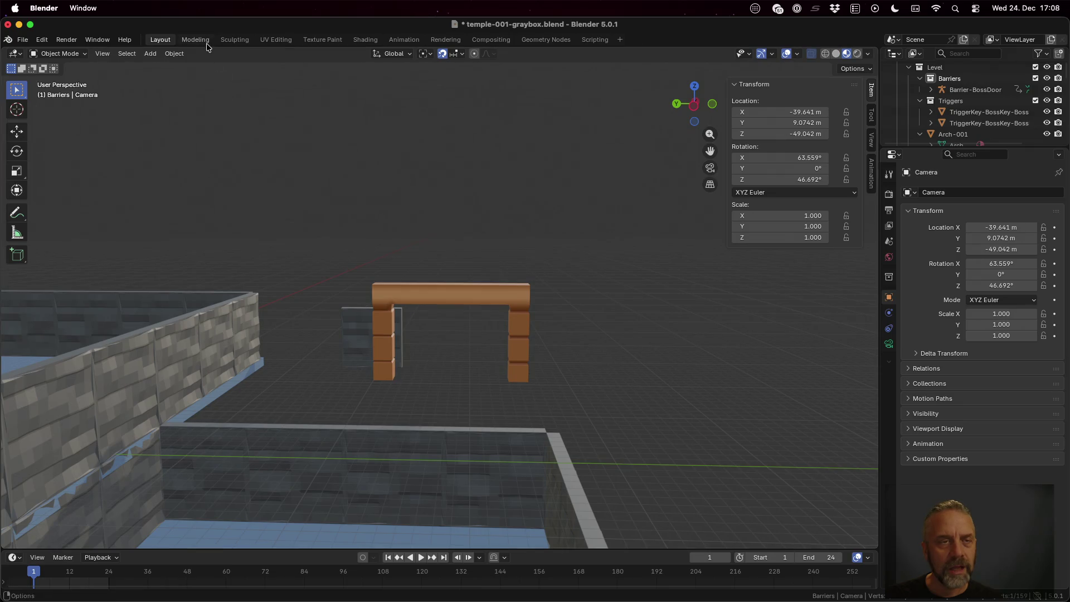
pyautogui.click(621, 42)
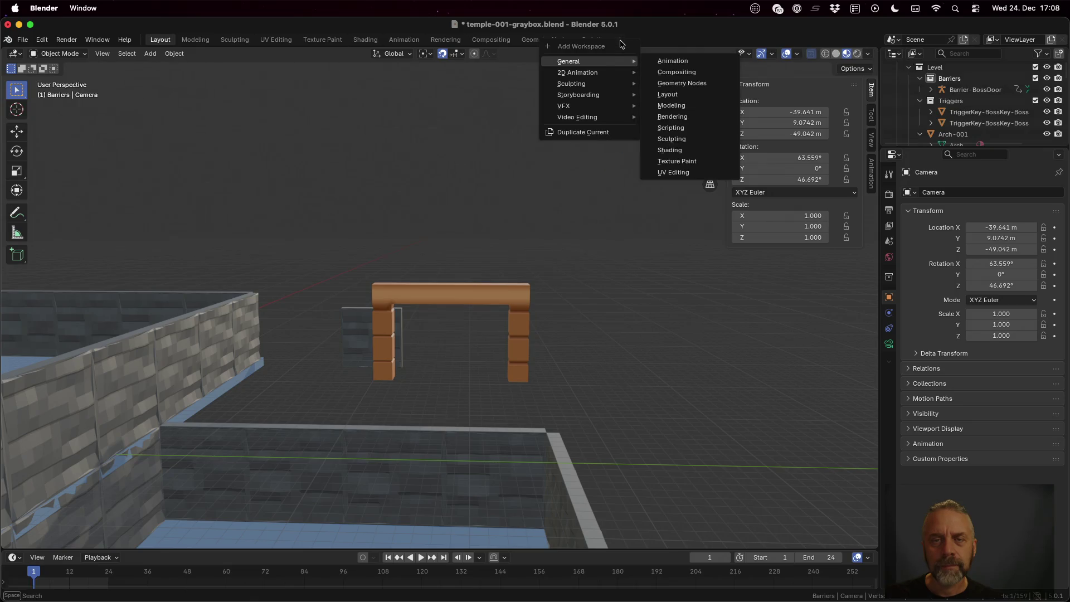
# Add a Modeling.001 workspace from the General > Modeling template and show it
pyautogui.moveTo(618, 65)
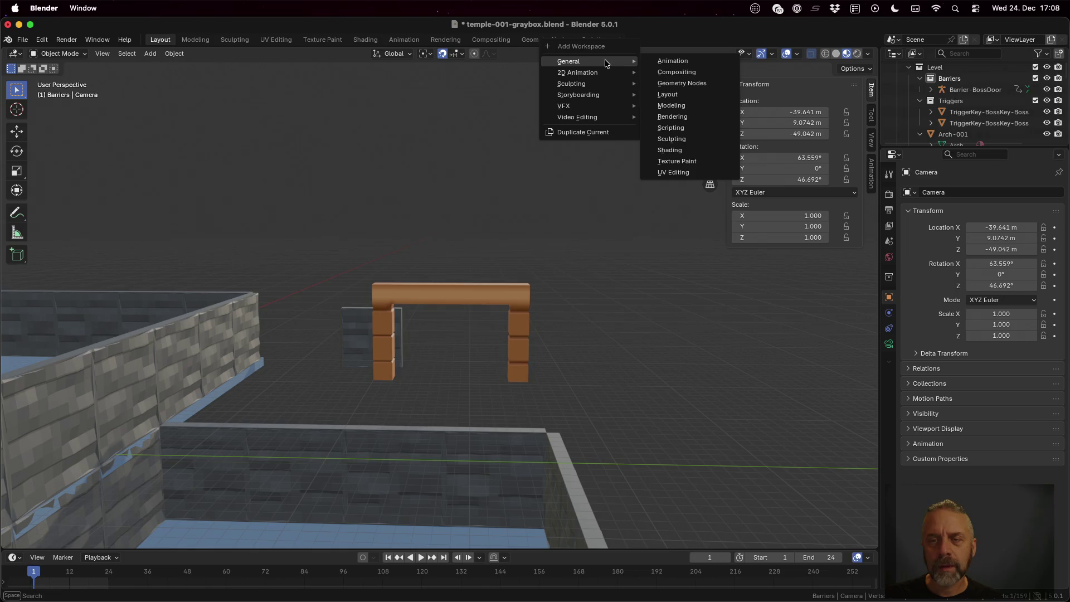
pyautogui.click(683, 104)
pyautogui.scroll(-5, 458, 89)
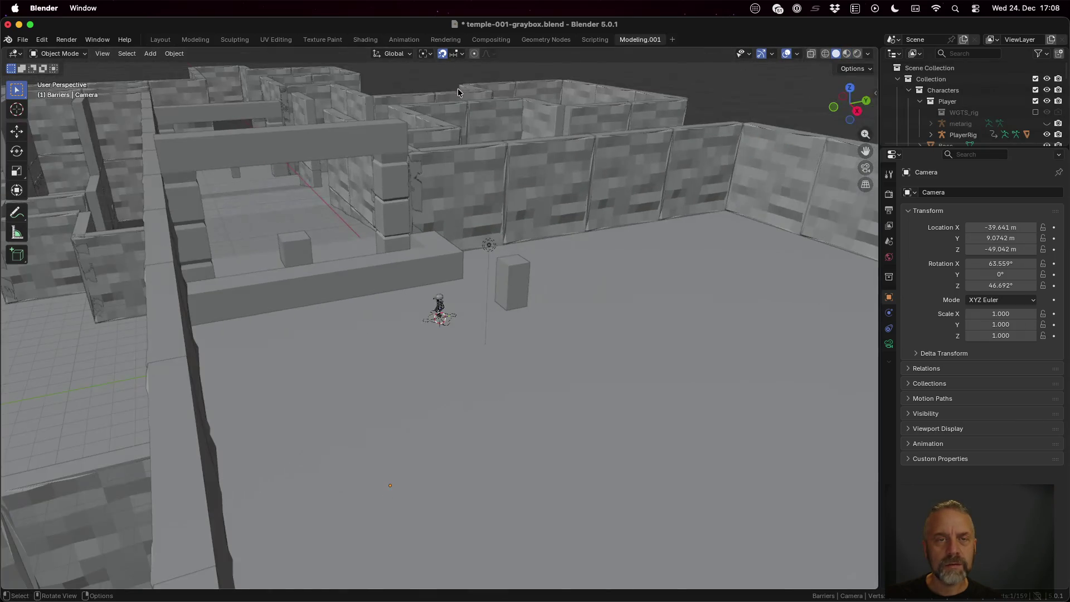
pyautogui.moveTo(411, 46); pyautogui.dragTo(411, 47)
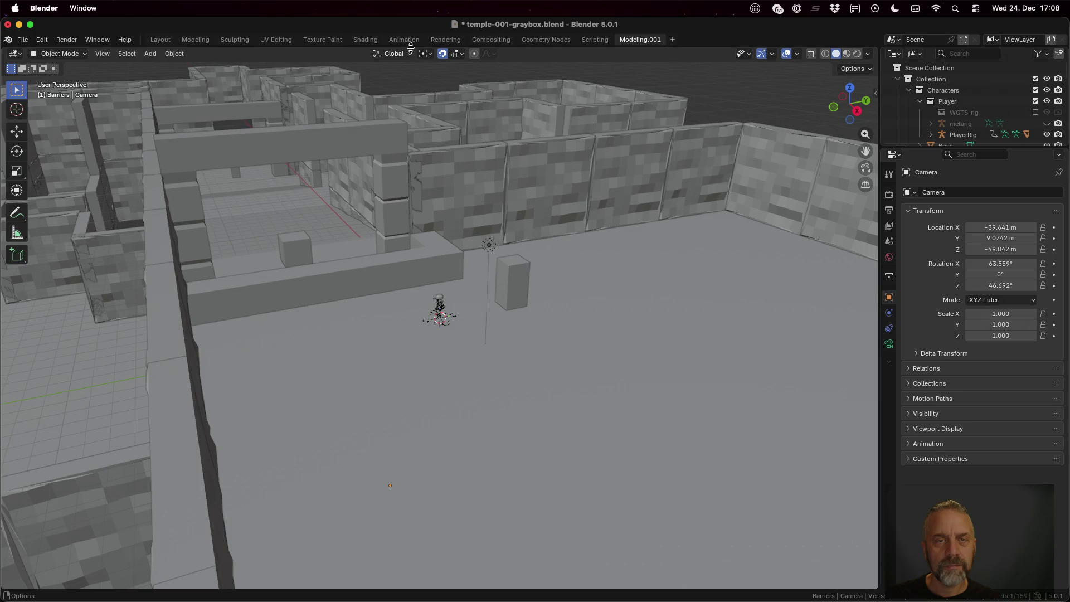
pyautogui.rightClick(556, 53)
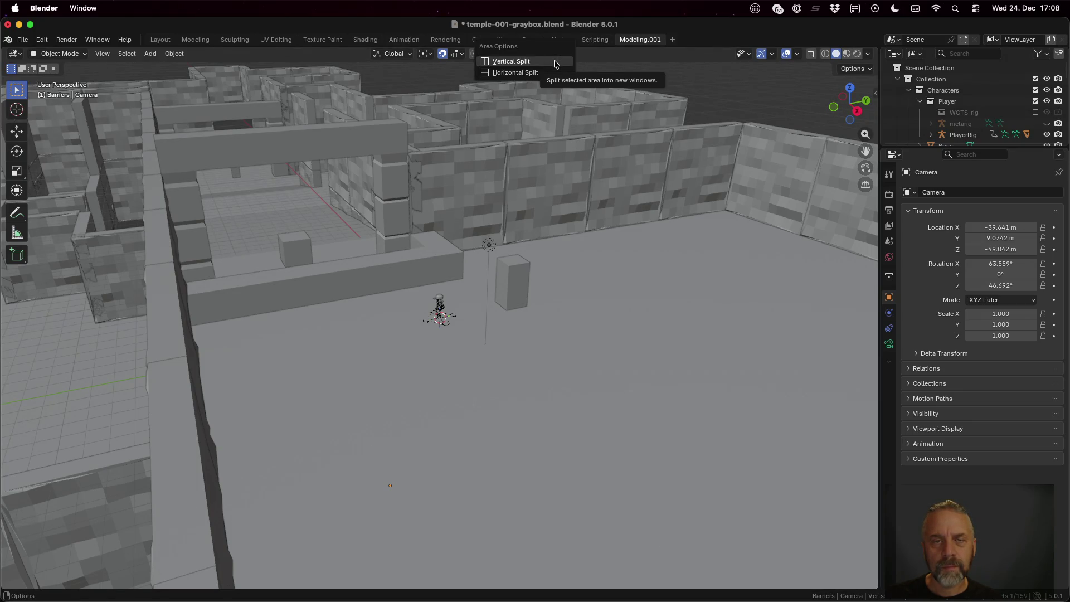
# Split the 3D view vertically and make the left viewport look through the scene camera
pyautogui.click(511, 62)
pyautogui.click(363, 207)
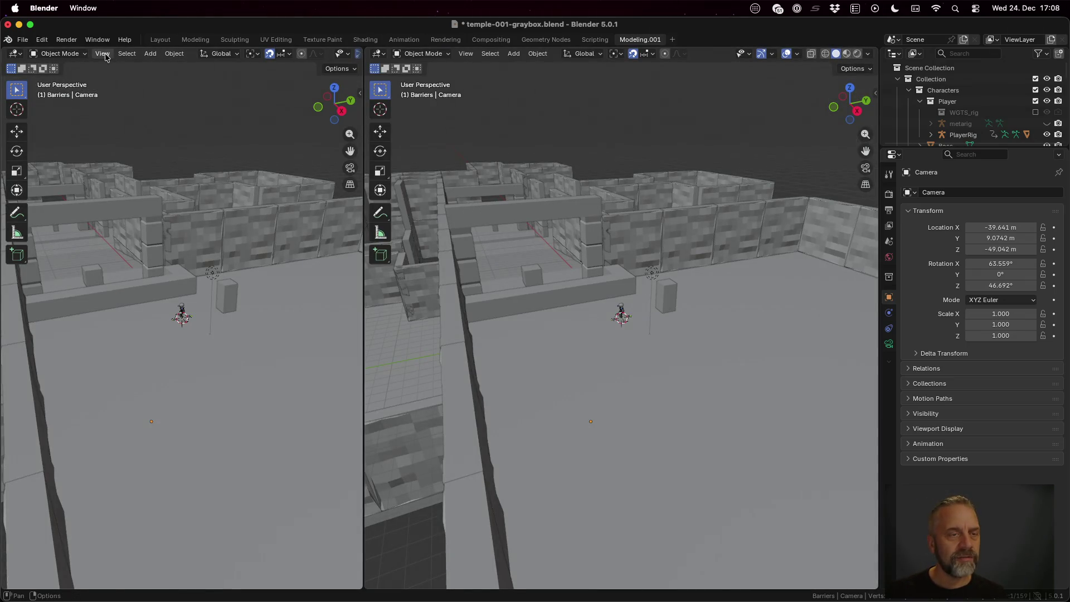
pyautogui.click(105, 56)
pyautogui.press('Escape')
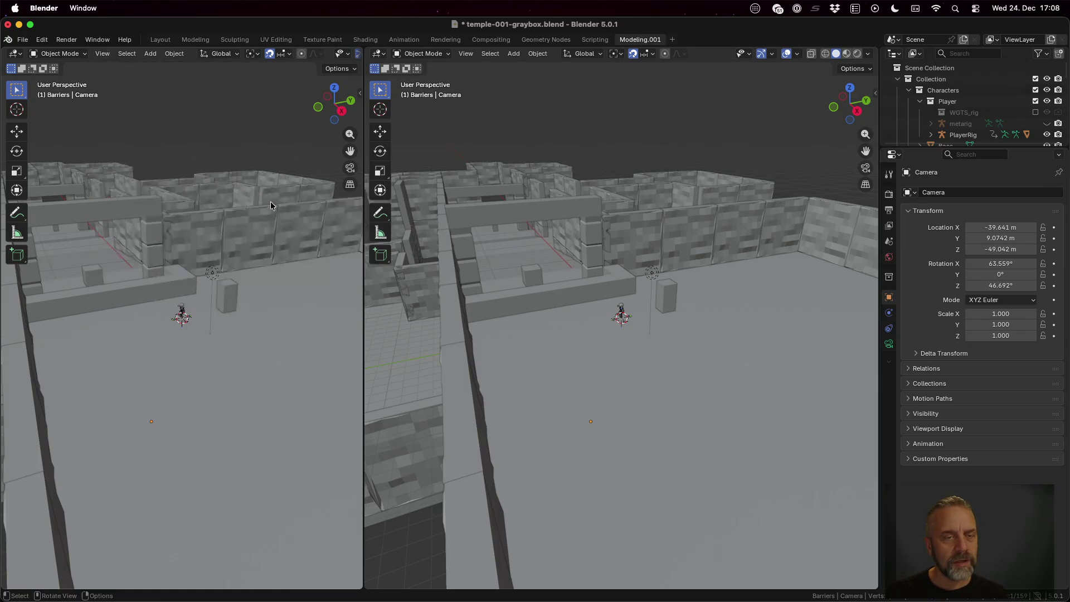
pyautogui.press('KP_0')
pyautogui.scroll(-10, 571, 301)
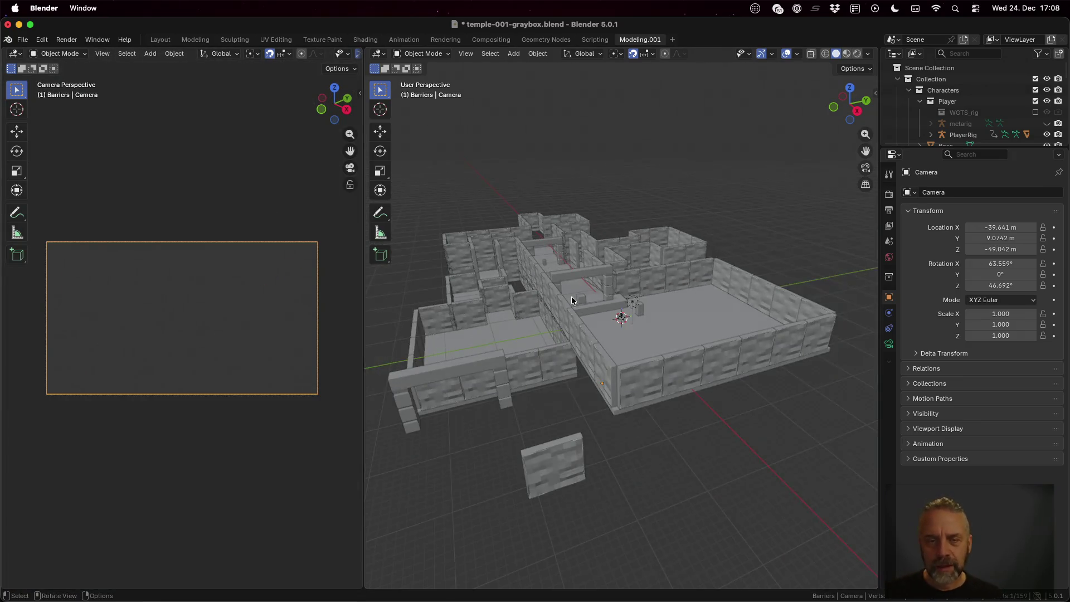
pyautogui.scroll(3, 571, 301)
pyautogui.scroll(1, 571, 300)
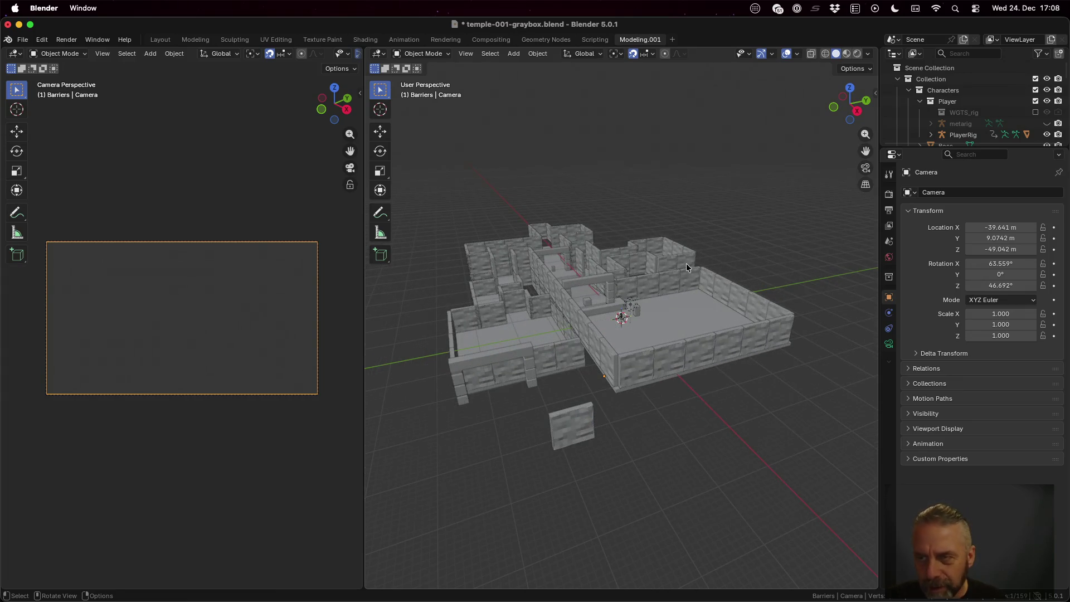
pyautogui.scroll(-3, 951, 110)
# Select the Camera and move it to about X -82.6, Y -19.9, Z 7.0 m
pyautogui.click(952, 112)
pyautogui.press('g')
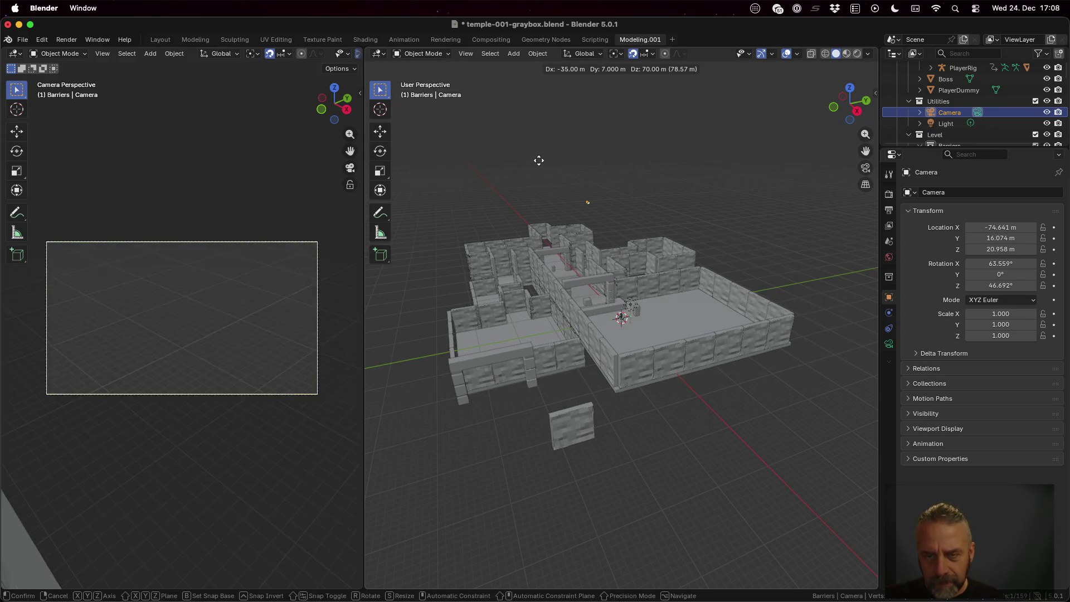
pyautogui.click(457, 196)
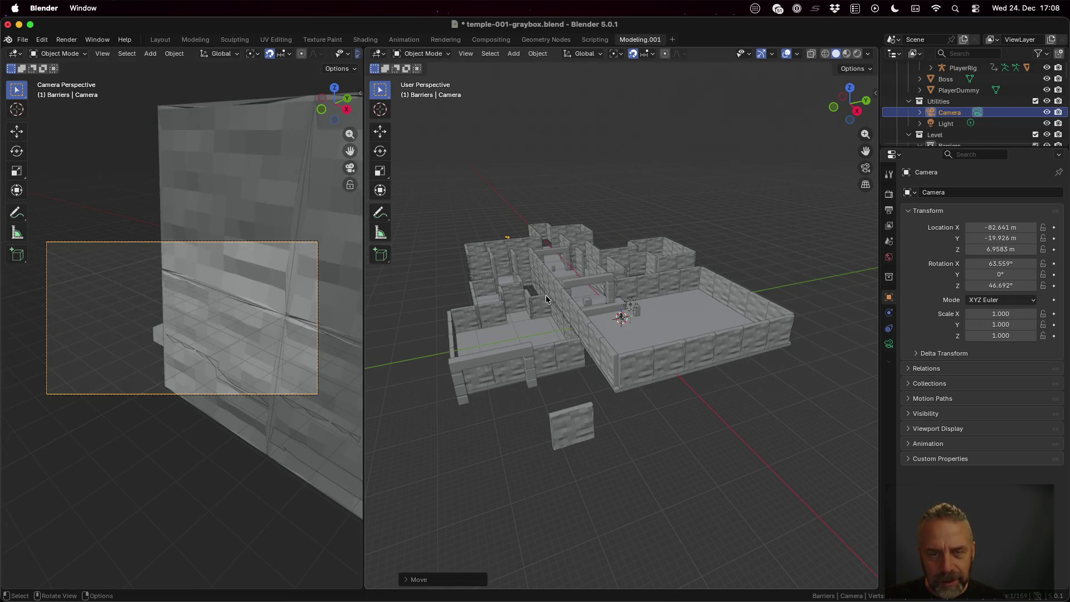
pyautogui.hscroll(10, 740, 313)
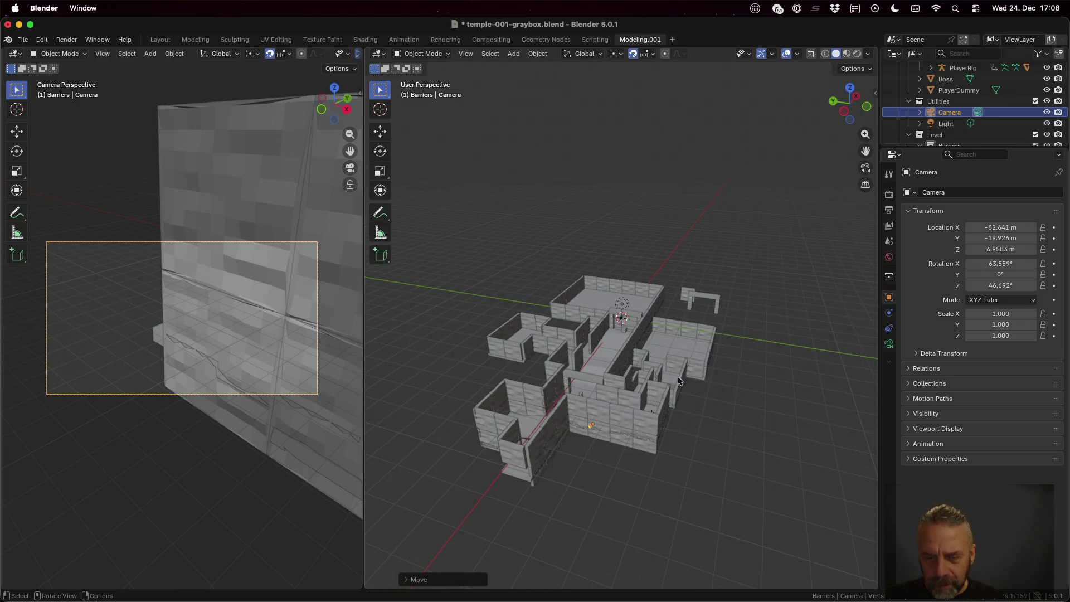
pyautogui.scroll(-5, 644, 416)
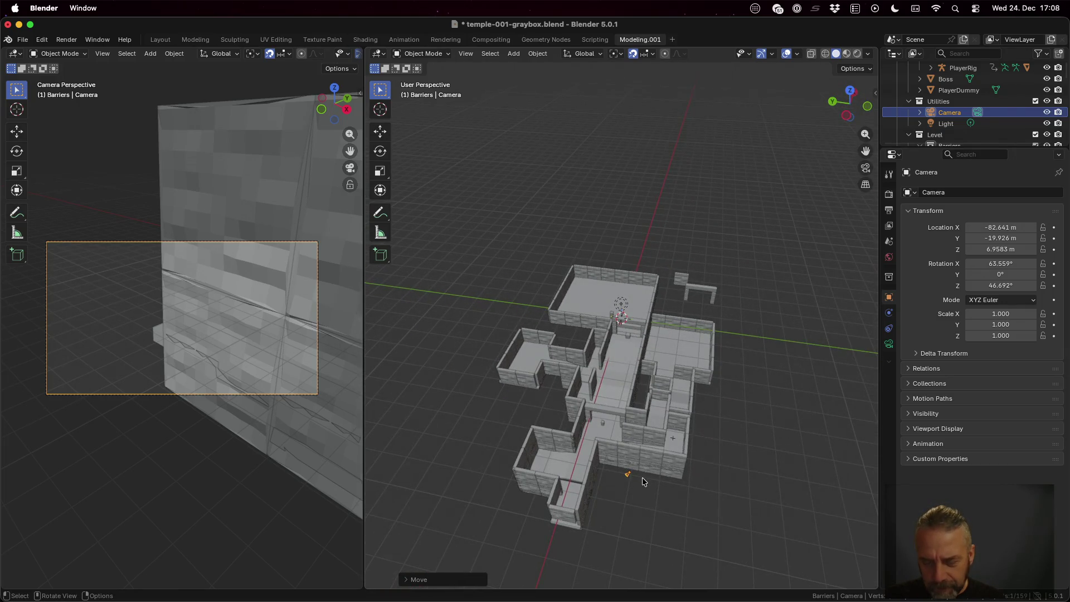
pyautogui.scroll(-5, 629, 473)
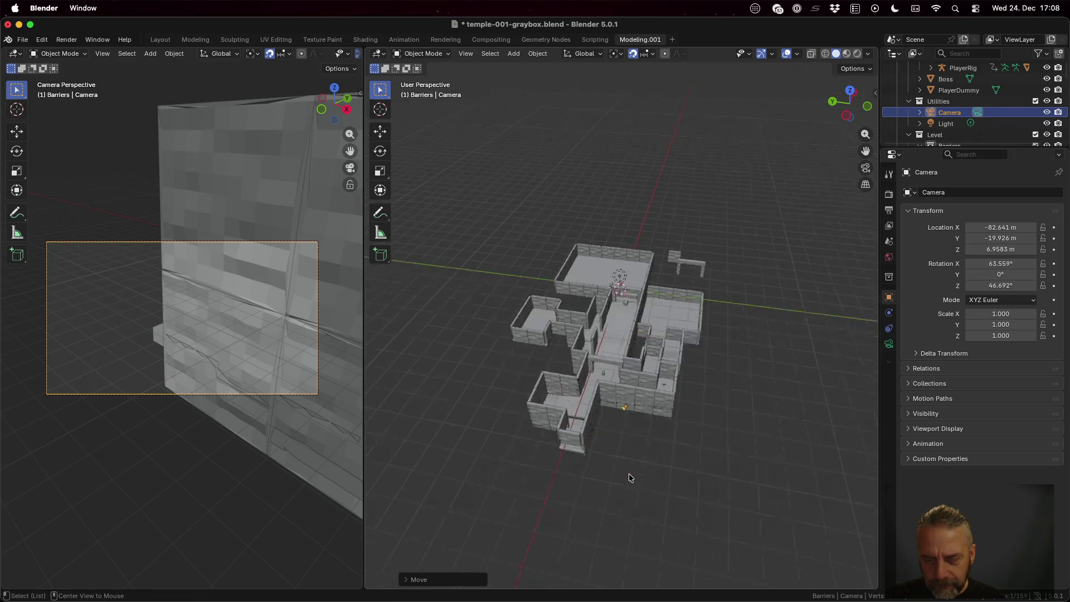
pyautogui.scroll(8, 657, 364)
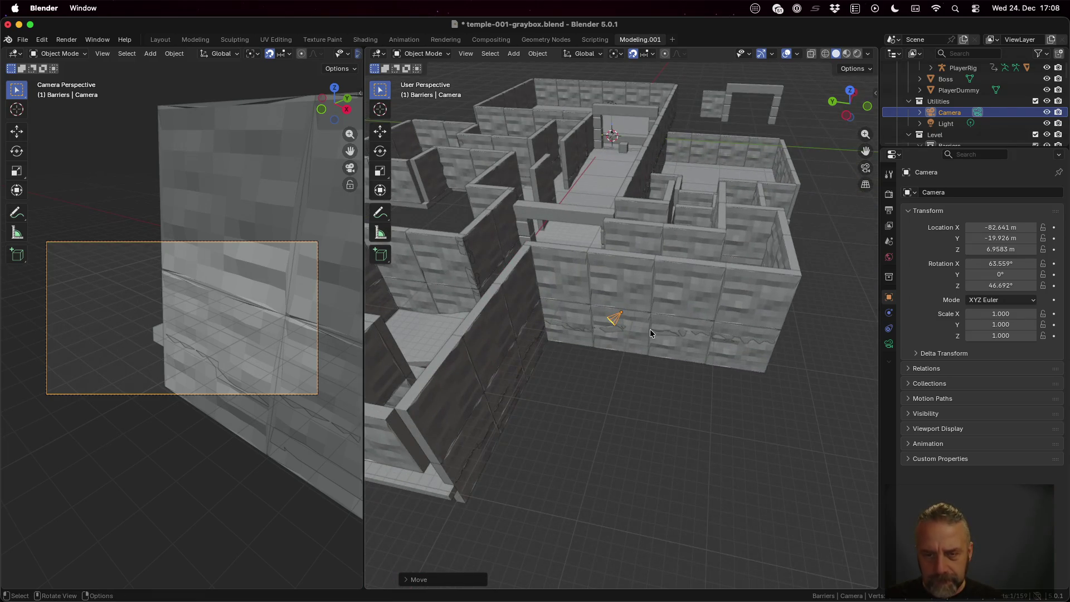
pyautogui.scroll(-8, 658, 316)
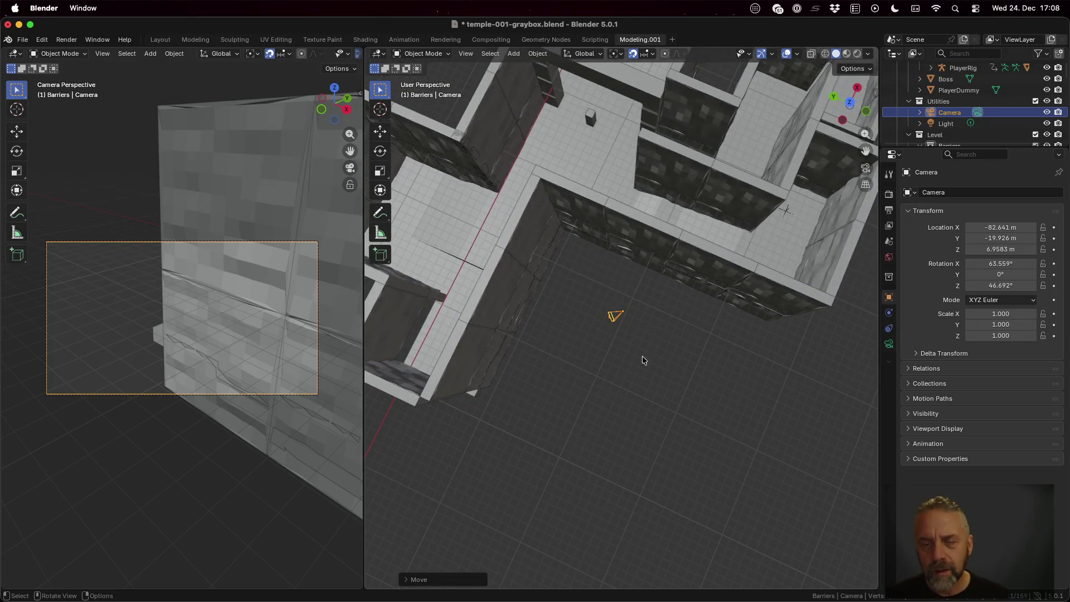
# Rotate the camera toward the temple's outer walls, tilting it around the global X axis
pyautogui.press('r')
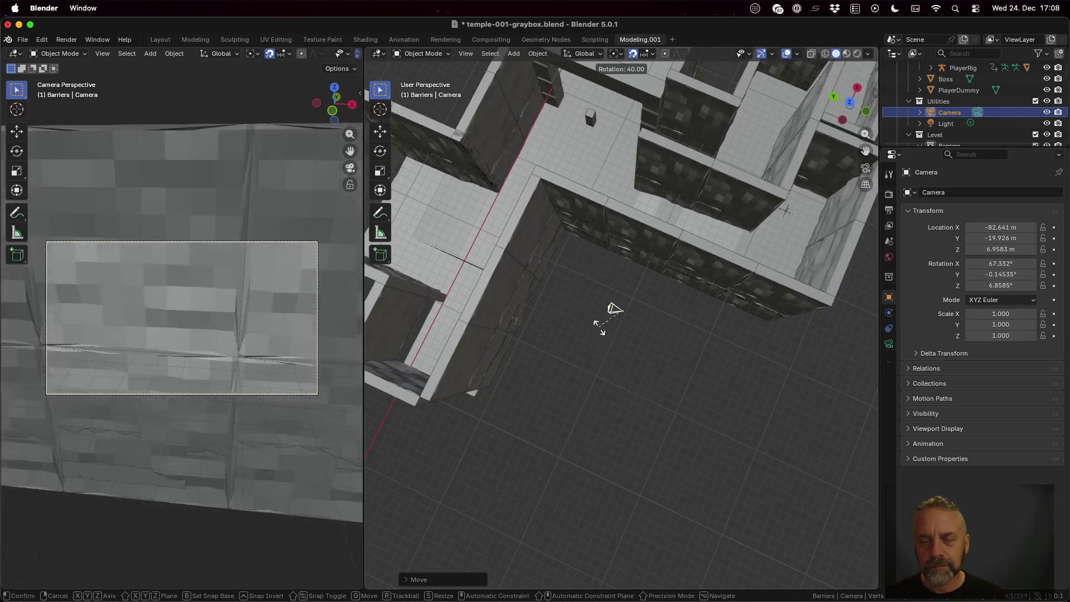
pyautogui.click(605, 275)
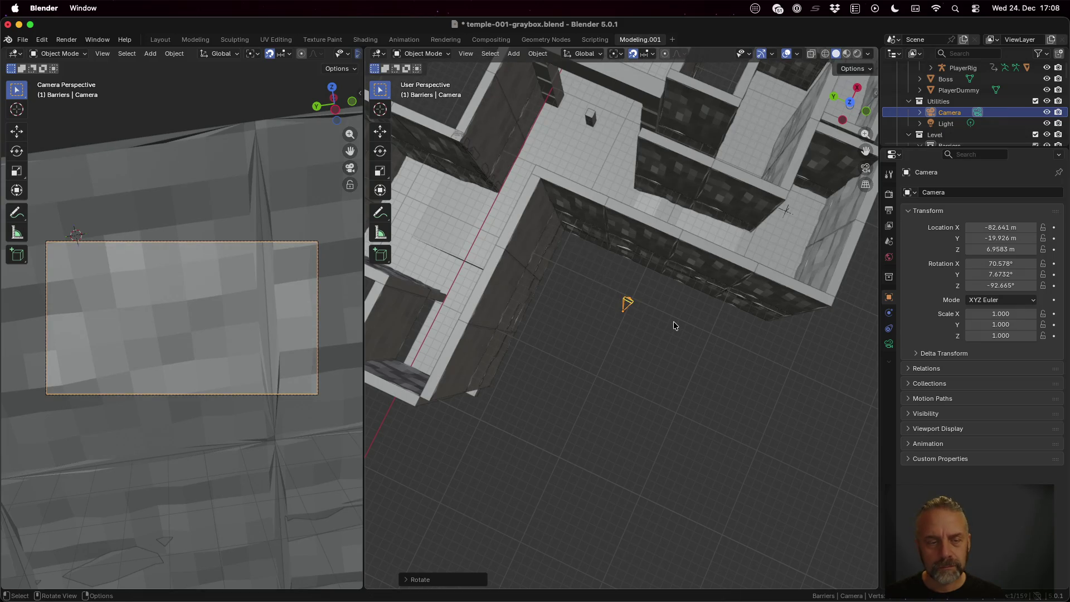
pyautogui.moveTo(673, 322); pyautogui.dragTo(689, 234)
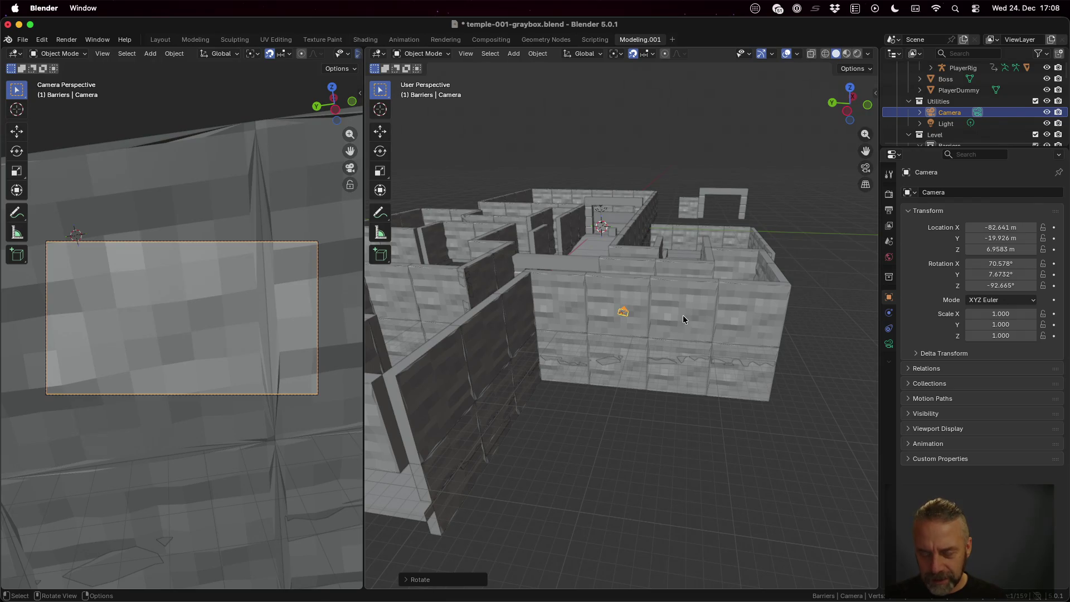
pyautogui.press('r')
pyautogui.press('x')
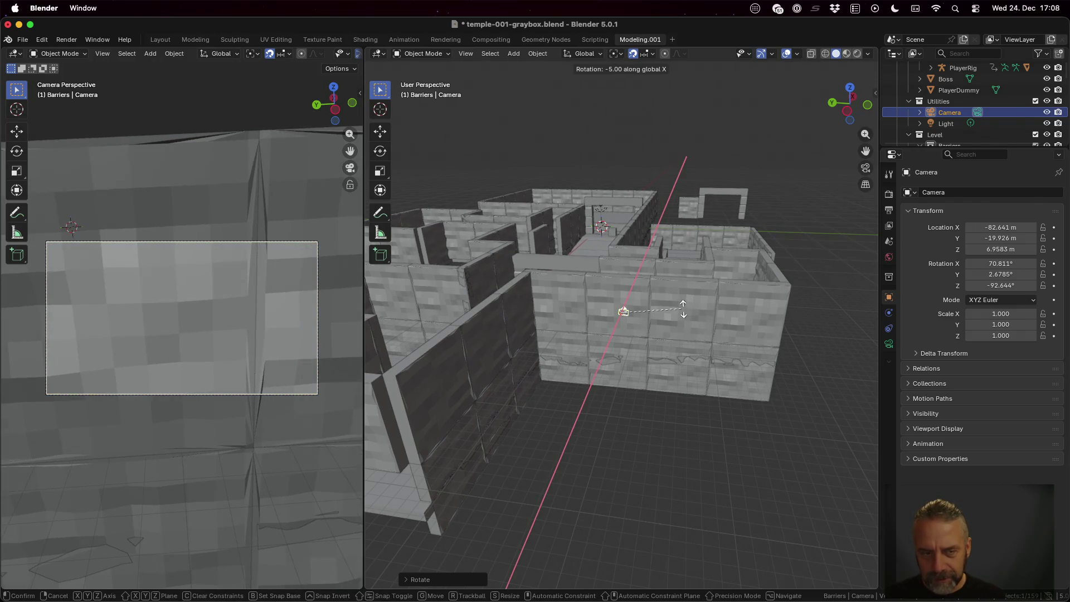
pyautogui.click(681, 304)
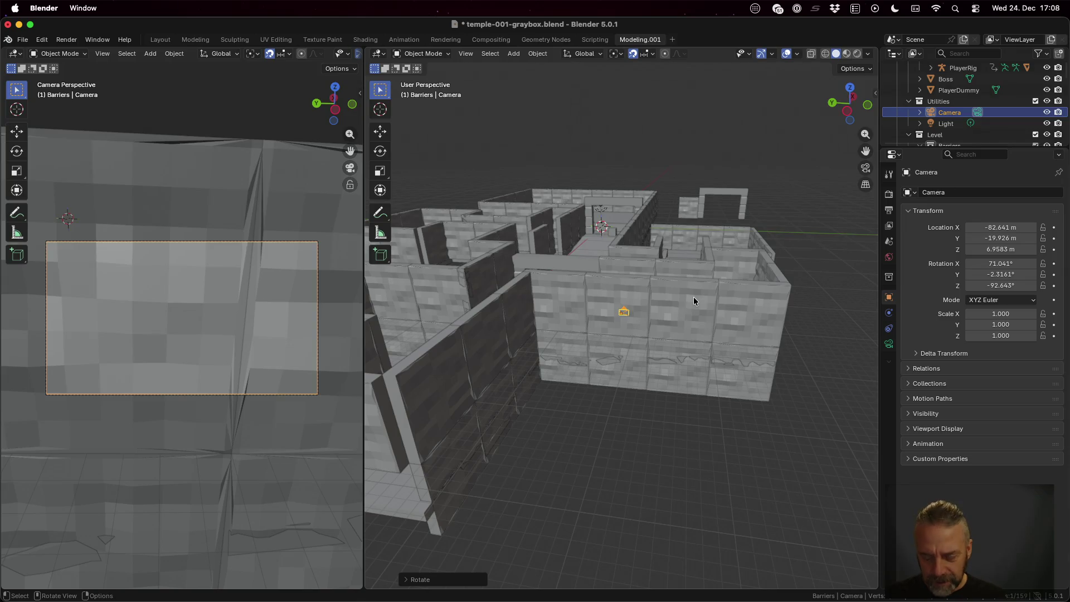
pyautogui.press('n')
pyautogui.click(806, 158)
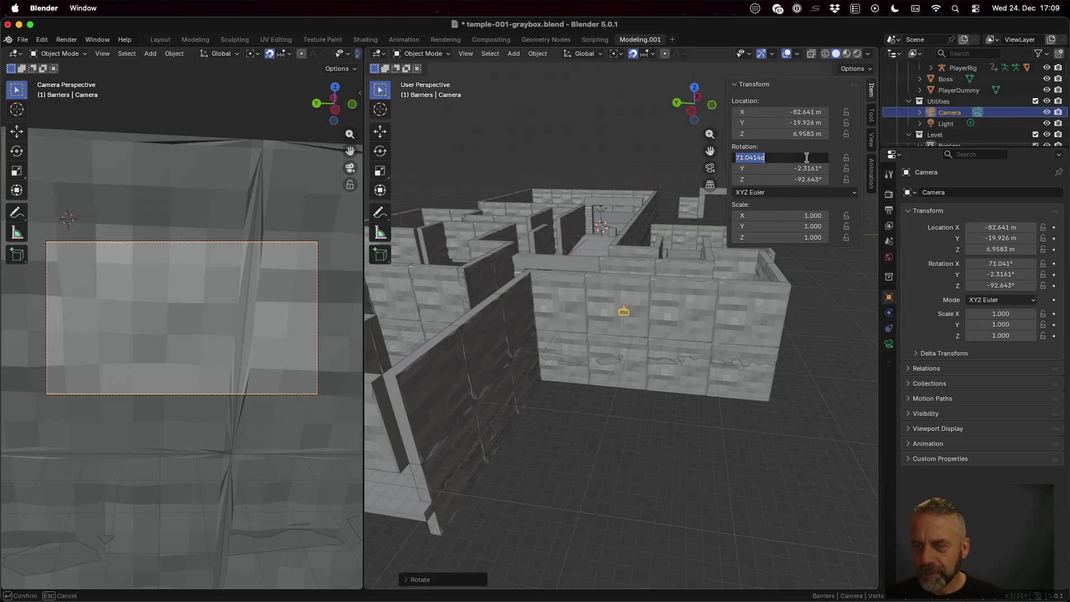
# Reset the camera's X, Y and Z rotation values to 0
pyautogui.write('0')
pyautogui.press('Tab')
pyautogui.write('0')
pyautogui.press('Tab')
pyautogui.write('0')
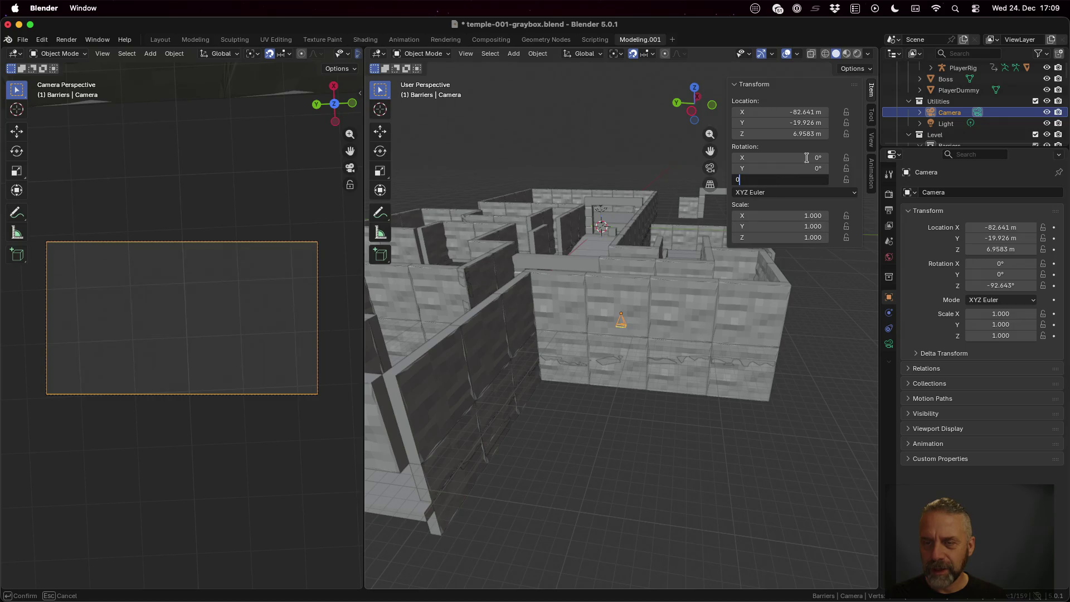
pyautogui.press('Tab')
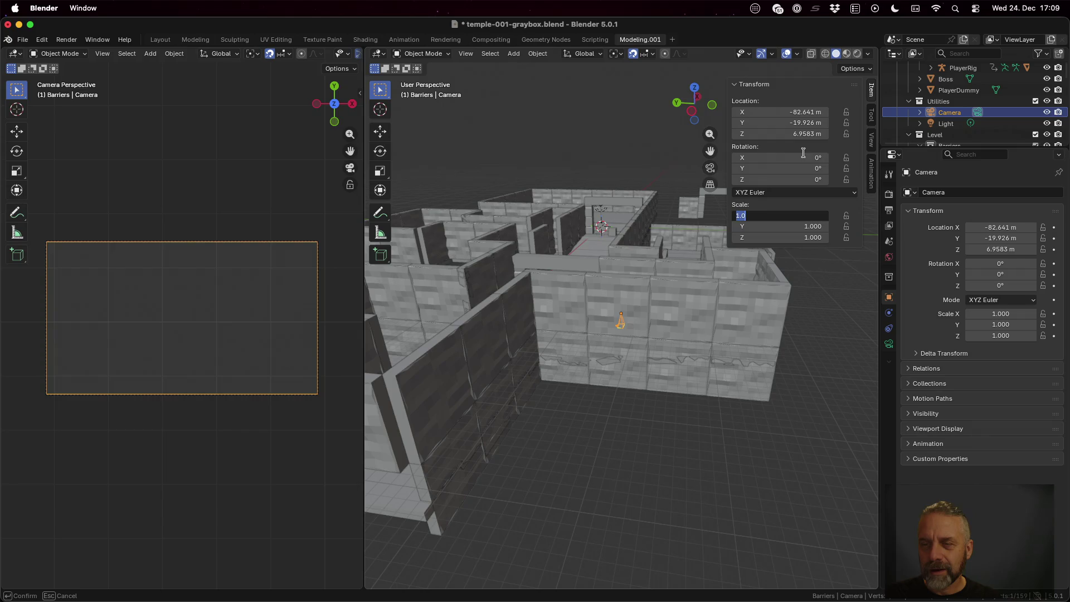
pyautogui.press('Return')
# Set the camera's rotation X to 90° and Z to -90°
pyautogui.click(803, 158)
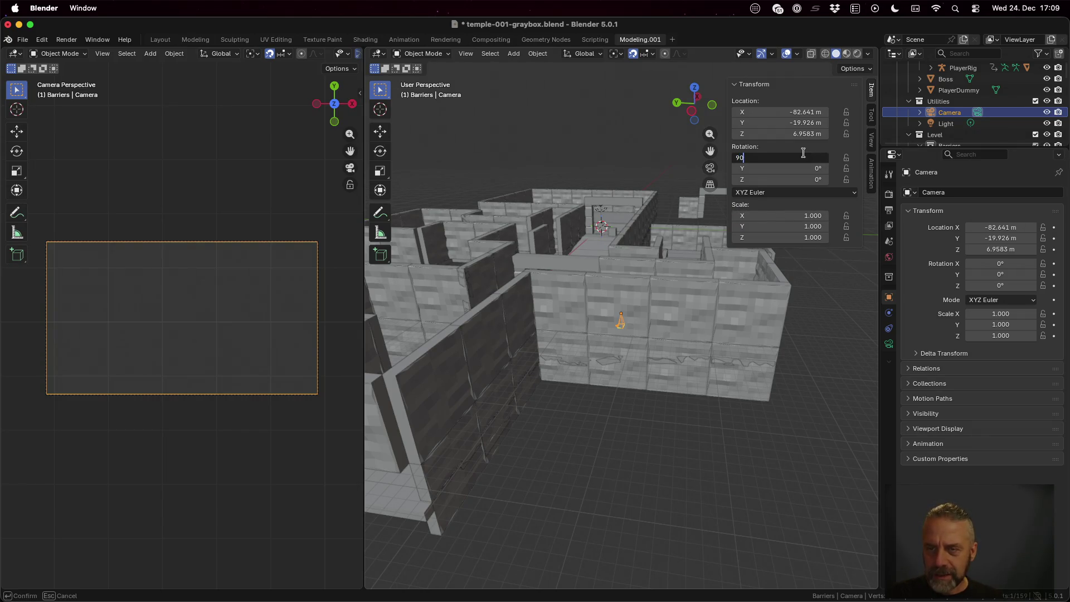
pyautogui.press('Return')
pyautogui.scroll(3, 605, 321)
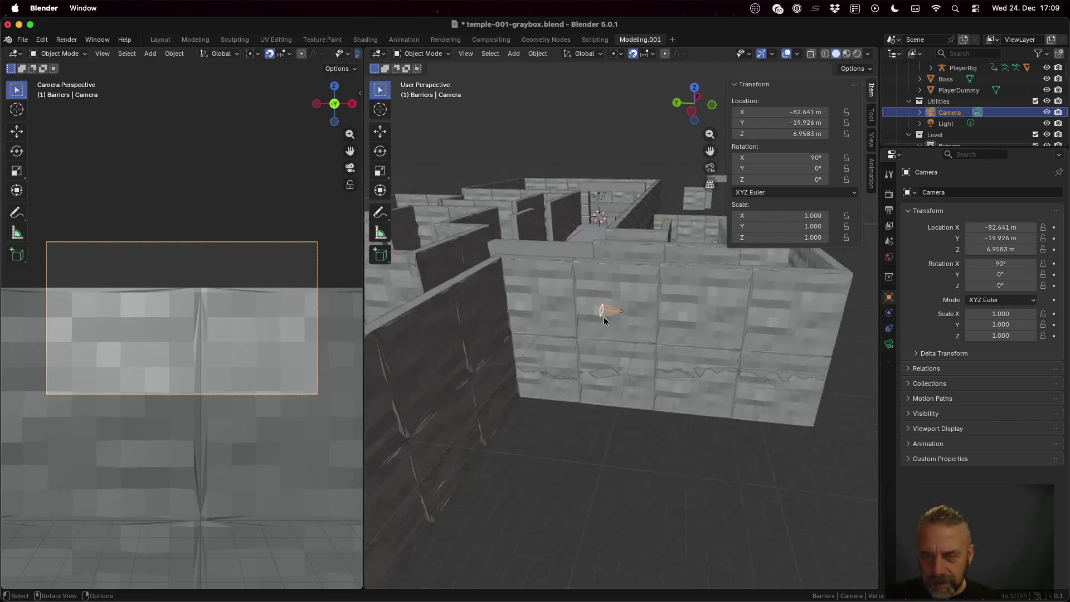
pyautogui.scroll(4, 605, 321)
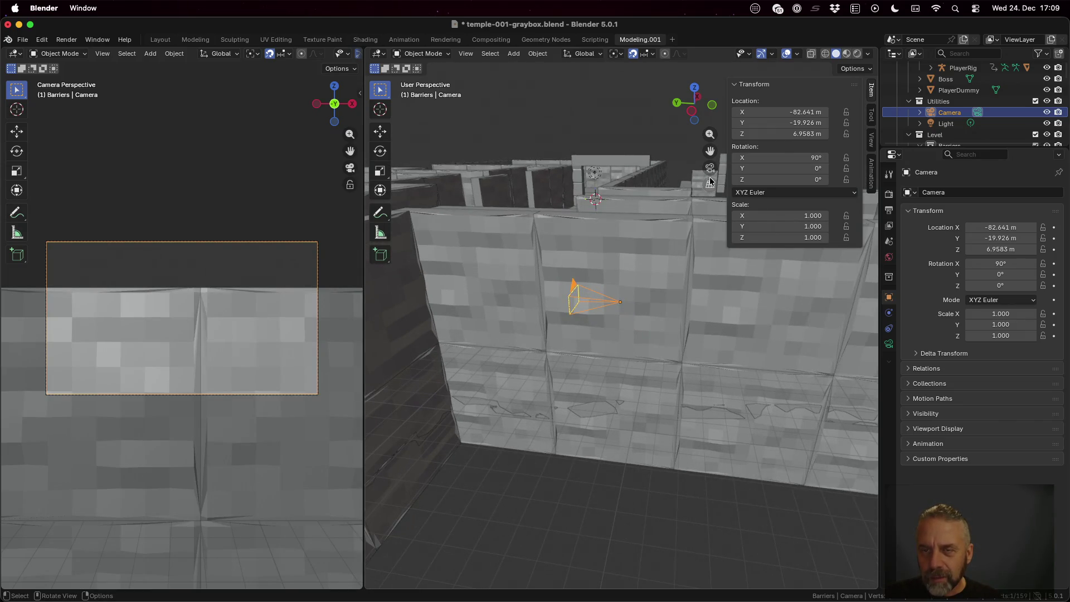
pyautogui.click(813, 180)
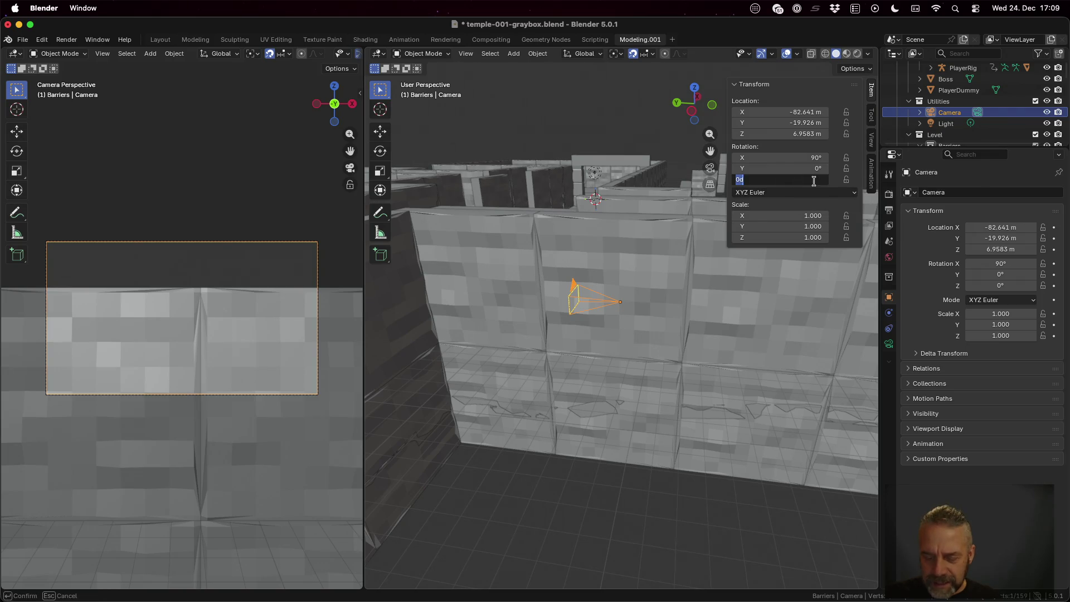
pyautogui.write('0')
pyautogui.press('Return')
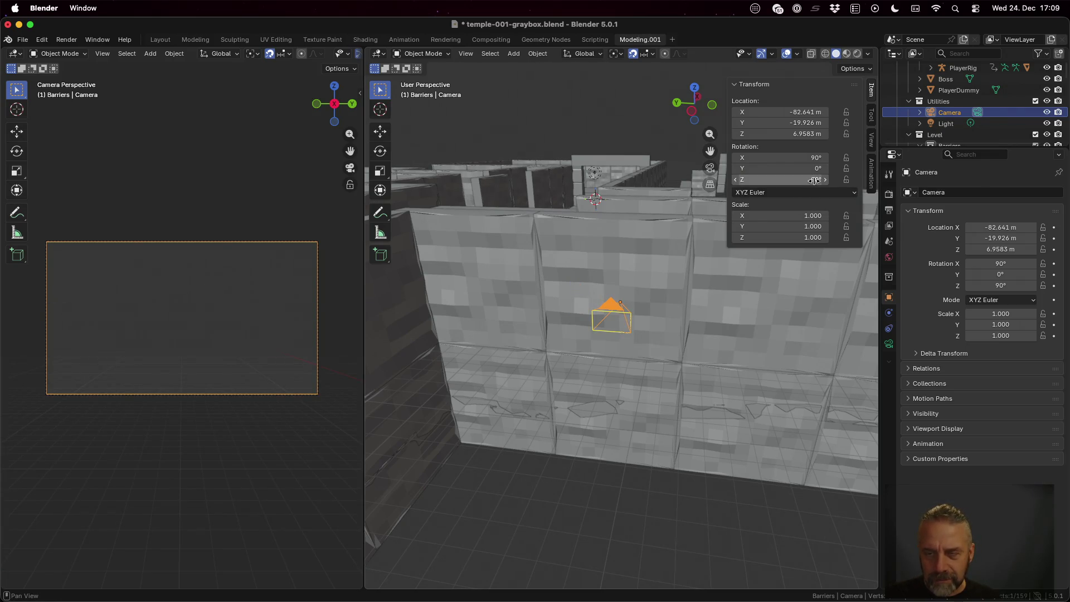
pyautogui.click(813, 180)
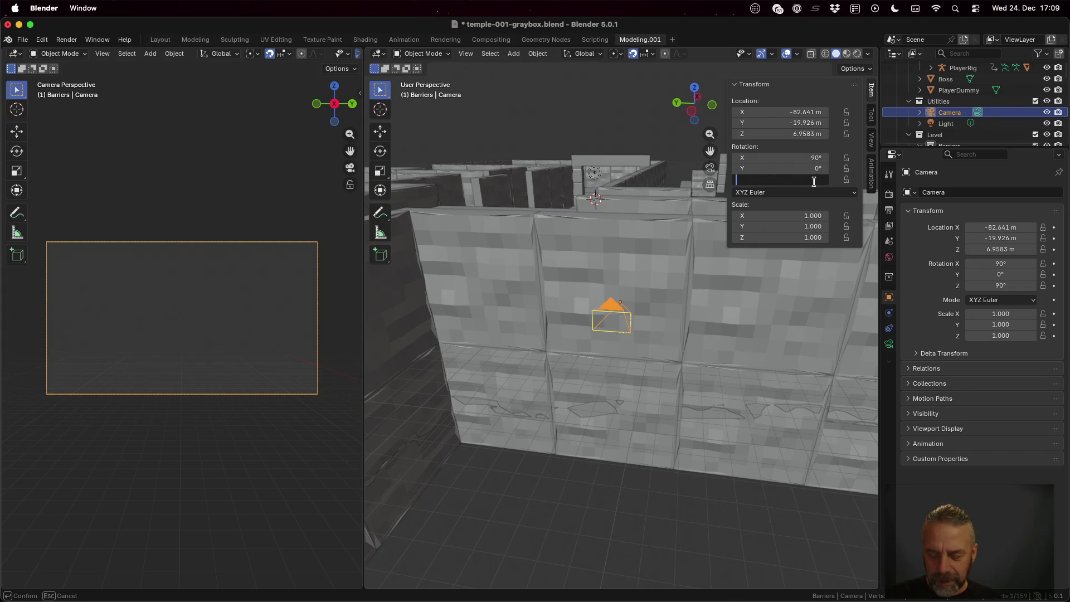
pyautogui.write('-90')
pyautogui.press('Return')
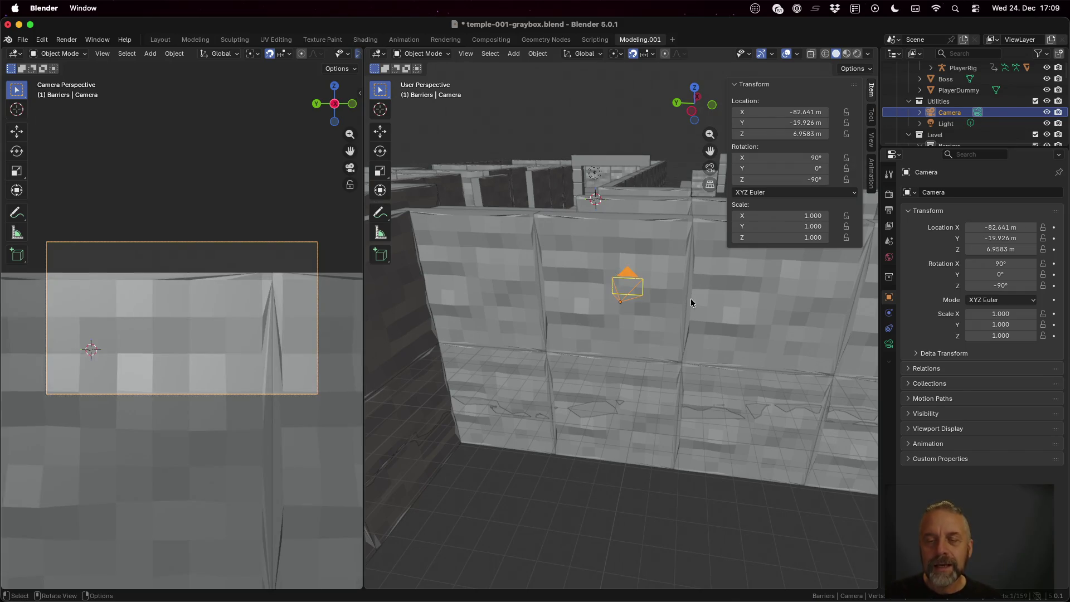
pyautogui.scroll(-10, 673, 287)
pyautogui.moveTo(637, 266)
pyautogui.mouseDown()
pyautogui.moveTo(647, 292)
pyautogui.moveTo(636, 325)
pyautogui.mouseUp()
# Move the camera horizontally over the corridor, then raise it to 17.958 m
pyautogui.press('g')
pyautogui.hotkey('shift', 'z')
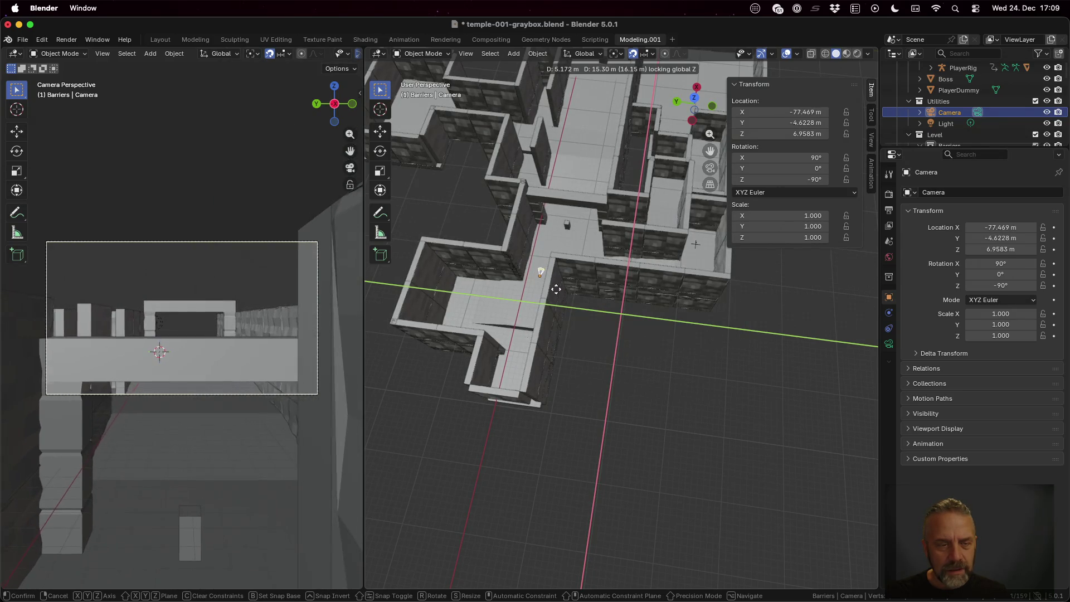
pyautogui.click(554, 288)
pyautogui.moveTo(576, 292)
pyautogui.mouseDown()
pyautogui.moveTo(617, 263)
pyautogui.moveTo(606, 234)
pyautogui.mouseUp()
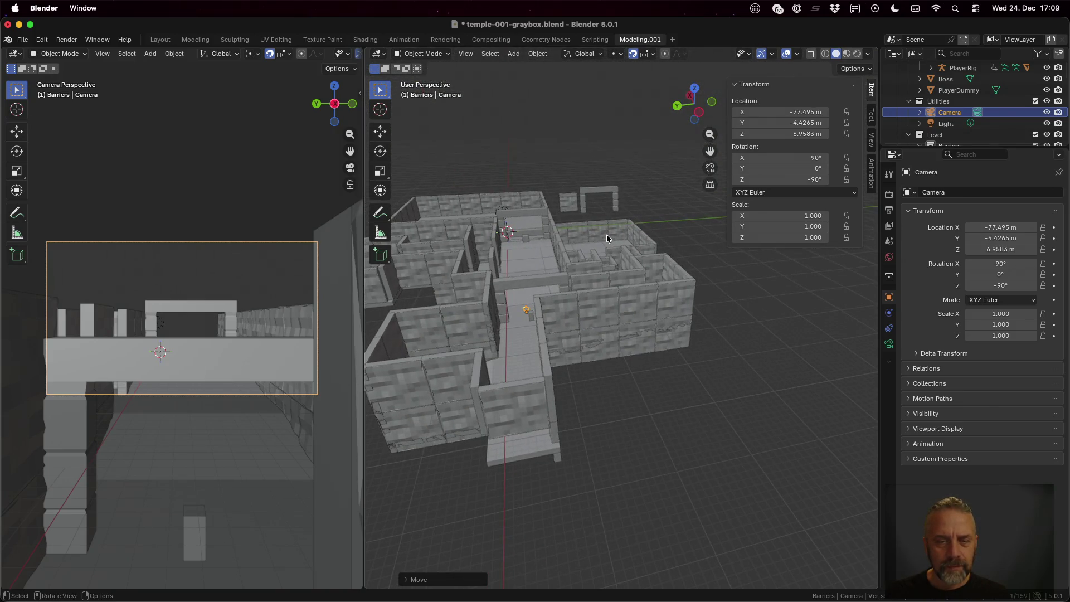
pyautogui.press('g')
pyautogui.press('z')
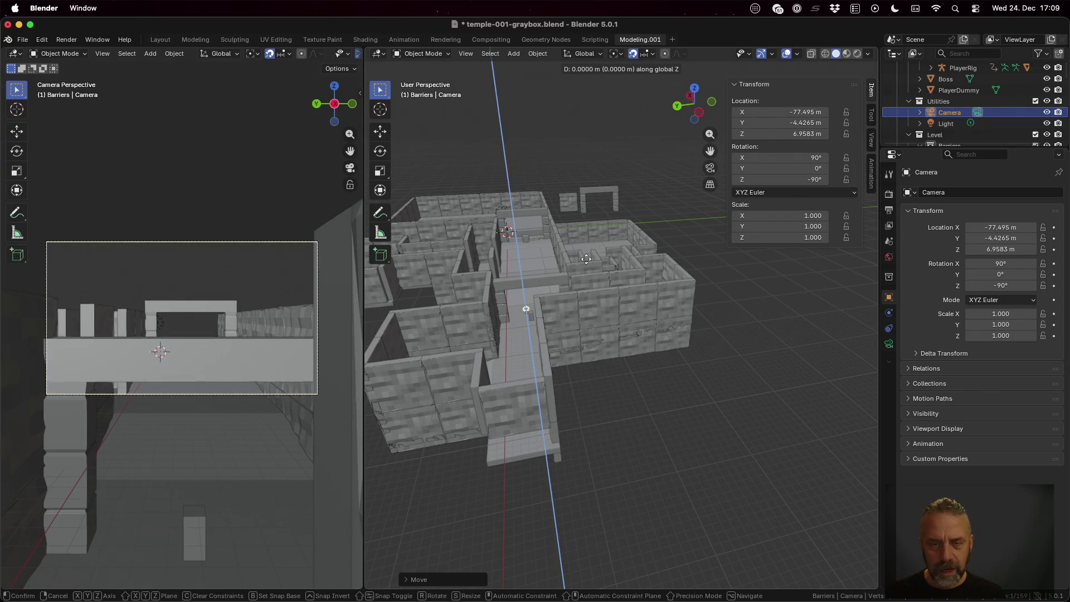
pyautogui.click(592, 208)
pyautogui.moveTo(594, 293)
pyautogui.mouseDown()
pyautogui.moveTo(720, 277)
pyautogui.moveTo(710, 278)
pyautogui.mouseUp()
# Tilt the camera down to 66.81° on X and pull it back to -134.5, -4.4265, 29.958 m
pyautogui.press('r')
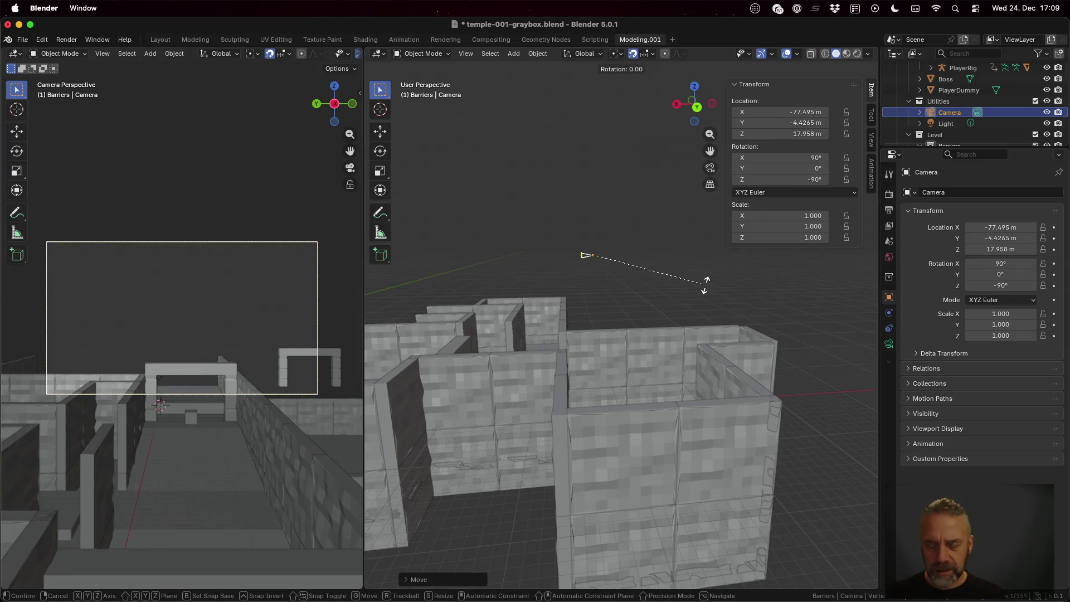
pyautogui.press('y')
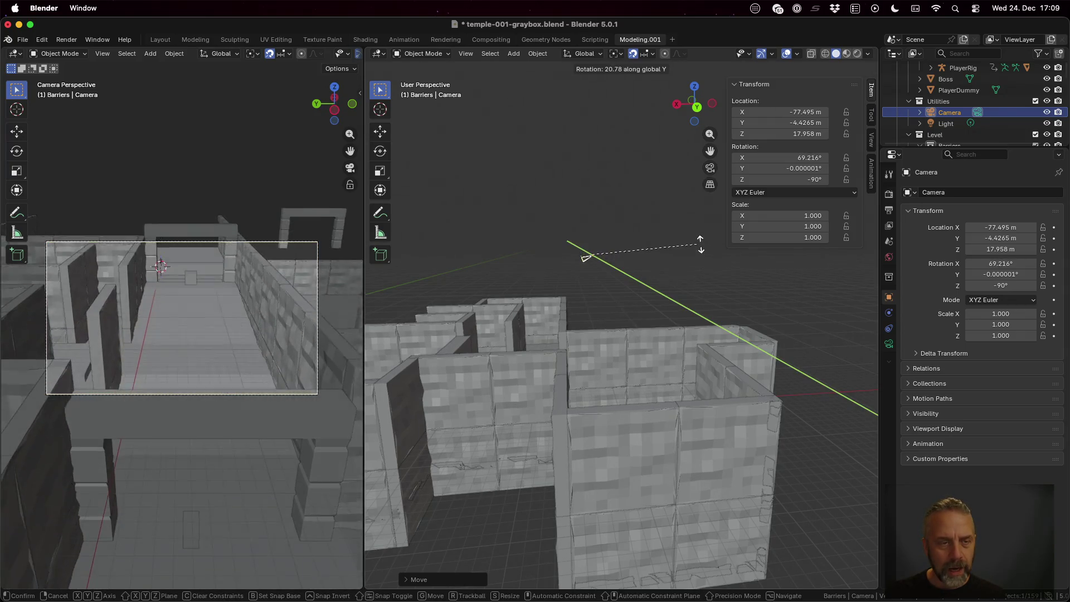
pyautogui.click(700, 241)
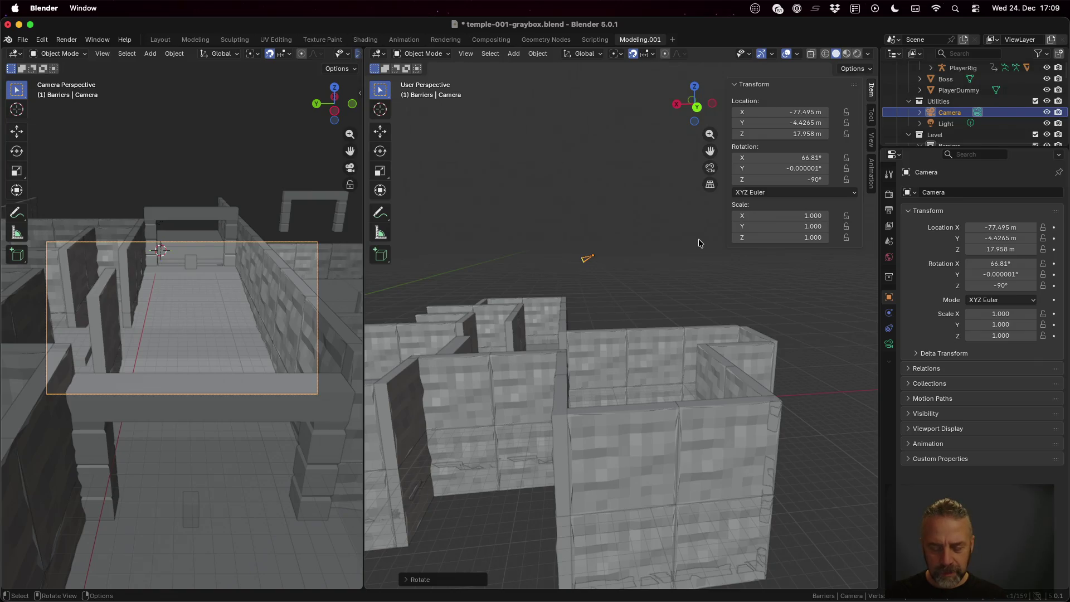
pyautogui.press('g')
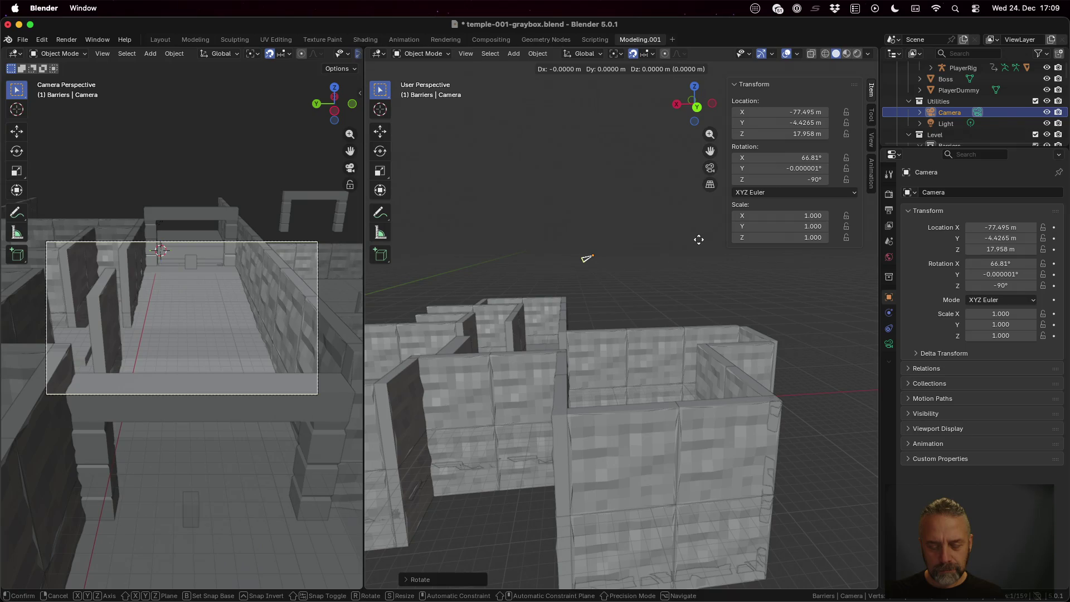
pyautogui.hotkey('shift', 'y')
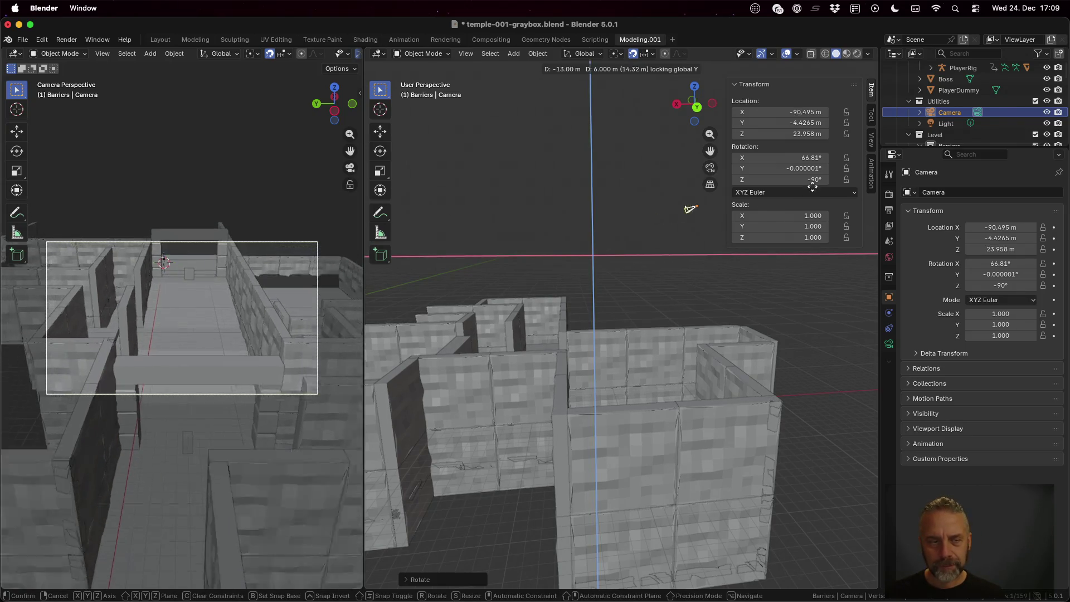
pyautogui.click(837, 179)
pyautogui.hscroll(5, 684, 260)
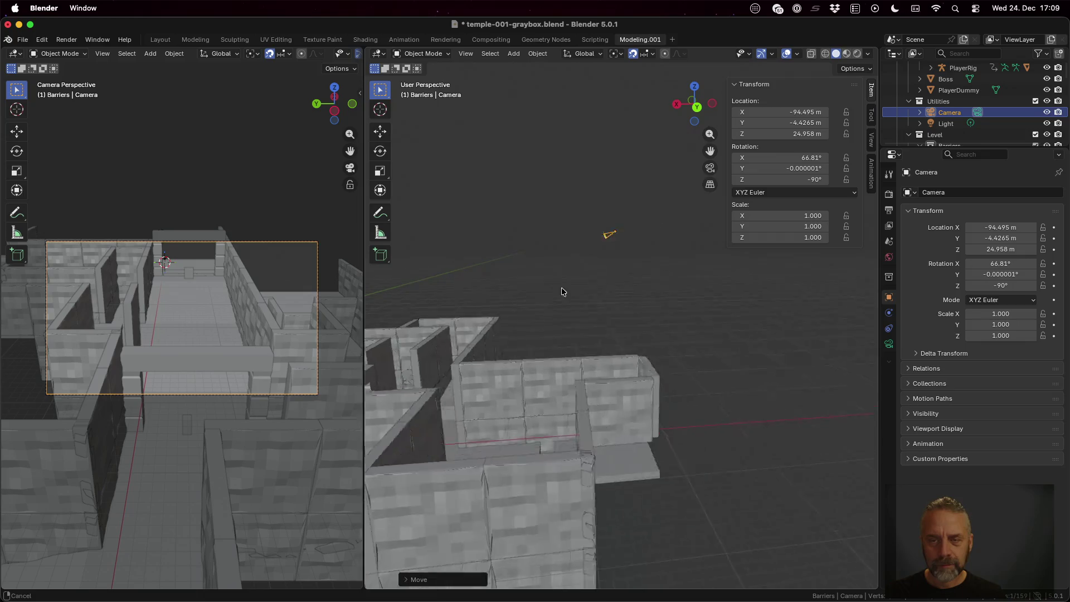
pyautogui.press('g')
pyautogui.hotkey('shift', 'y')
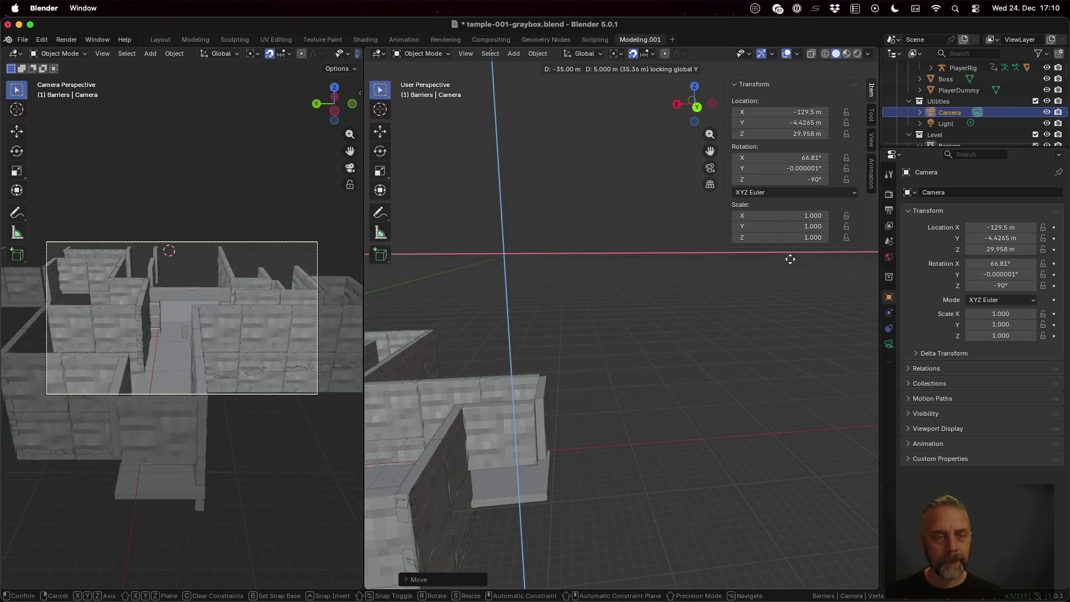
pyautogui.click(815, 255)
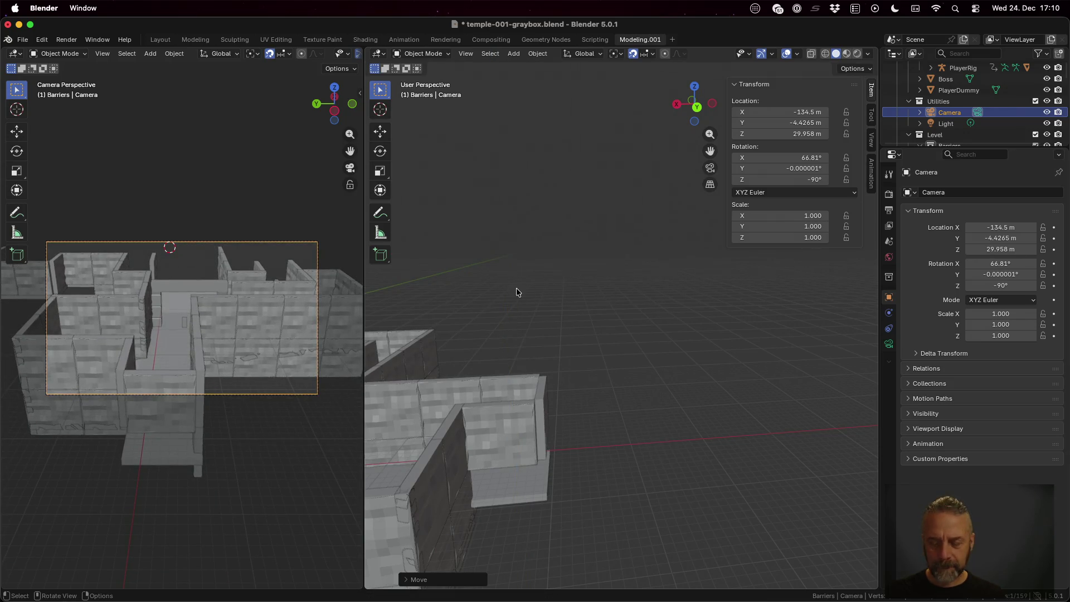
pyautogui.press('F12')
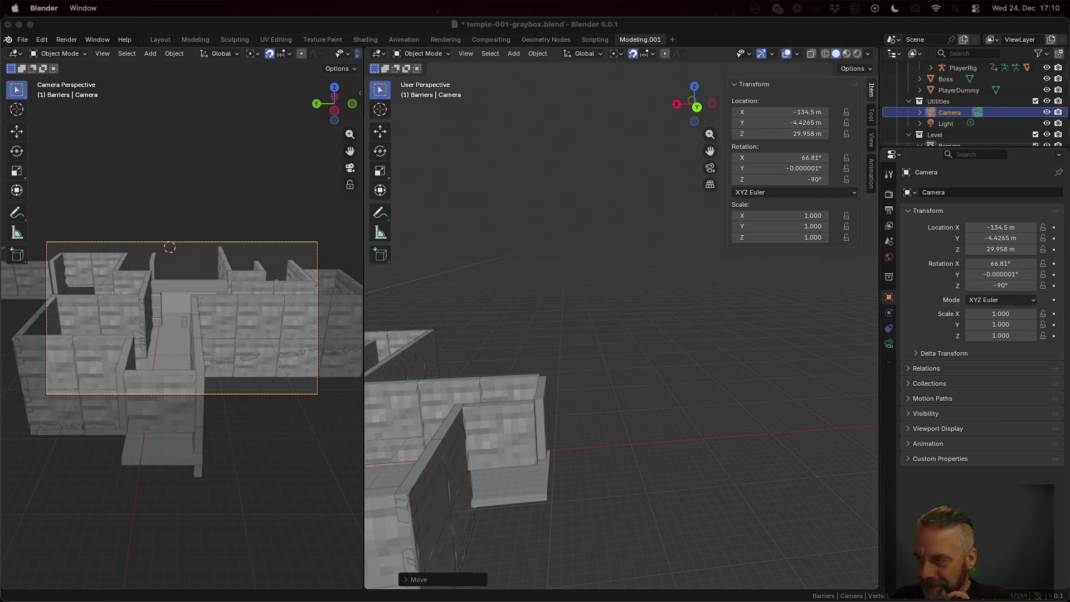
pyautogui.press('F12')
pyautogui.doubleClick(502, 189)
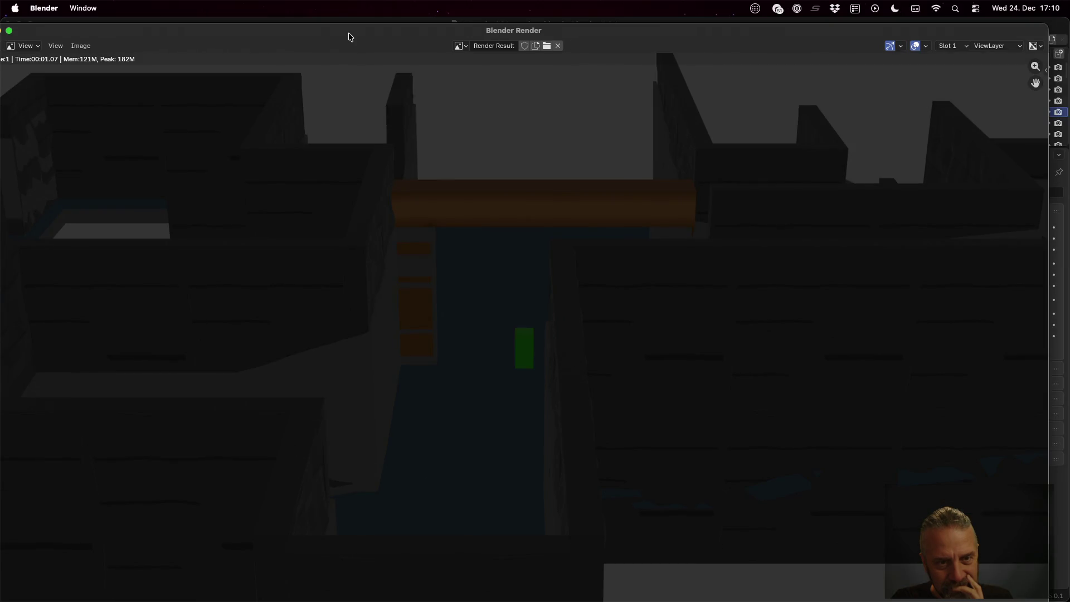
pyautogui.click(11, 31)
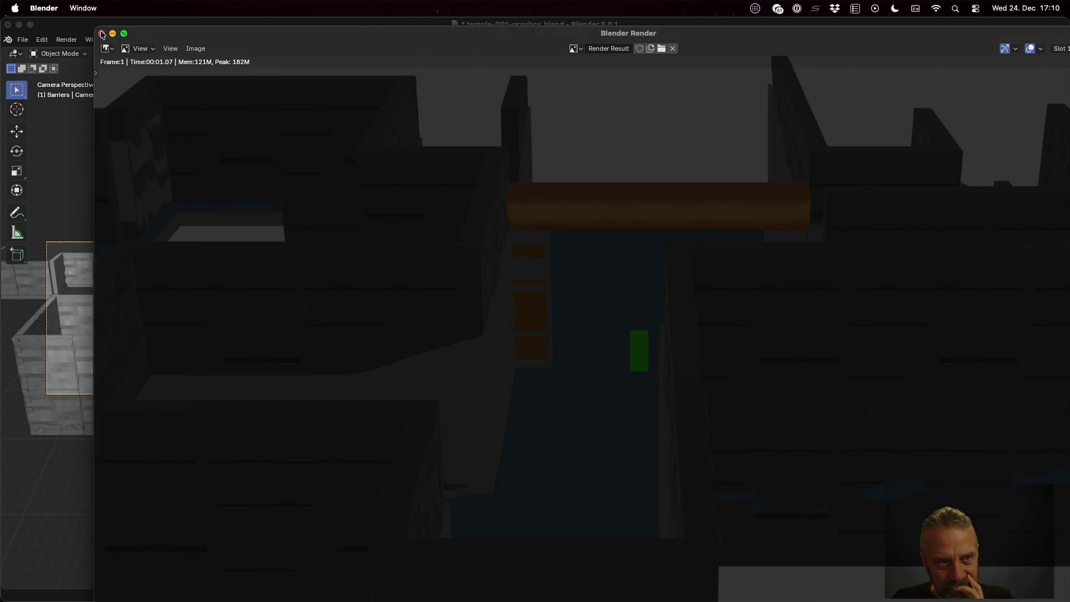
pyautogui.click(101, 34)
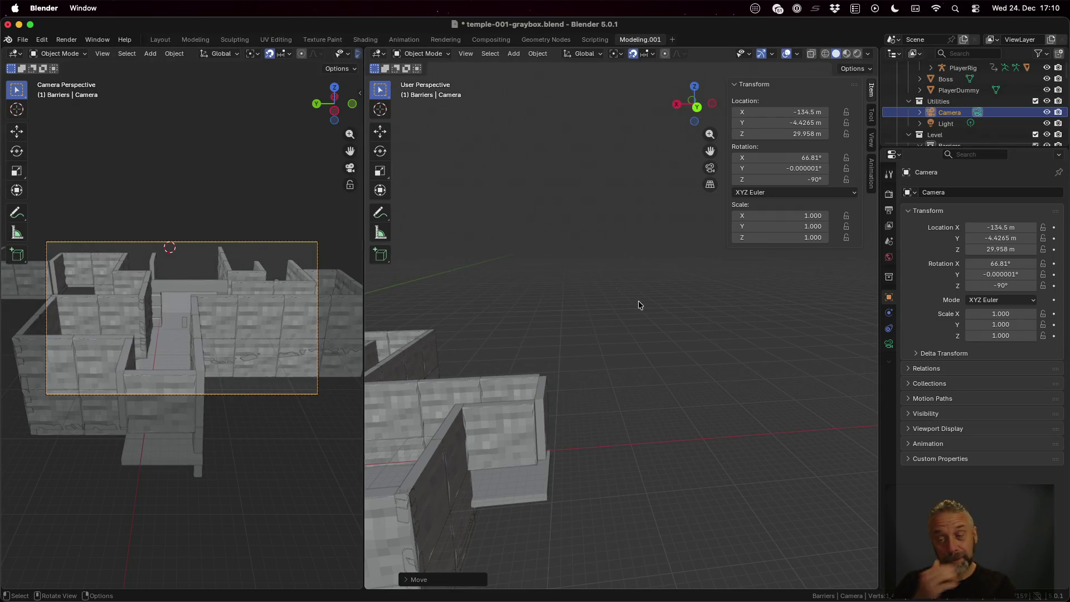
# Save the blend file and select the Walls object in the Outliner
pyautogui.press('super+s')
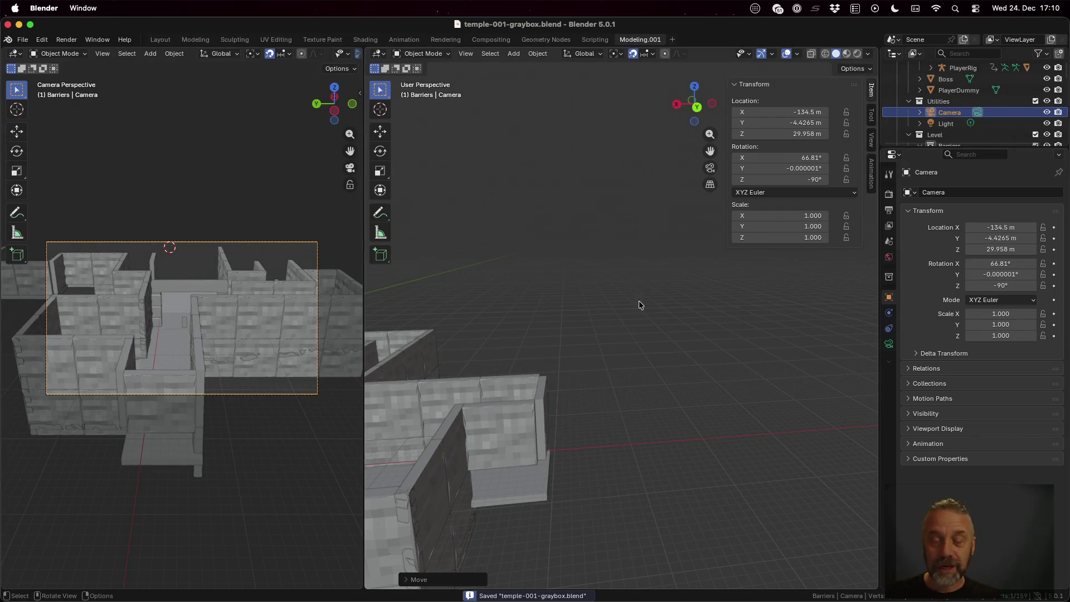
pyautogui.moveTo(991, 147); pyautogui.dragTo(991, 316)
pyautogui.scroll(-20, 974, 300)
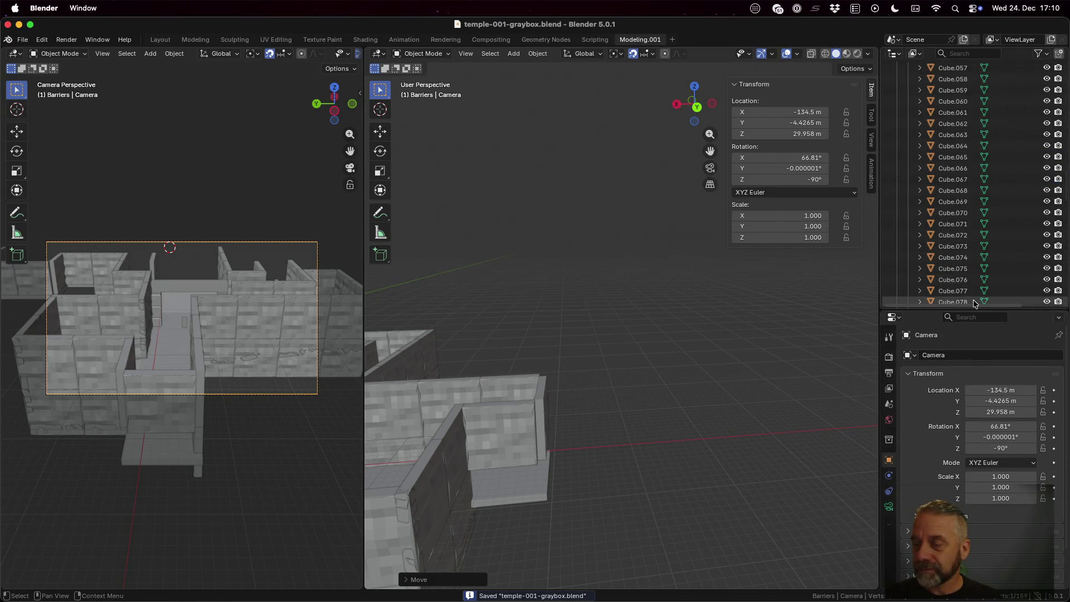
pyautogui.scroll(20, 955, 246)
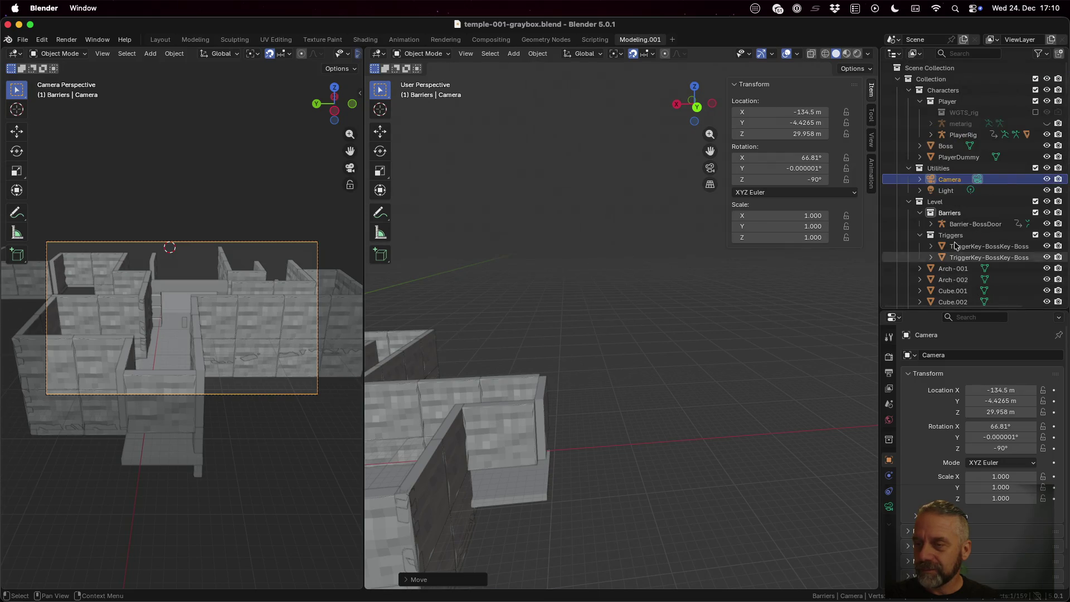
pyautogui.click(920, 213)
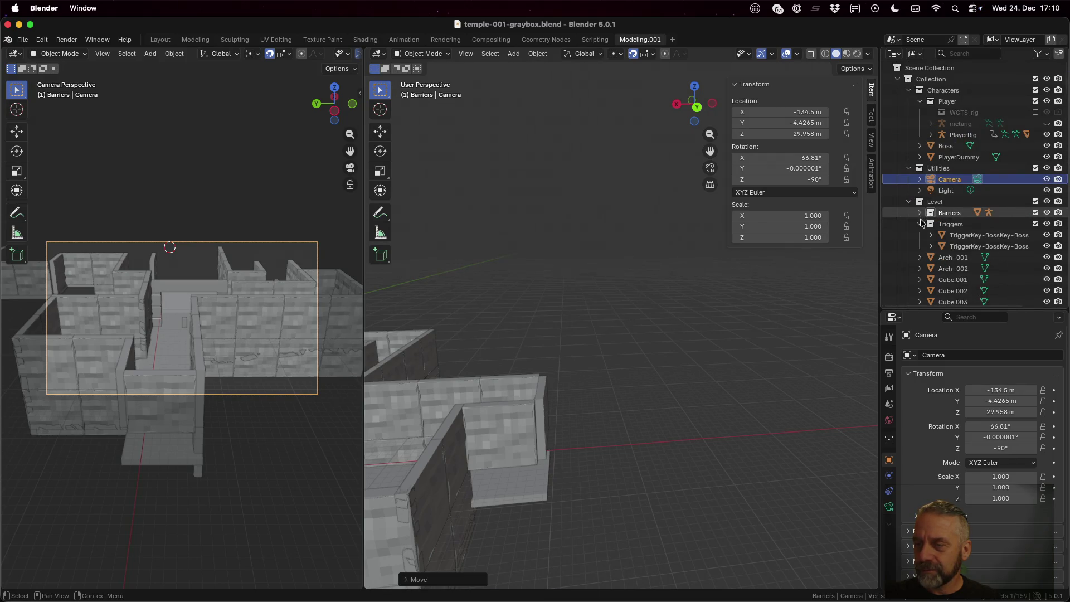
pyautogui.scroll(-20, 917, 231)
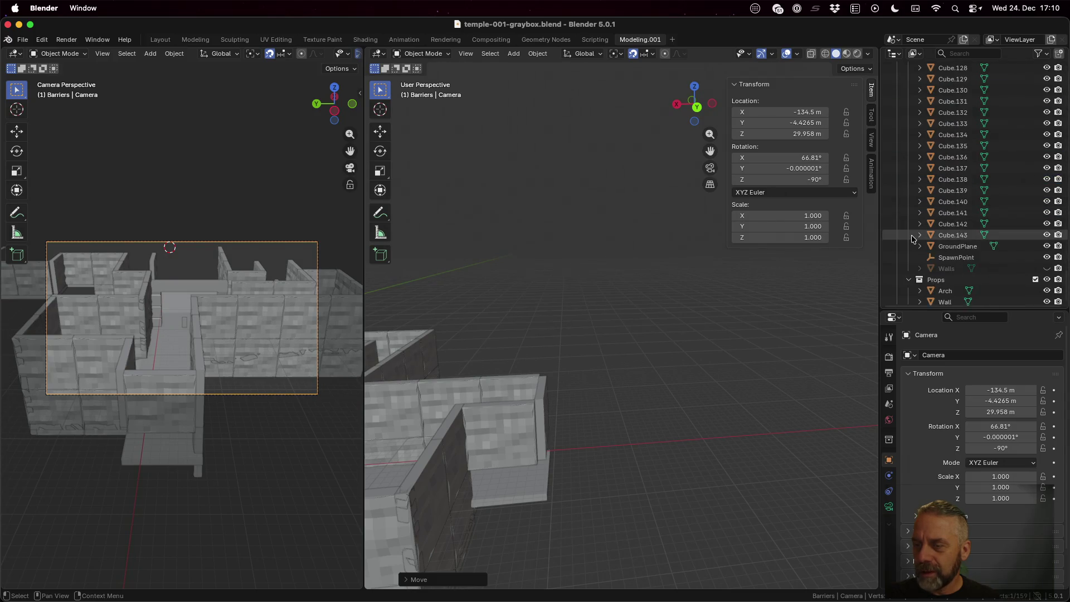
pyautogui.scroll(-1, 914, 239)
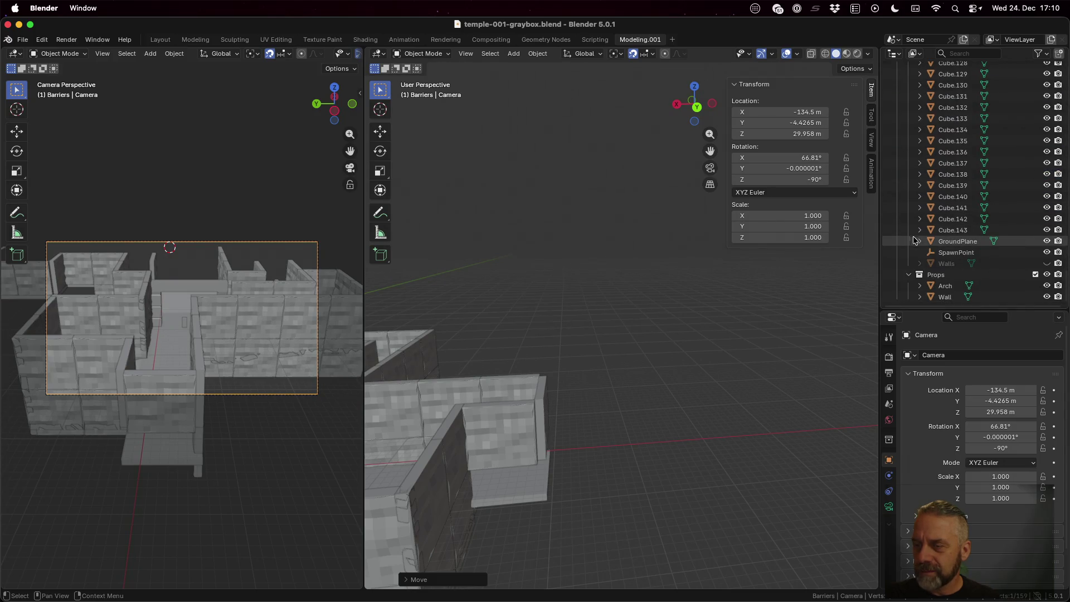
pyautogui.click(947, 263)
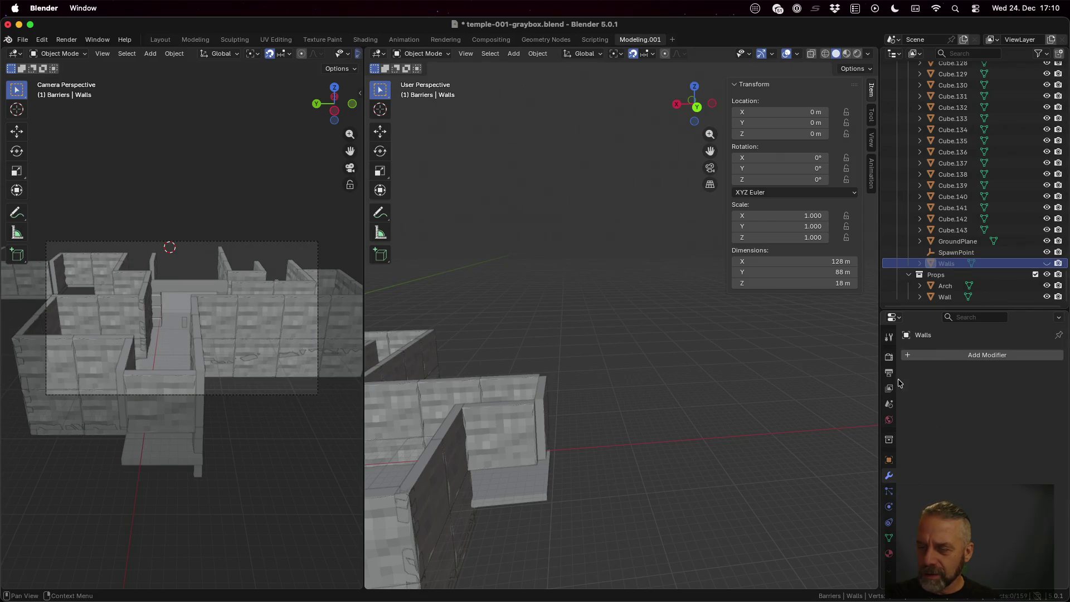
# Uncheck Visibility > Show In > Renders for Walls and render a test frame with F12
pyautogui.click(890, 461)
pyautogui.scroll(-4, 947, 435)
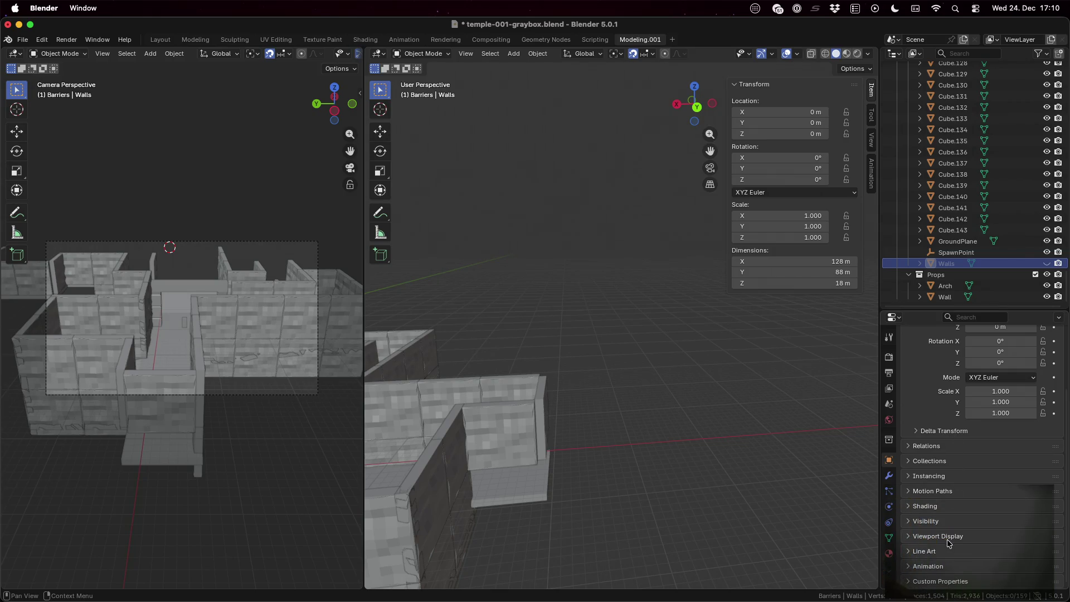
pyautogui.click(929, 521)
pyautogui.scroll(-5, 936, 516)
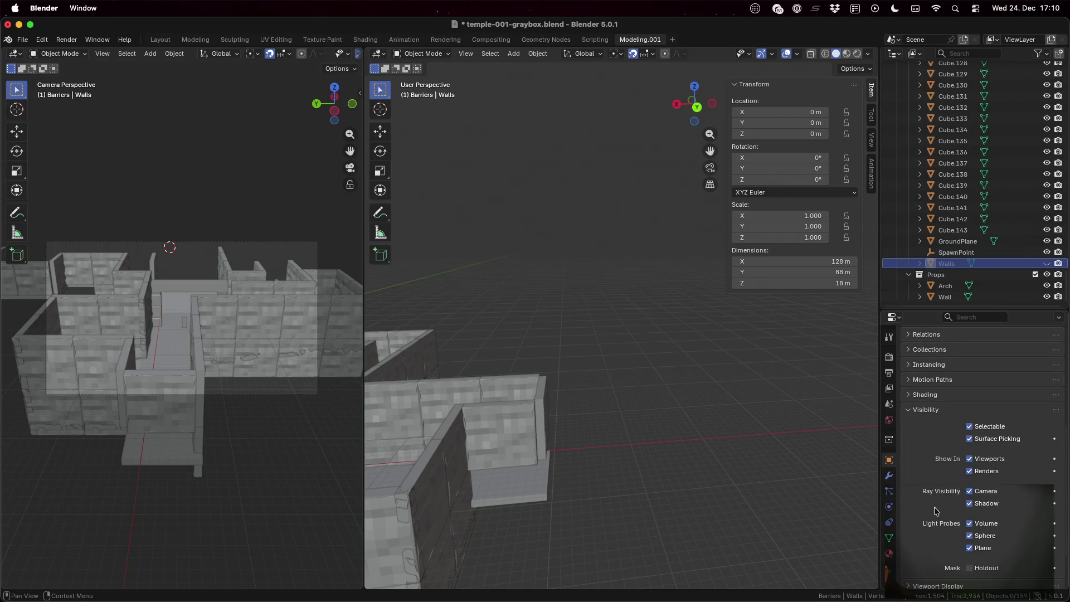
pyautogui.click(971, 472)
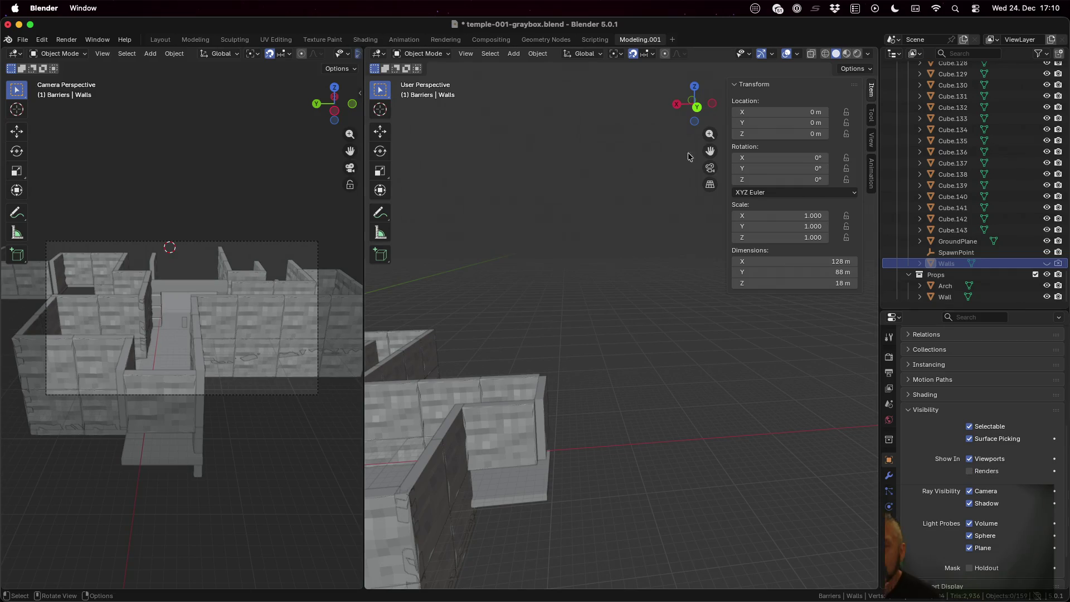
pyautogui.press('F12')
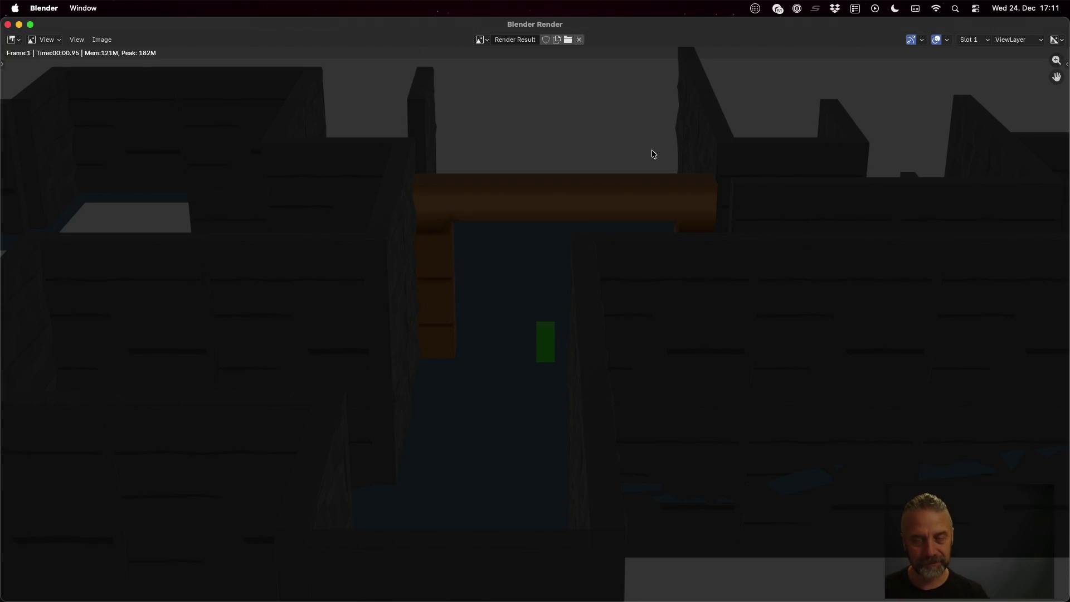
# Close the render and view output settings: 1920×1080, 24 fps, frames 1–24, PNG to /tmp/
pyautogui.press('Escape')
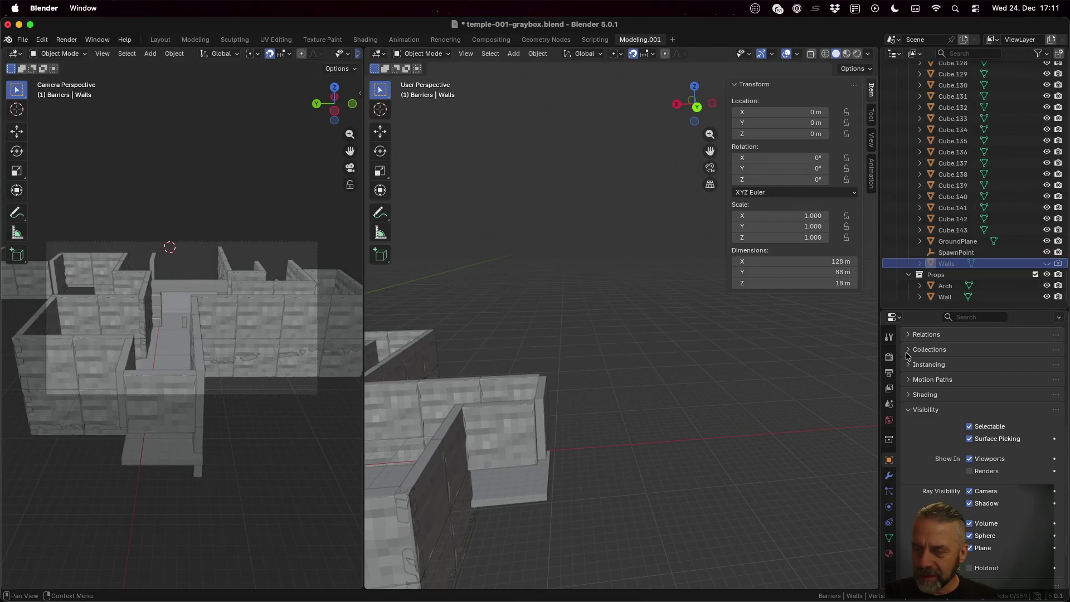
pyautogui.click(889, 357)
pyautogui.scroll(4, 991, 474)
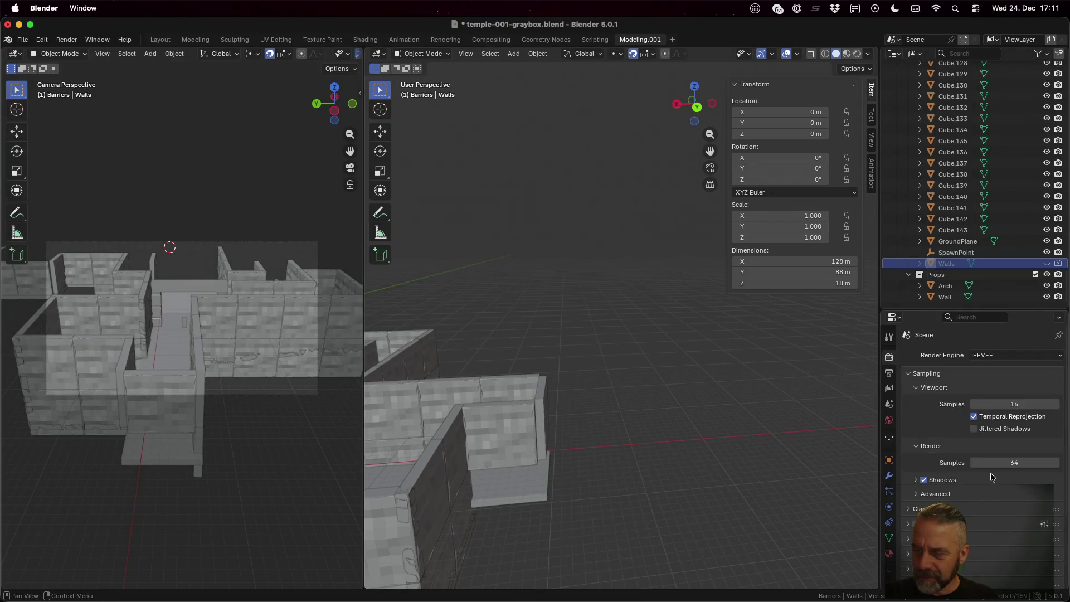
pyautogui.scroll(-4, 991, 474)
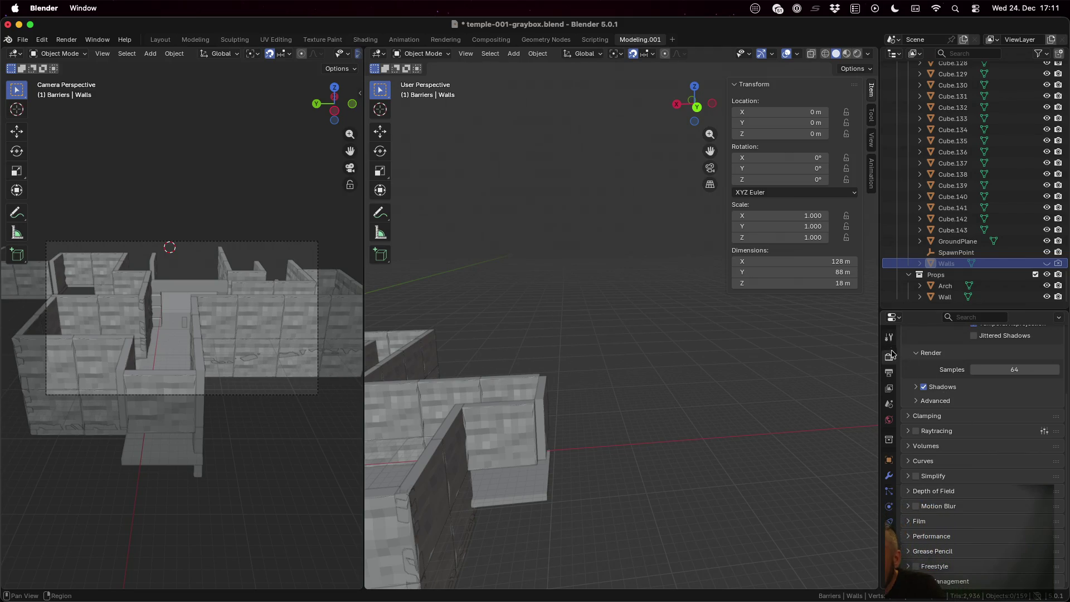
pyautogui.click(890, 376)
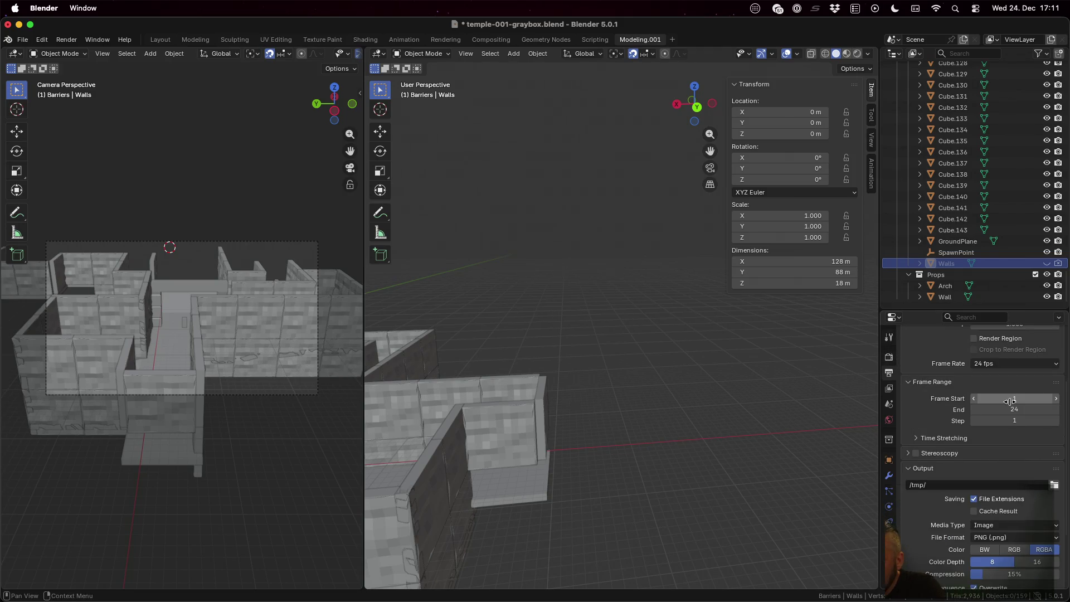
pyautogui.scroll(4, 1012, 399)
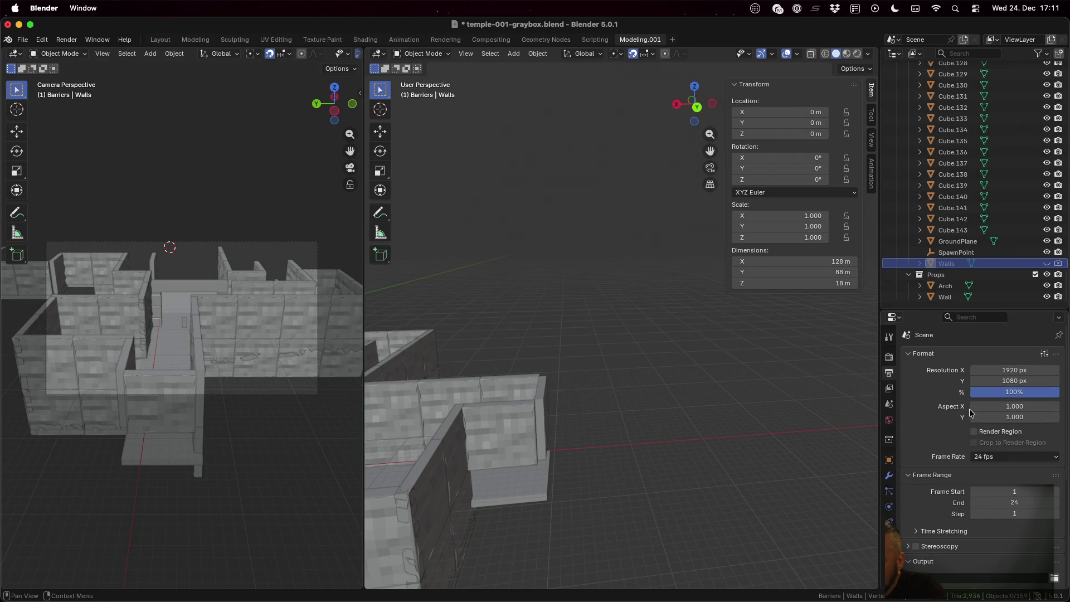
pyautogui.scroll(-5, 969, 410)
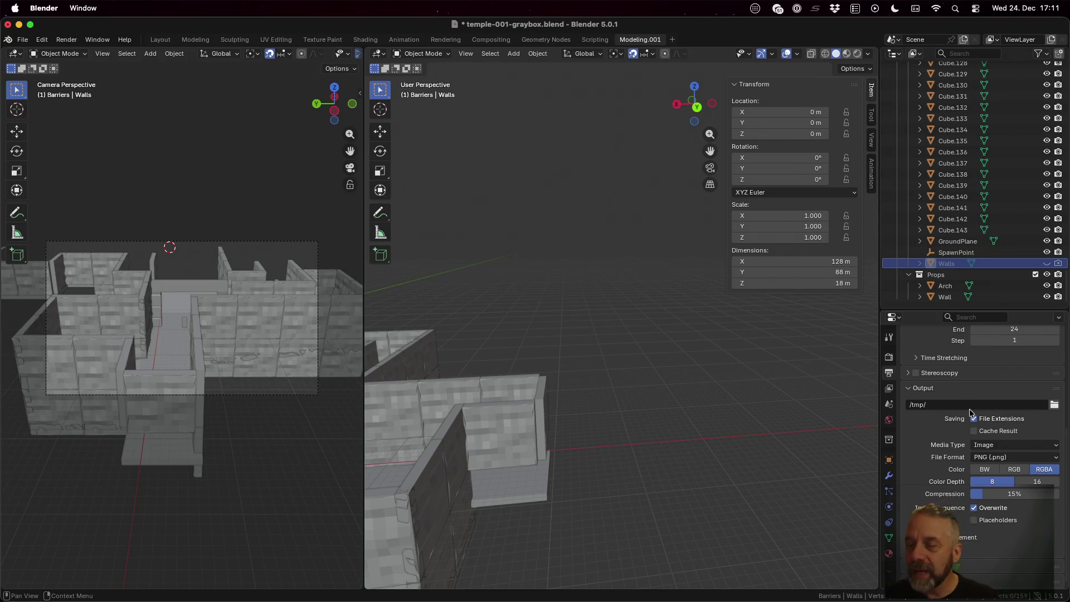
pyautogui.scroll(20, 992, 237)
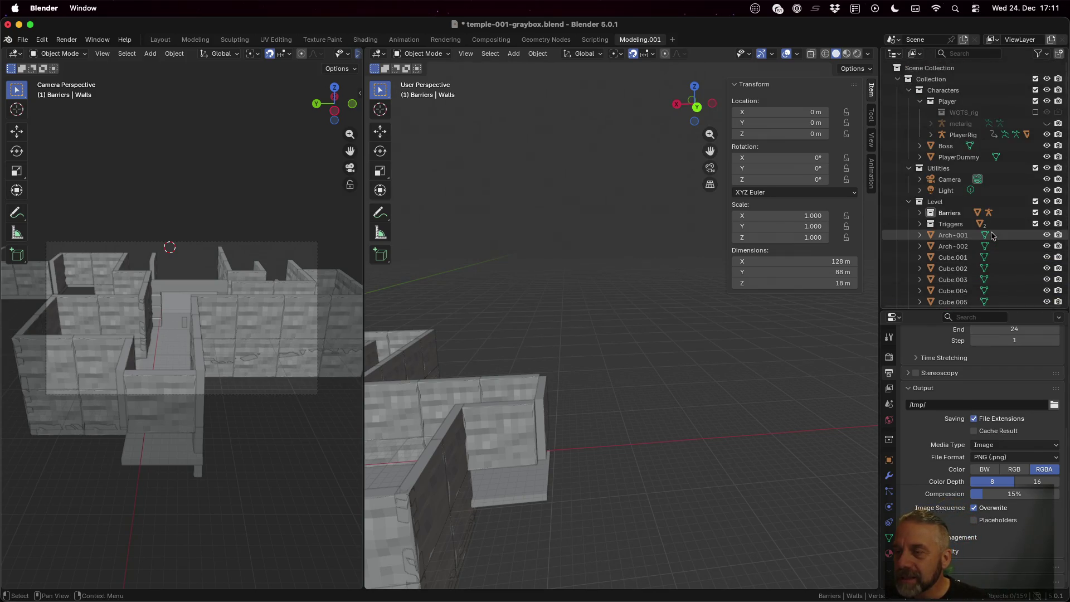
# Move the Light near the level's bottom edge, to about -132.92, -5.9945, 32.904 m
pyautogui.click(948, 190)
pyautogui.scroll(-3, 228, 283)
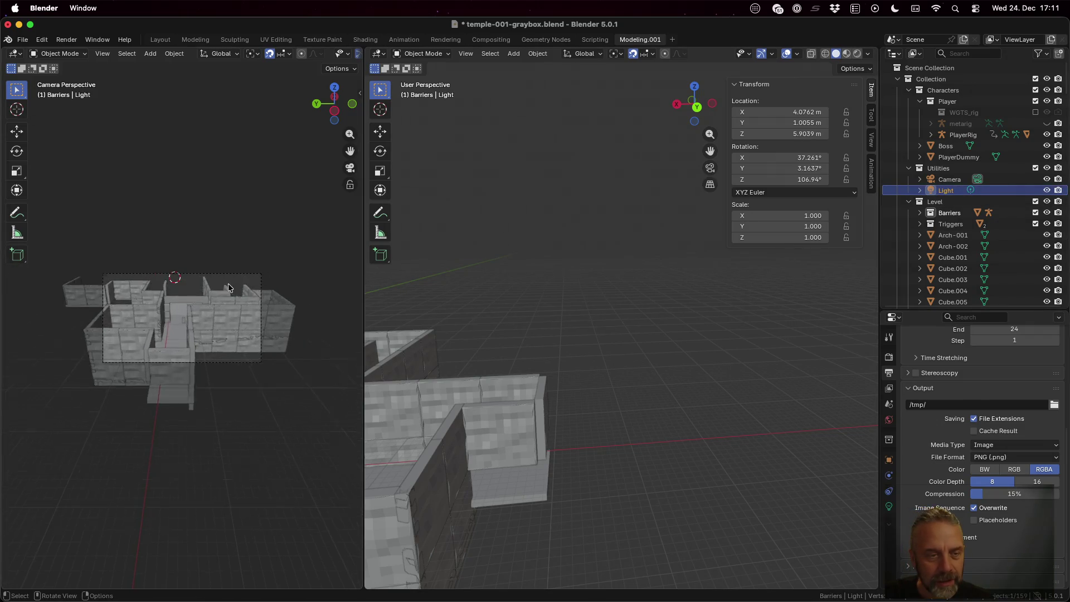
pyautogui.scroll(-5, 589, 319)
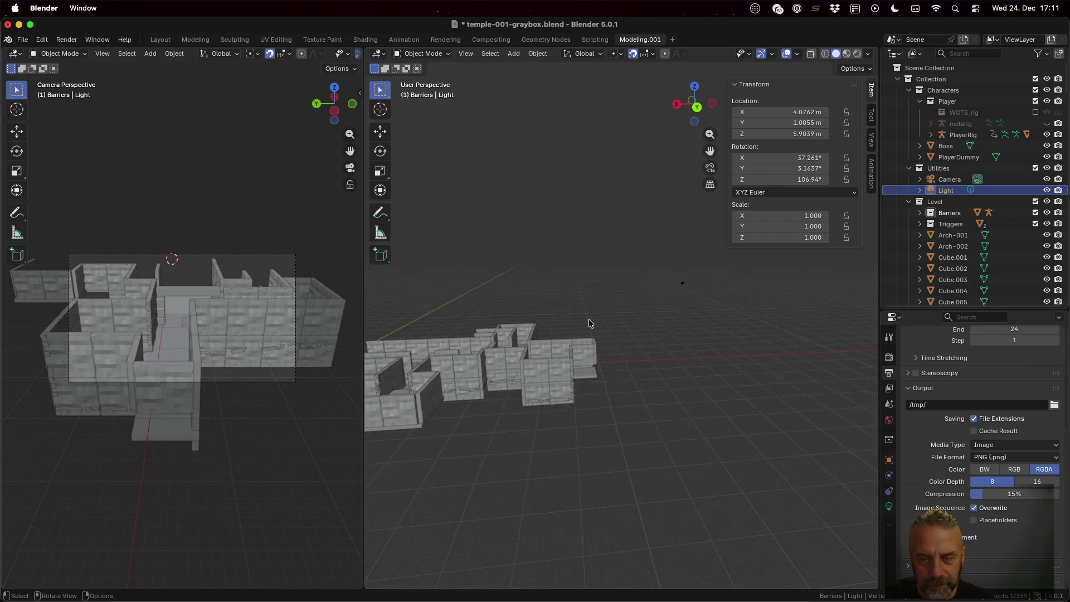
pyautogui.scroll(-2, 533, 315)
pyautogui.press('g')
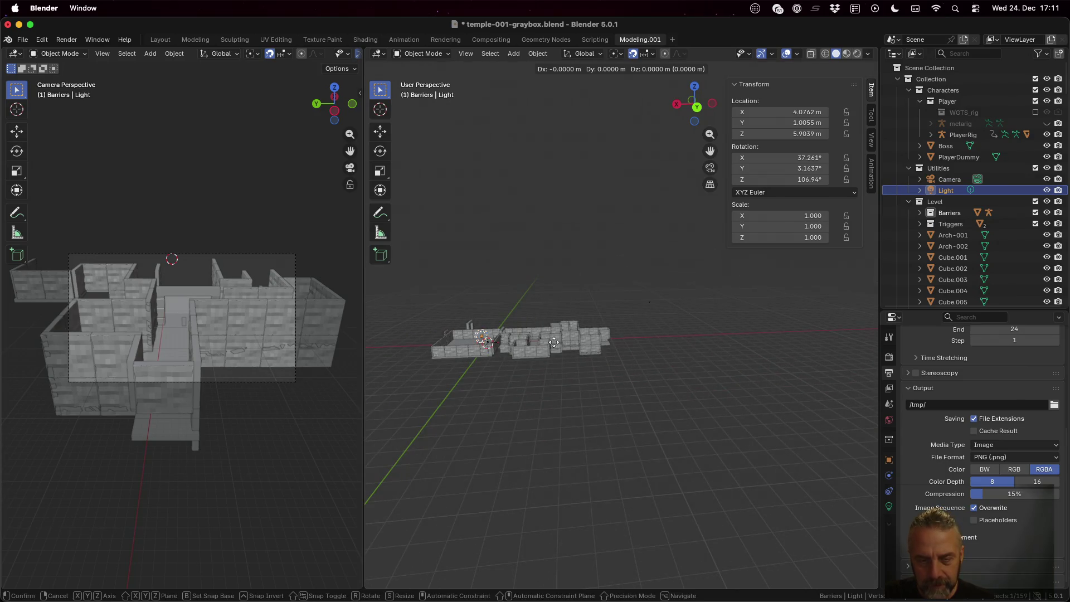
pyautogui.click(747, 309)
pyautogui.moveTo(747, 309)
pyautogui.mouseDown()
pyautogui.moveTo(686, 365)
pyautogui.moveTo(625, 354)
pyautogui.mouseUp()
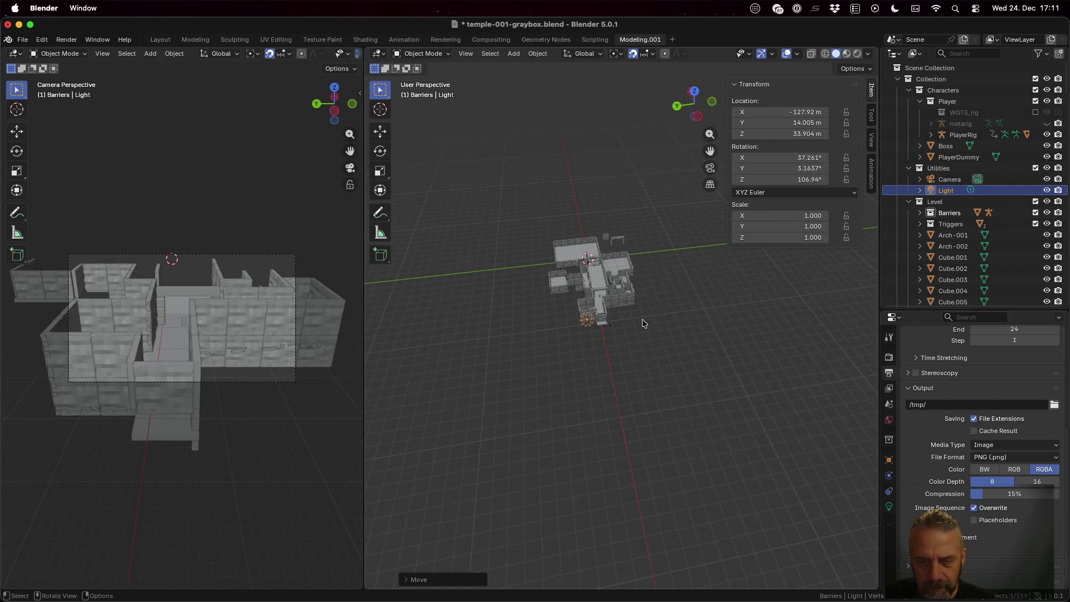
pyautogui.scroll(7, 642, 319)
pyautogui.scroll(-1, 606, 344)
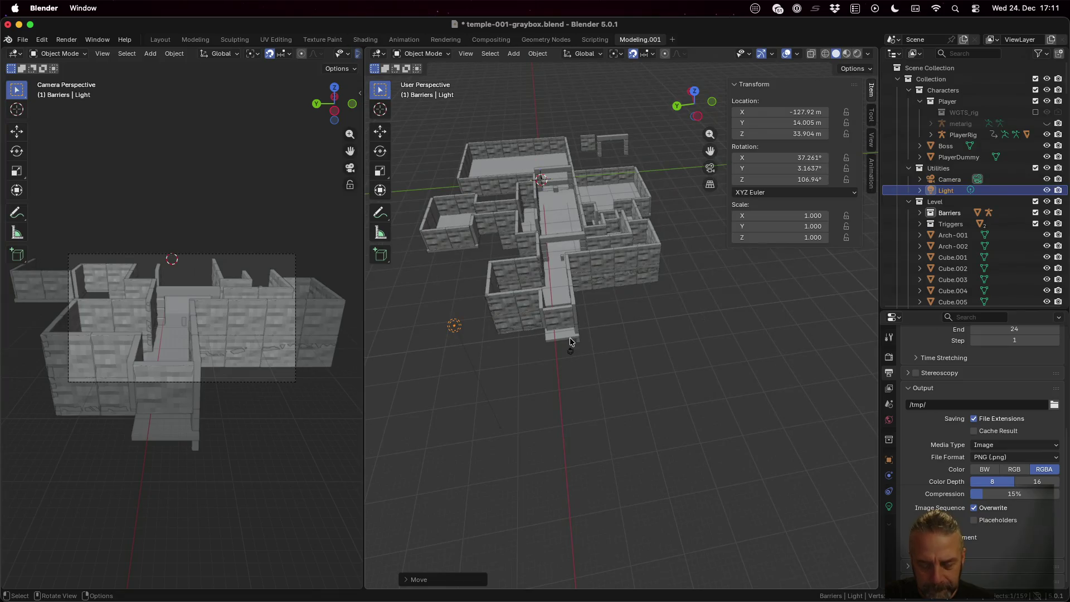
pyautogui.press('g')
pyautogui.click(691, 353)
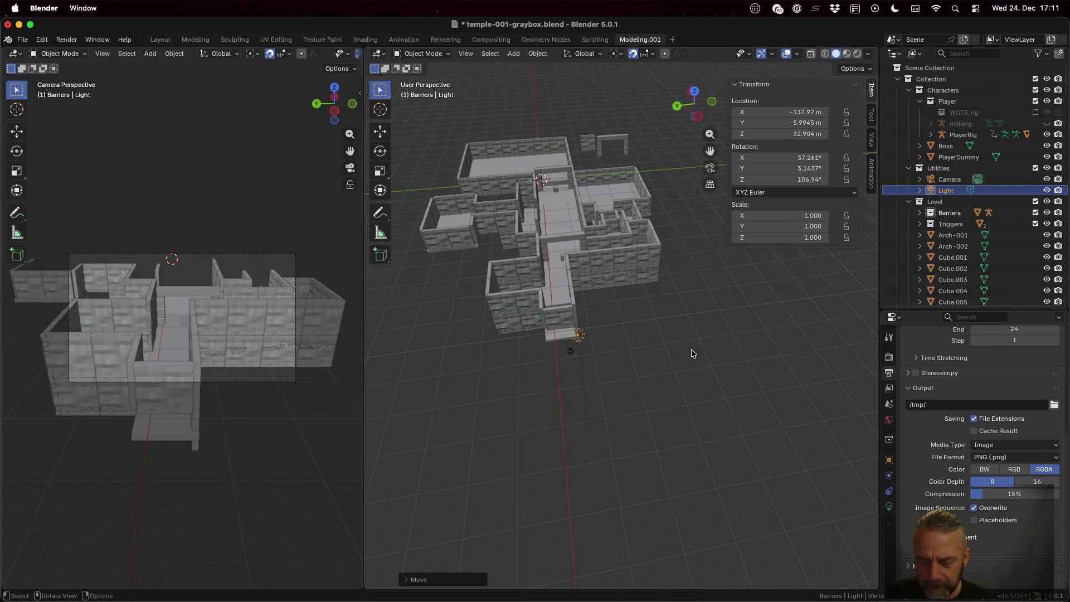
# Render a fresh test image, close it, and switch the working view to Rendered shading
pyautogui.press('F12')
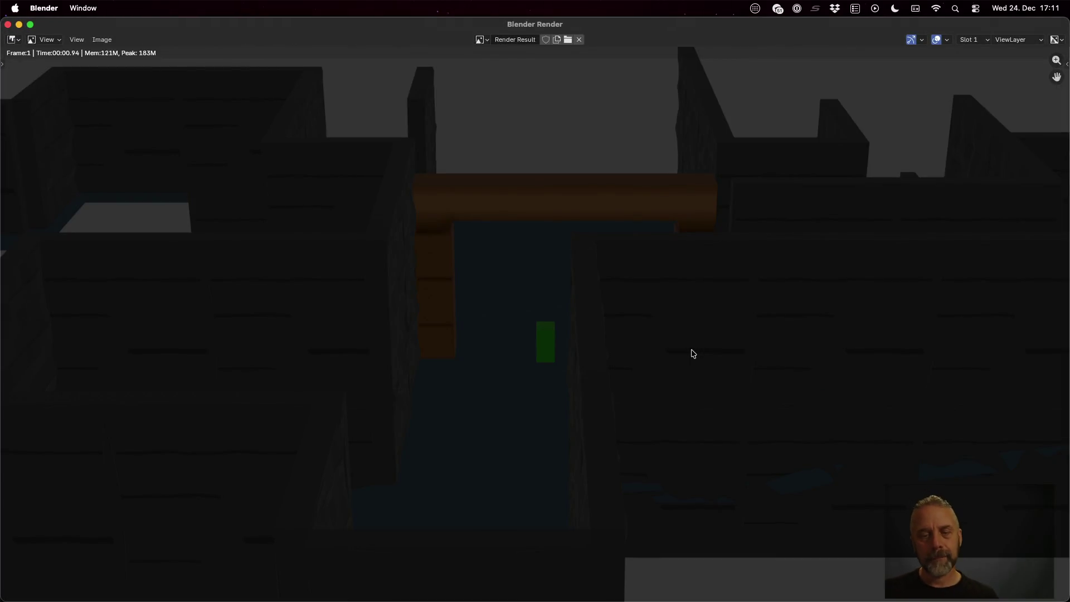
pyautogui.press('Escape')
pyautogui.click(858, 53)
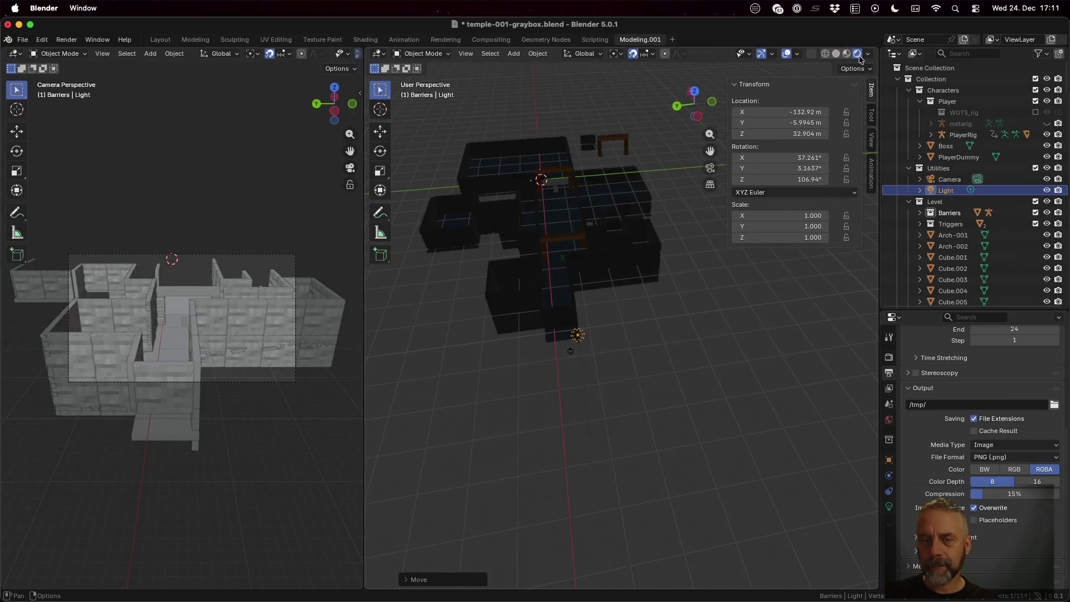
# Set the camera viewport to Rendered shading, return the working view to Solid, and resize both areas
pyautogui.click(837, 54)
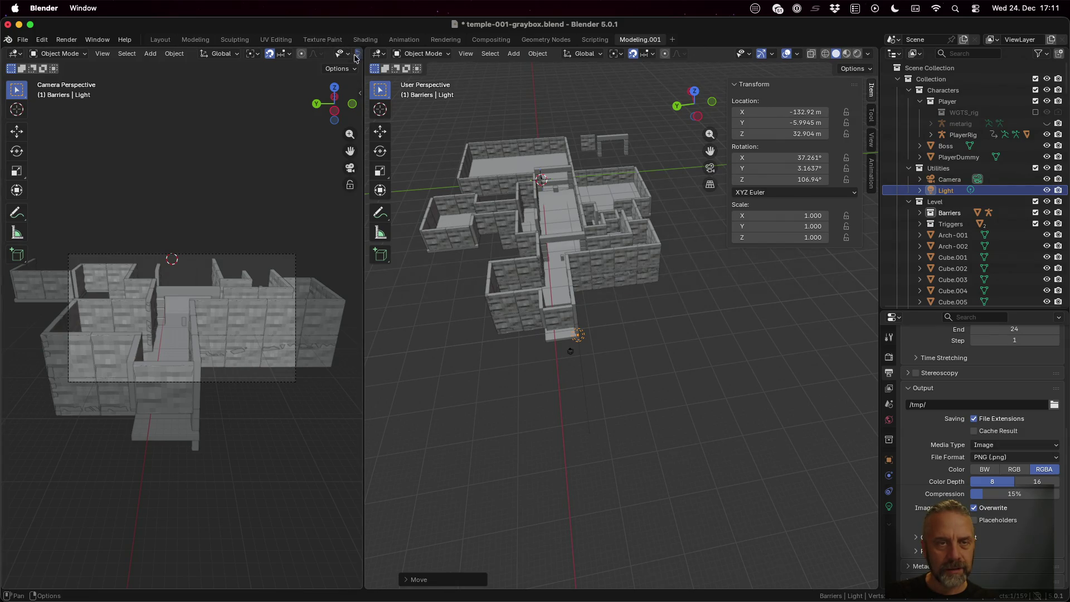
pyautogui.moveTo(363, 58); pyautogui.dragTo(536, 68)
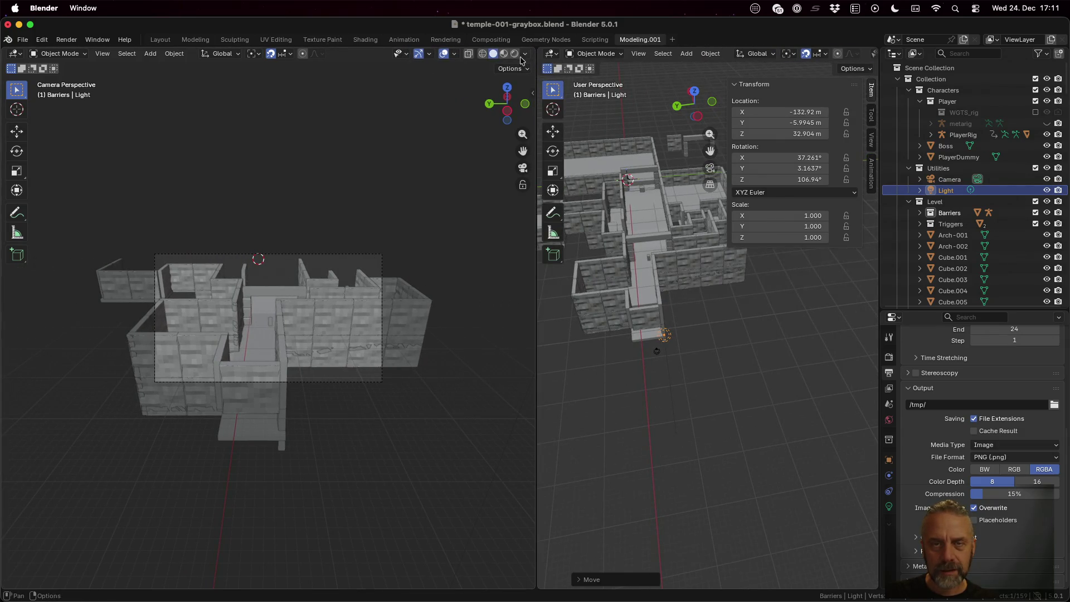
pyautogui.click(514, 54)
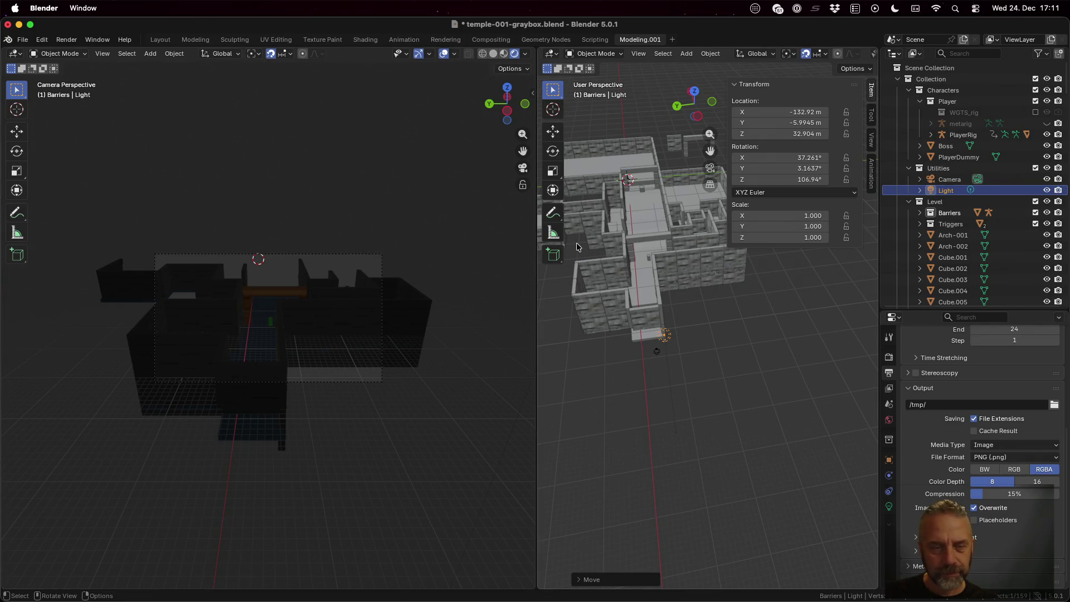
pyautogui.moveTo(537, 253); pyautogui.dragTo(375, 262)
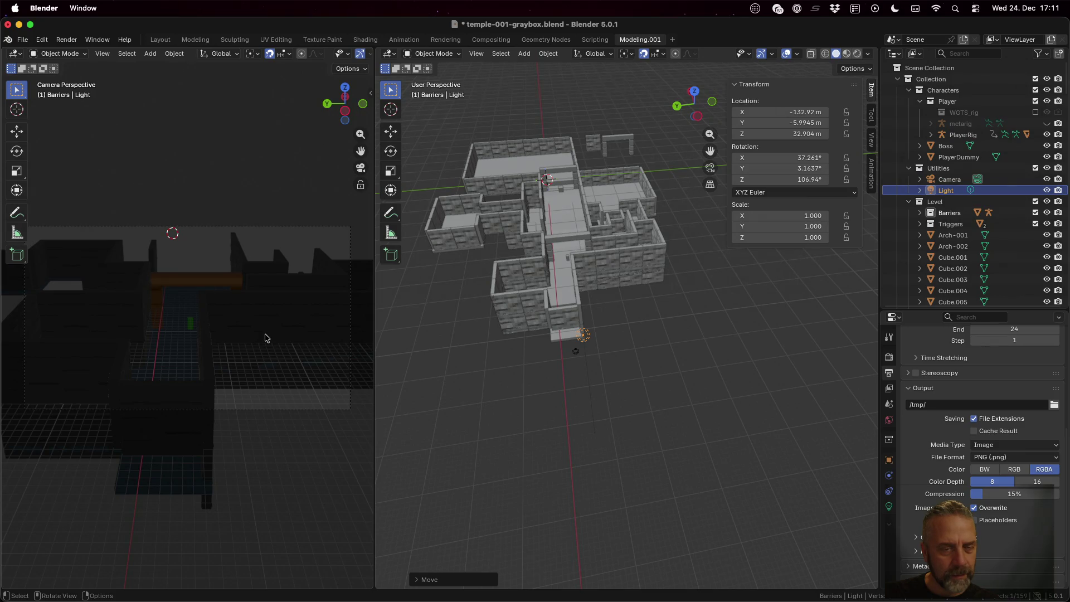
pyautogui.scroll(1, 266, 337)
pyautogui.scroll(-1, 265, 338)
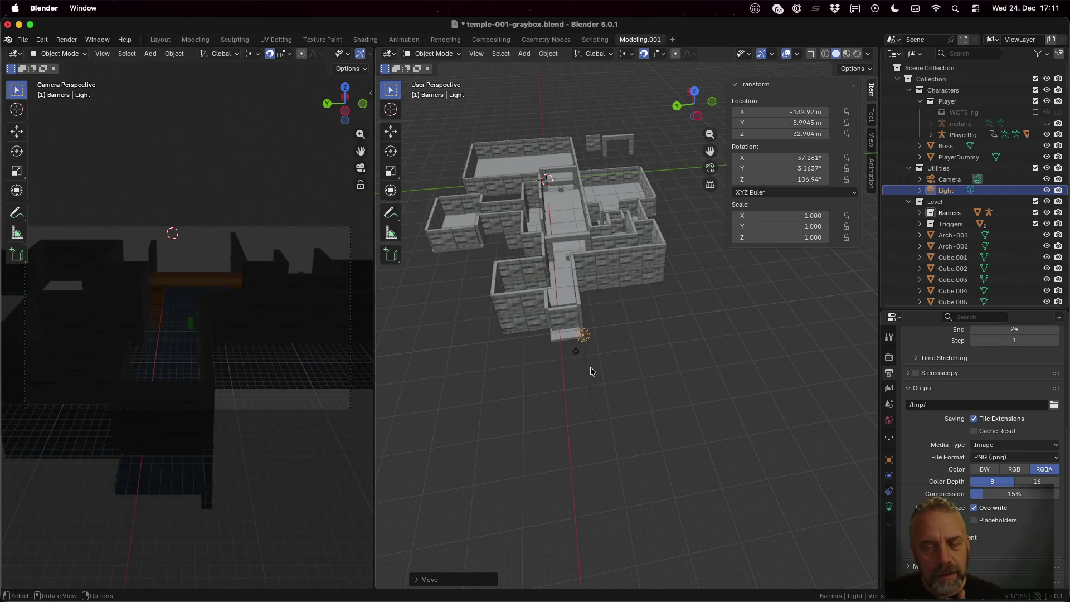
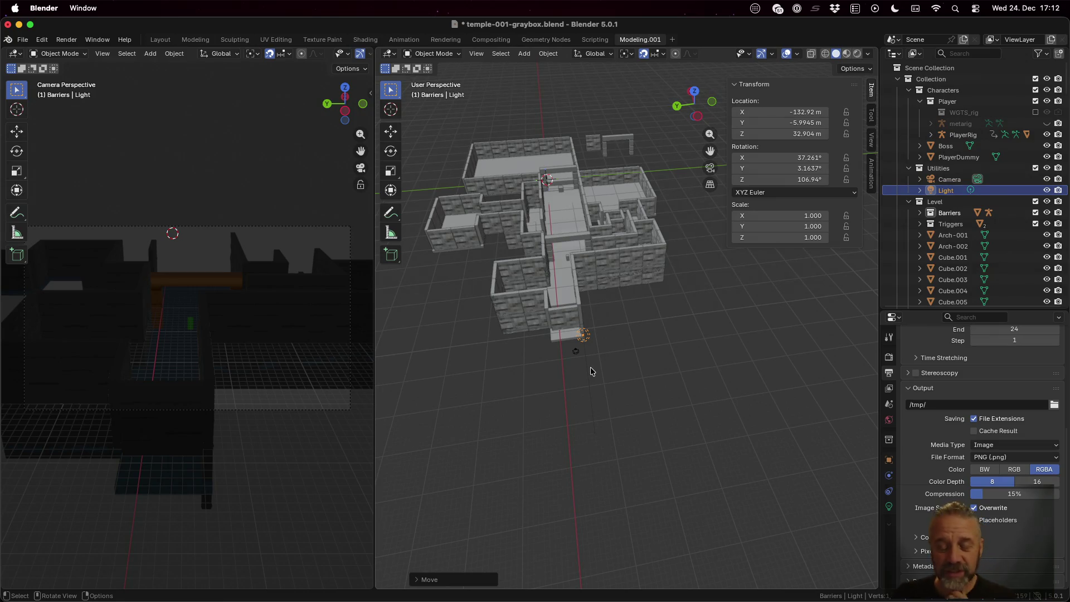
# Save the blend file, render the temple scene, and save the render as preview.png in temples/001
pyautogui.hotkey('ctrl', 's')
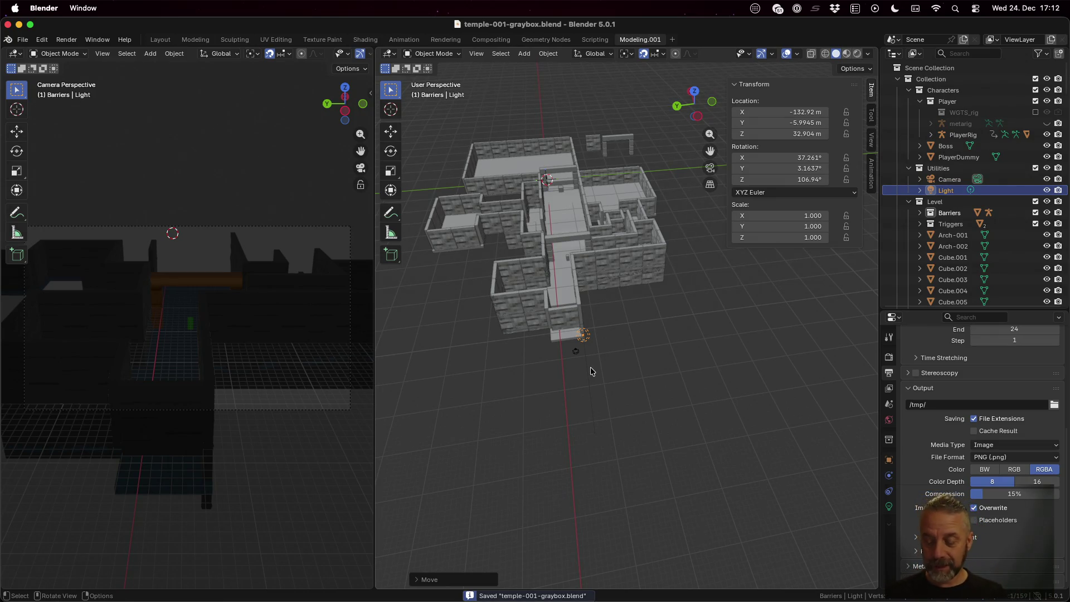
pyautogui.press('F12')
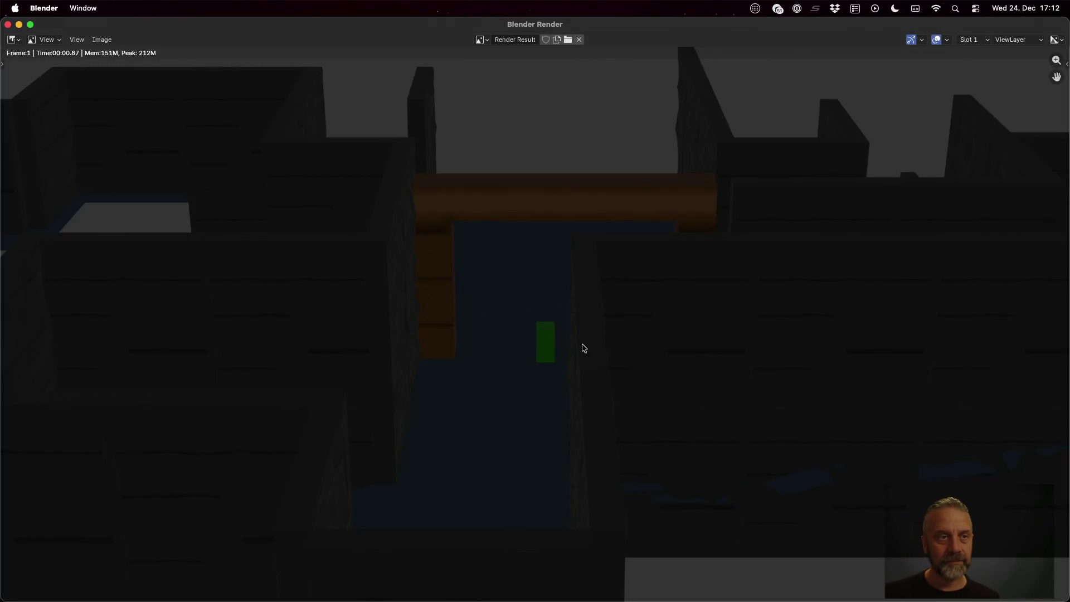
pyautogui.click(97, 40)
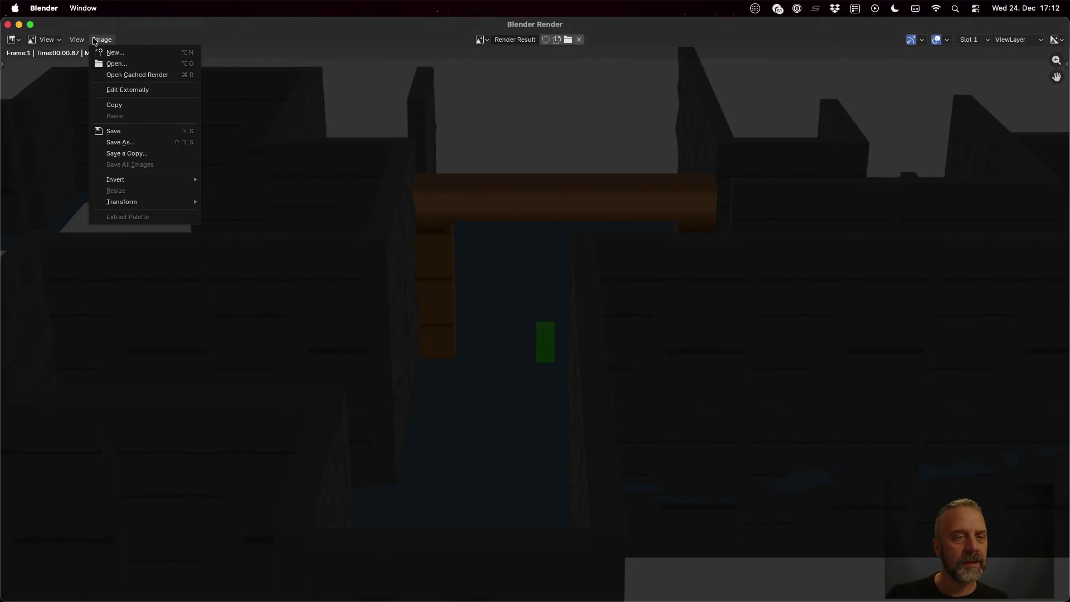
pyautogui.click(144, 143)
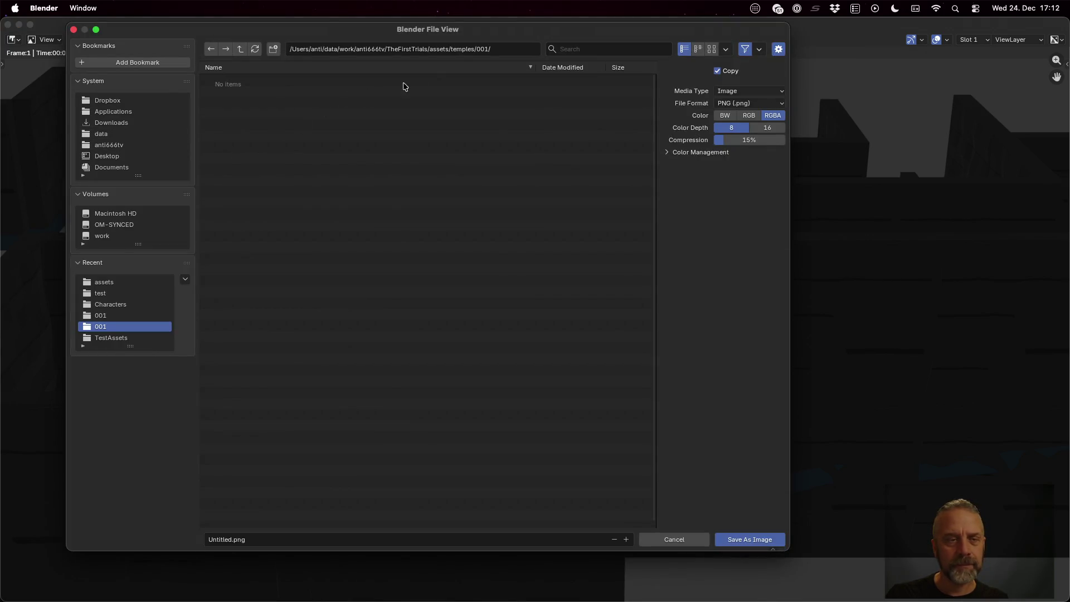
pyautogui.doubleClick(230, 539)
pyautogui.write('preview')
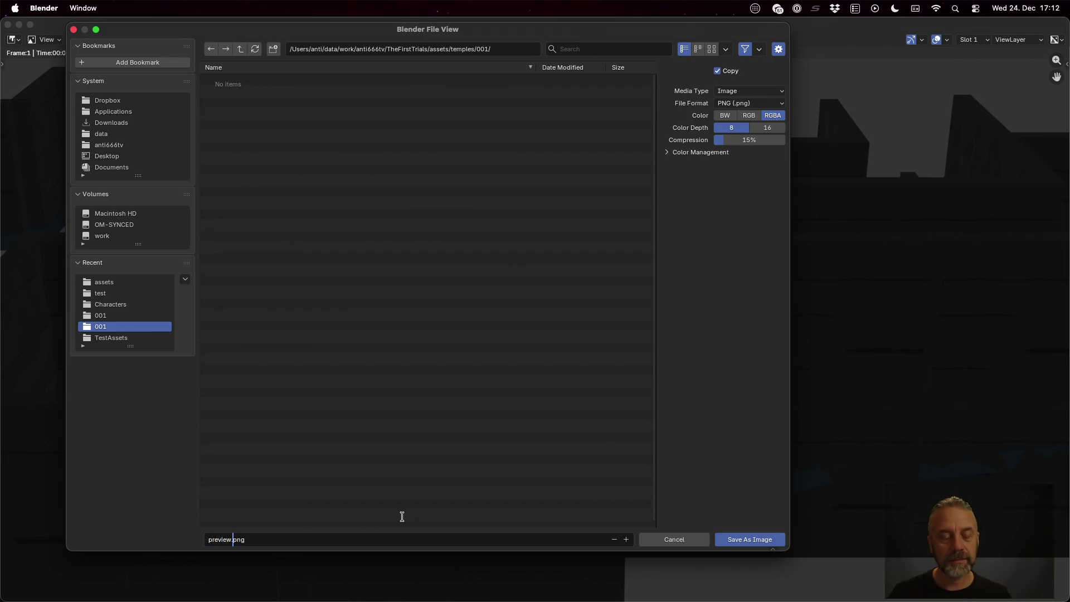
pyautogui.click(768, 540)
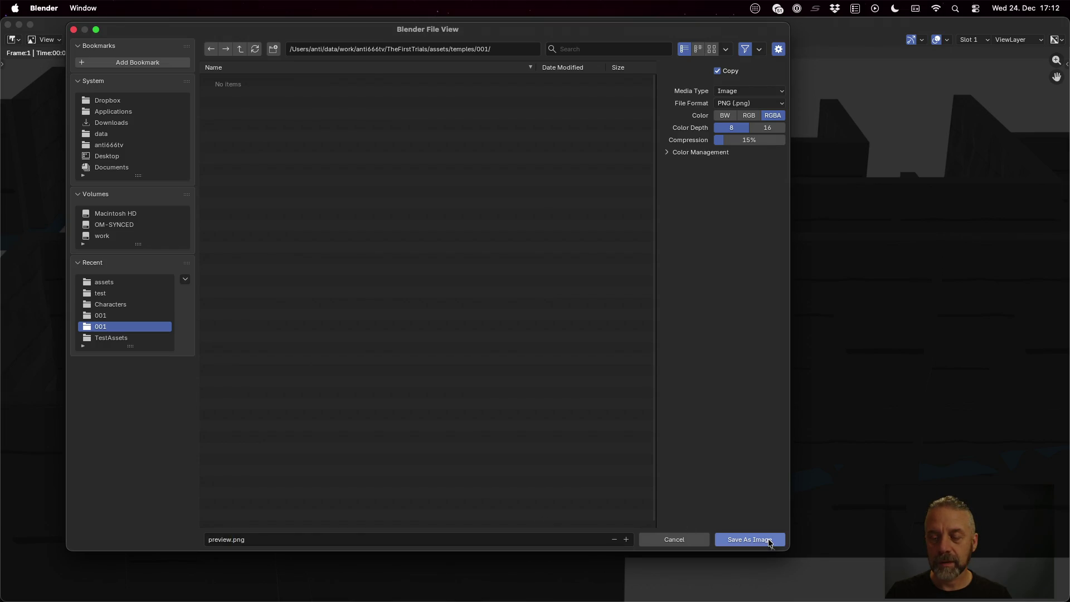
pyautogui.click(770, 541)
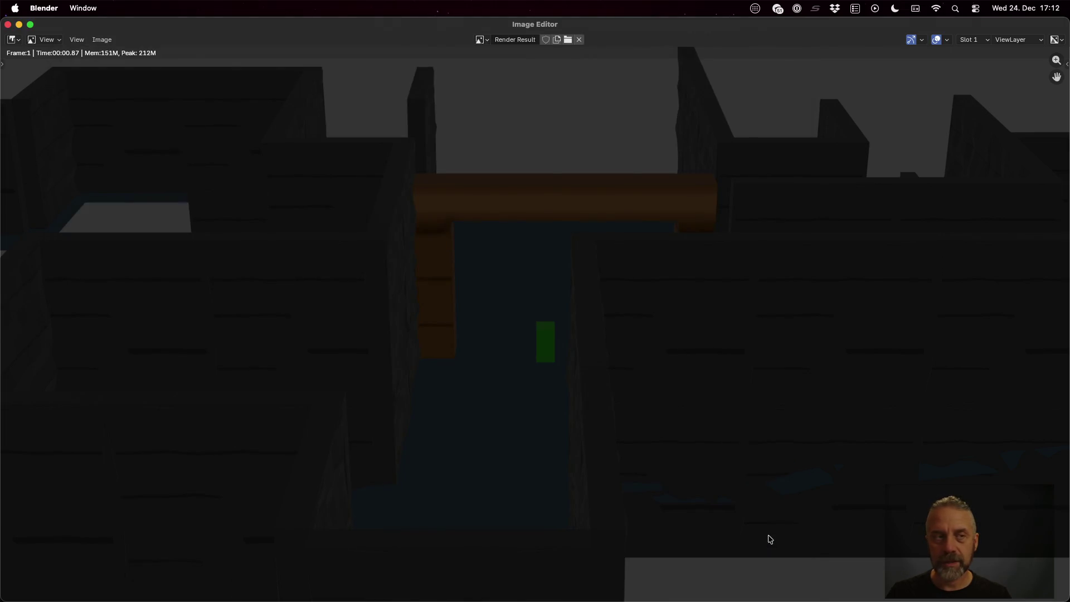
pyautogui.press('Escape')
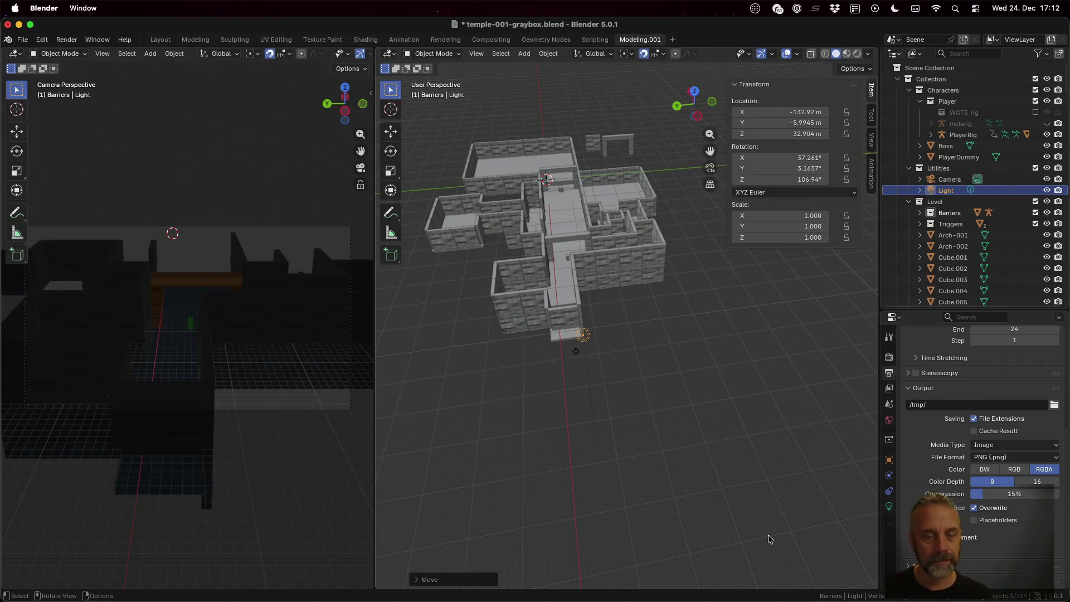
# Save the blend file again and bring the iTerm2 terminal to the front
pyautogui.press('super+s')
pyautogui.press('super+Tab')
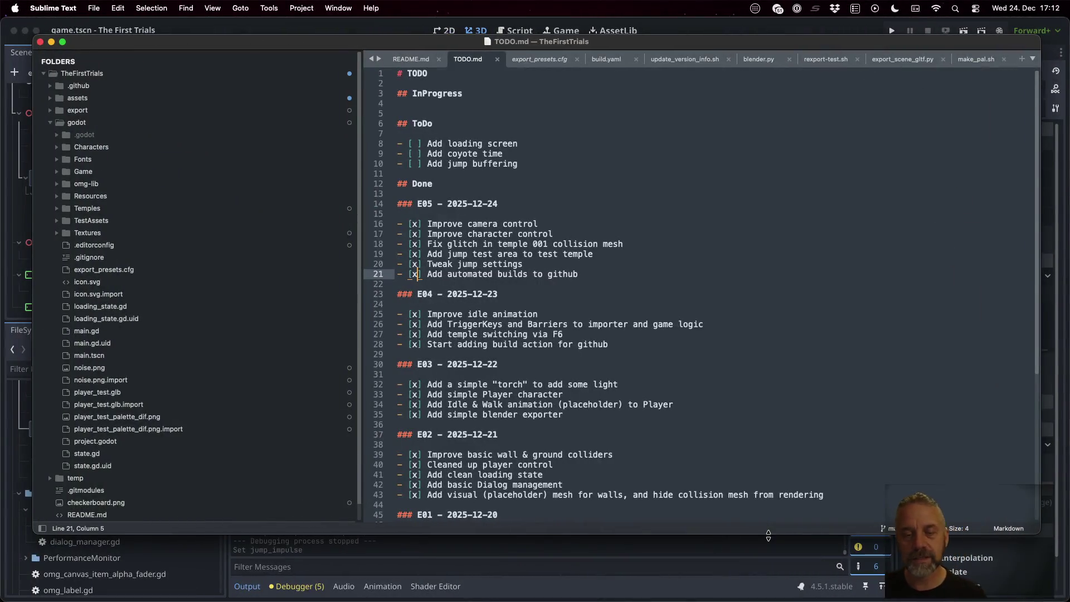
pyautogui.press('super+Tab')
pyautogui.hotkey('ctrl', 'Up')
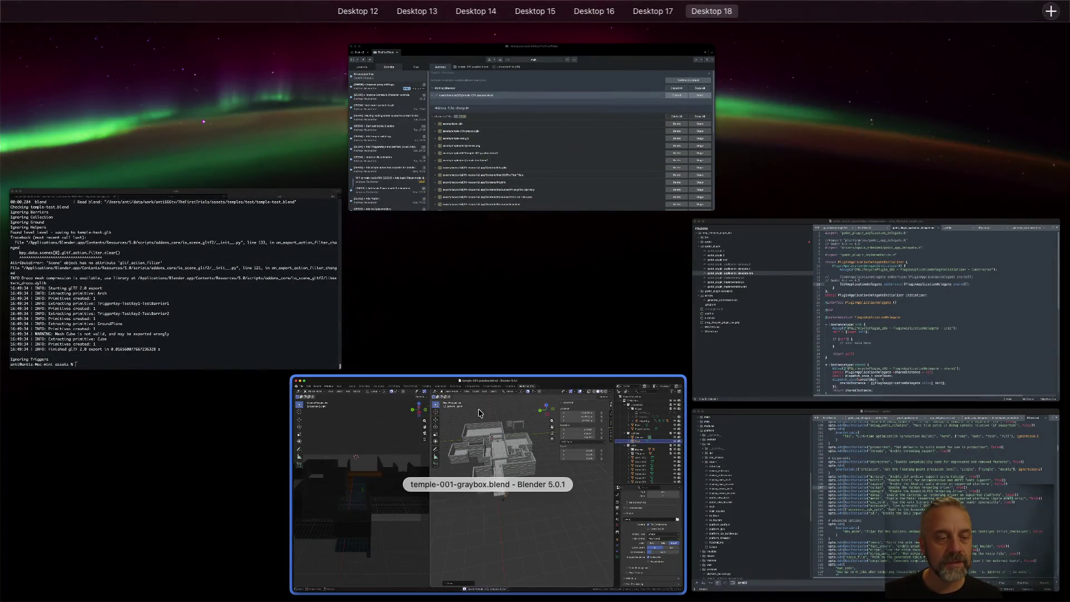
pyautogui.click(175, 279)
# Enter the path temples/001/preview.png and the target ../godot/Textures/Loadingscreen/loadingscreen.webp
pyautogui.write('cp ')
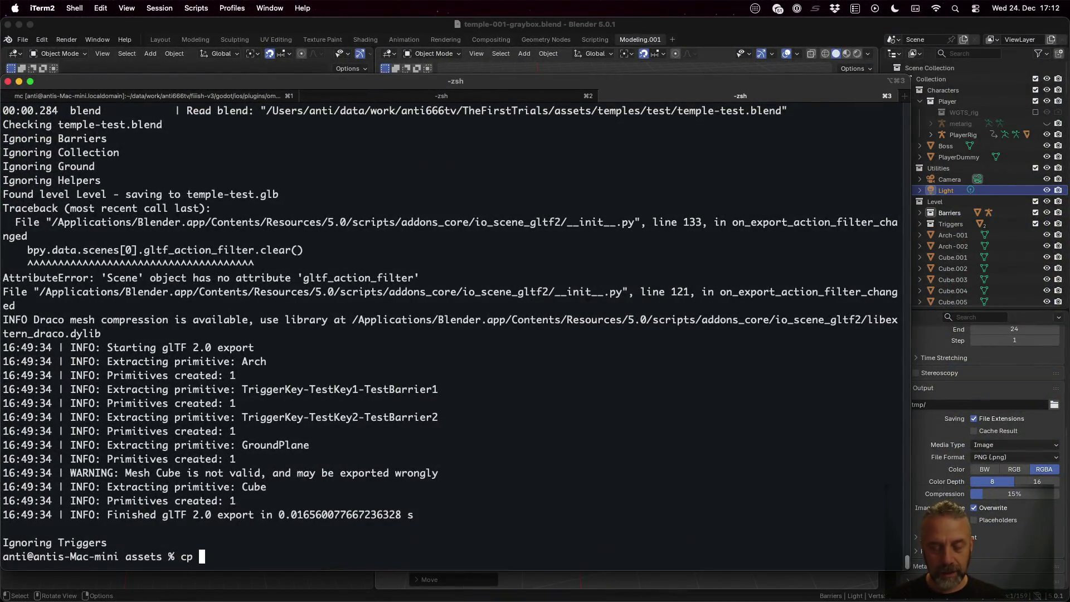
pyautogui.write('temple')
pyautogui.write('s')
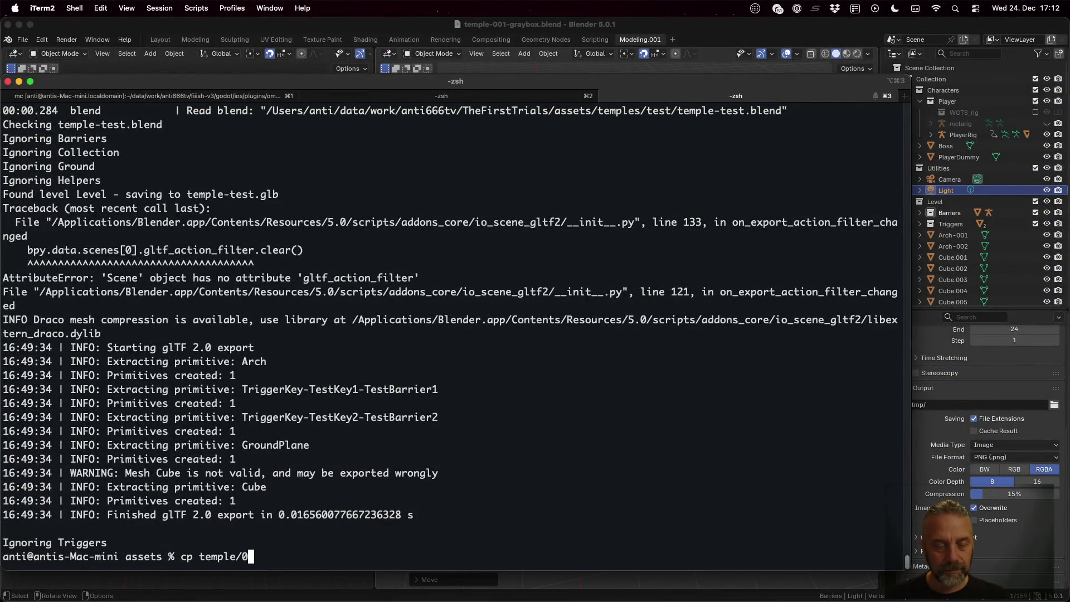
pyautogui.press('Tab')
pyautogui.write('0')
pyautogui.press('Tab')
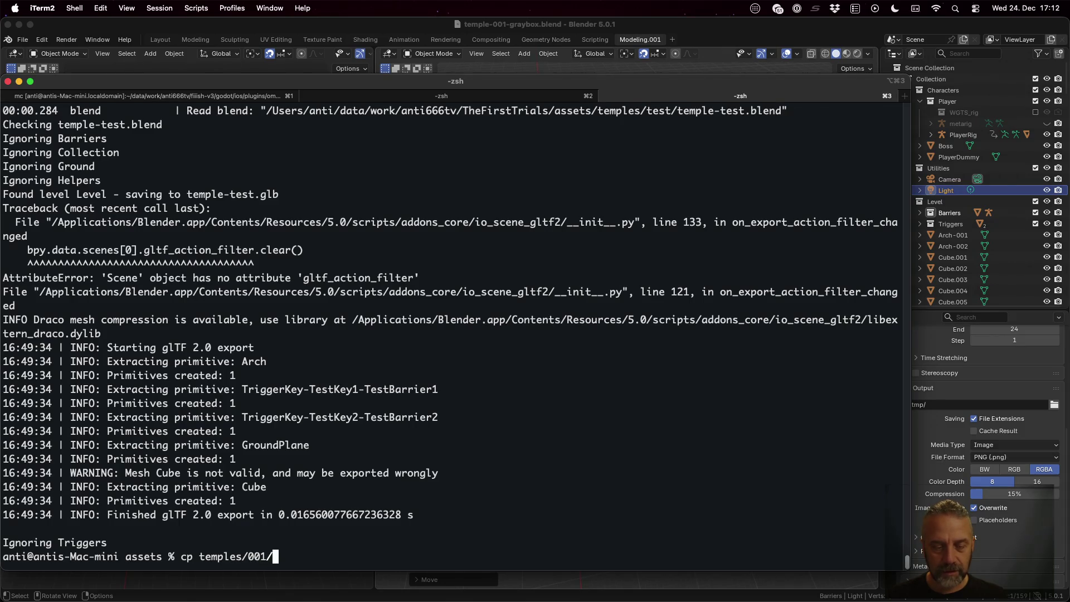
pyautogui.write('p')
pyautogui.press('Tab')
pyautogui.write('../')
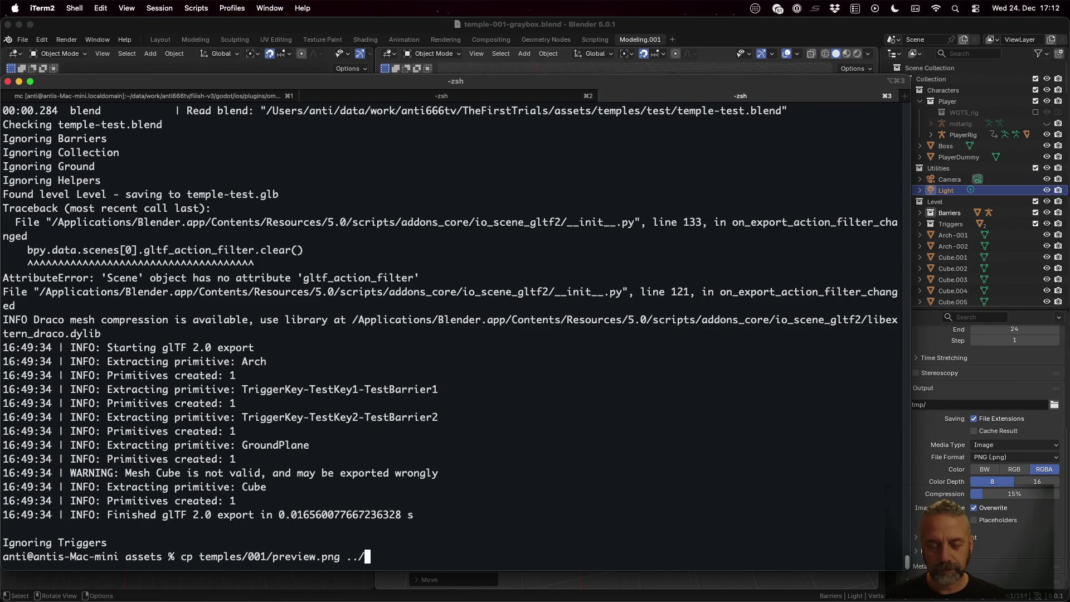
pyautogui.write('g')
pyautogui.press('Tab')
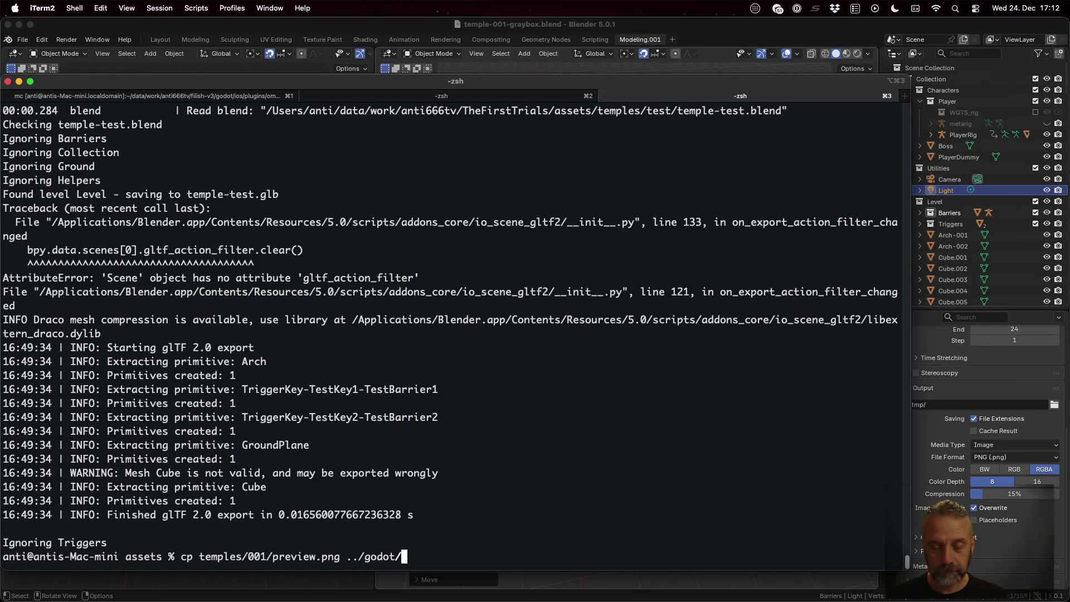
pyautogui.write('R')
pyautogui.press('Tab')
pyautogui.write('v')
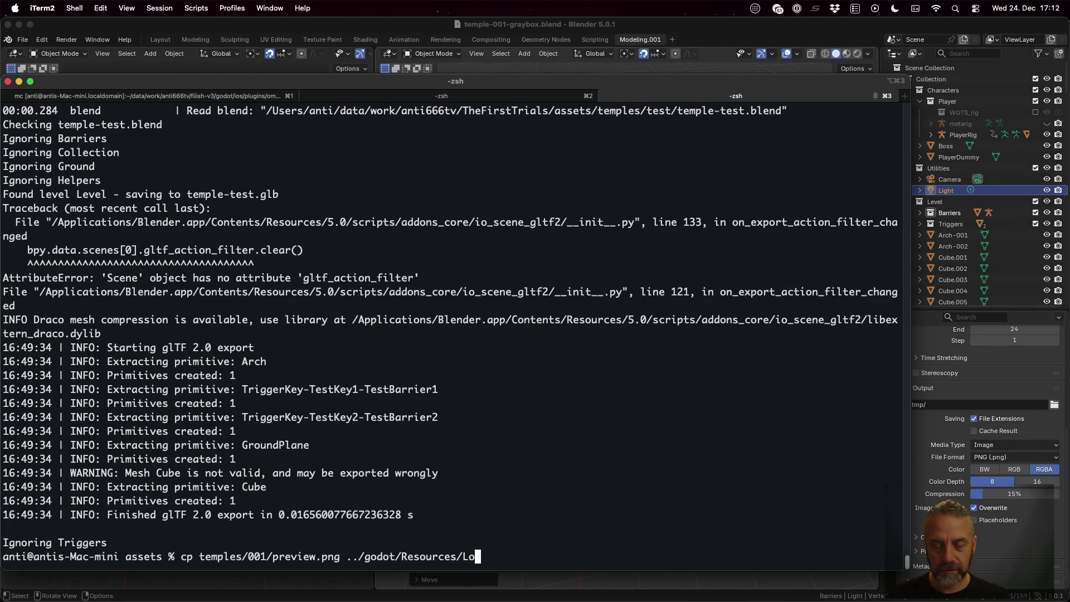
pyautogui.press('Tab')
pyautogui.press('BackSpace')
pyautogui.press('BackSpace')
pyautogui.press('BackSpace')
pyautogui.write('Te')
pyautogui.press('Tab')
pyautogui.write('L')
pyautogui.press('Tab')
pyautogui.write('l')
pyautogui.press('Tab')
pyautogui.press('Tab')
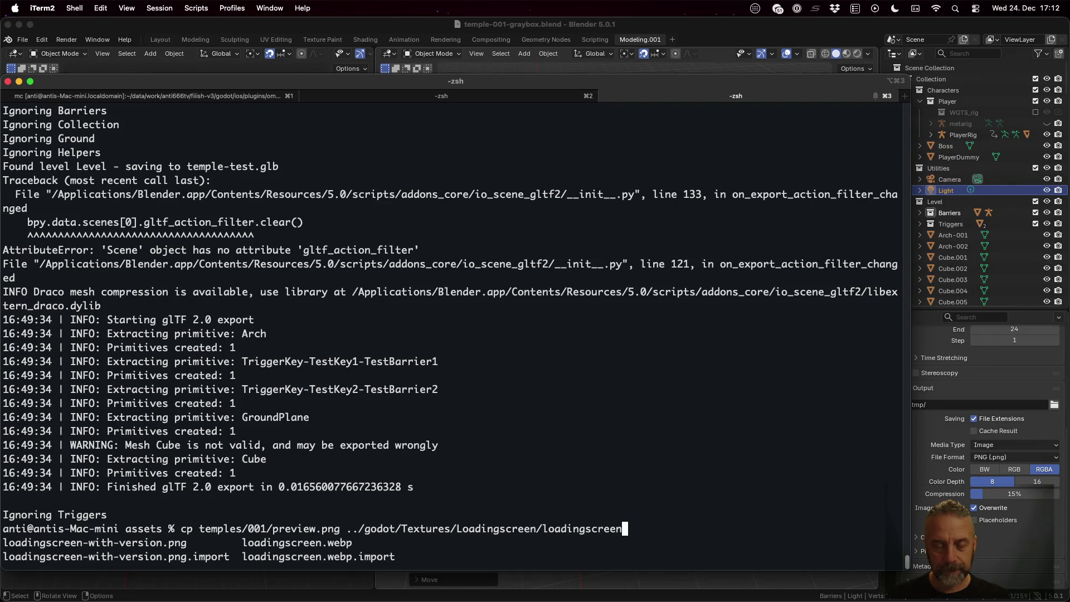
pyautogui.write('.webp')
# Change the command to gm convert and run it to create loadingscreen.webp
pyautogui.hotkey('ctrl', 'a')
pyautogui.press('Delete')
pyautogui.press('Delete')
pyautogui.write('gm convert')
pyautogui.press('Return')
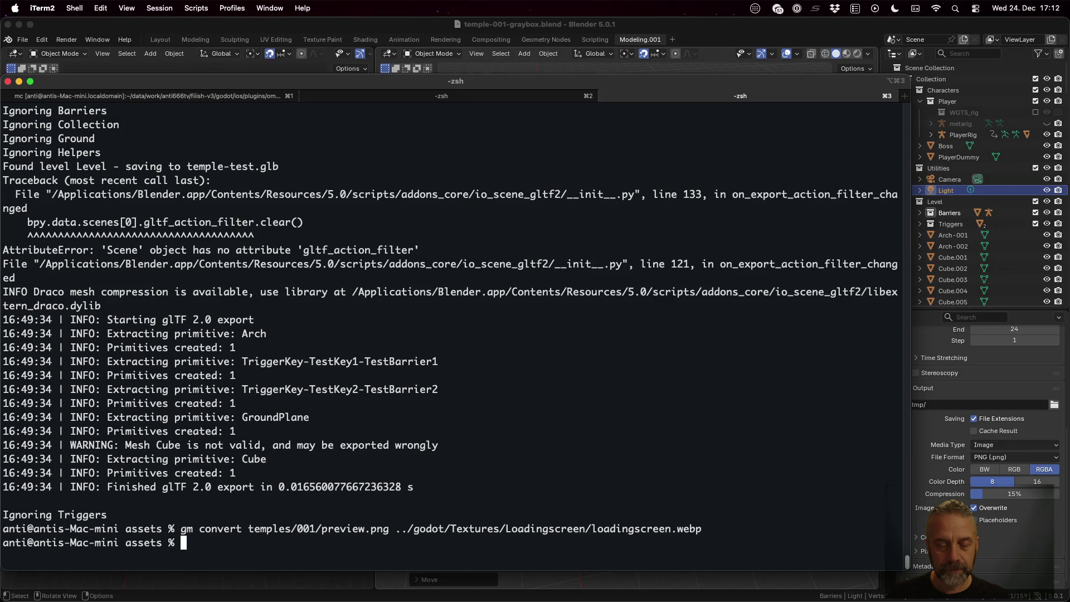
# Rerun the conversion with loadingscreen-with-version.png as the target
pyautogui.press('Up')
pyautogui.press('BackSpace')
pyautogui.press('BackSpace')
pyautogui.press('BackSpace')
pyautogui.write('-with-version.png')
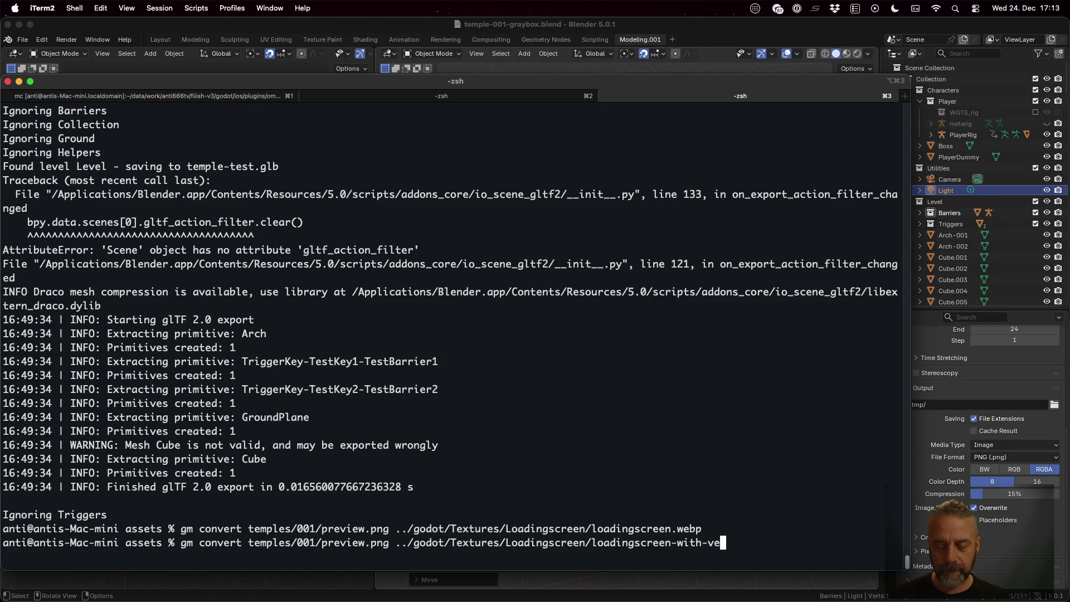
pyautogui.press('Return')
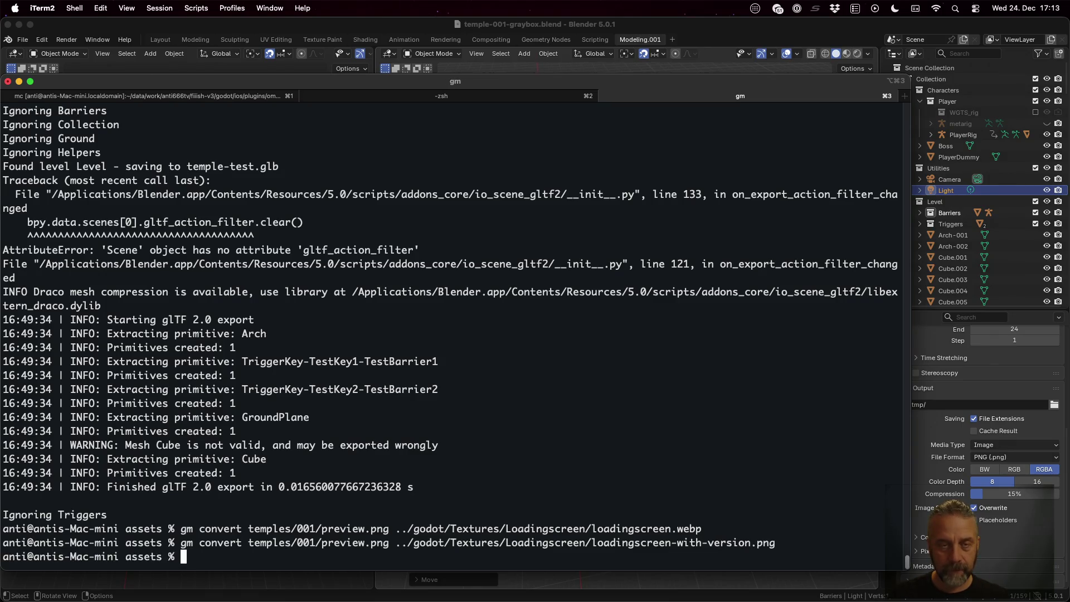
pyautogui.hotkey('ctrl', 'Left')
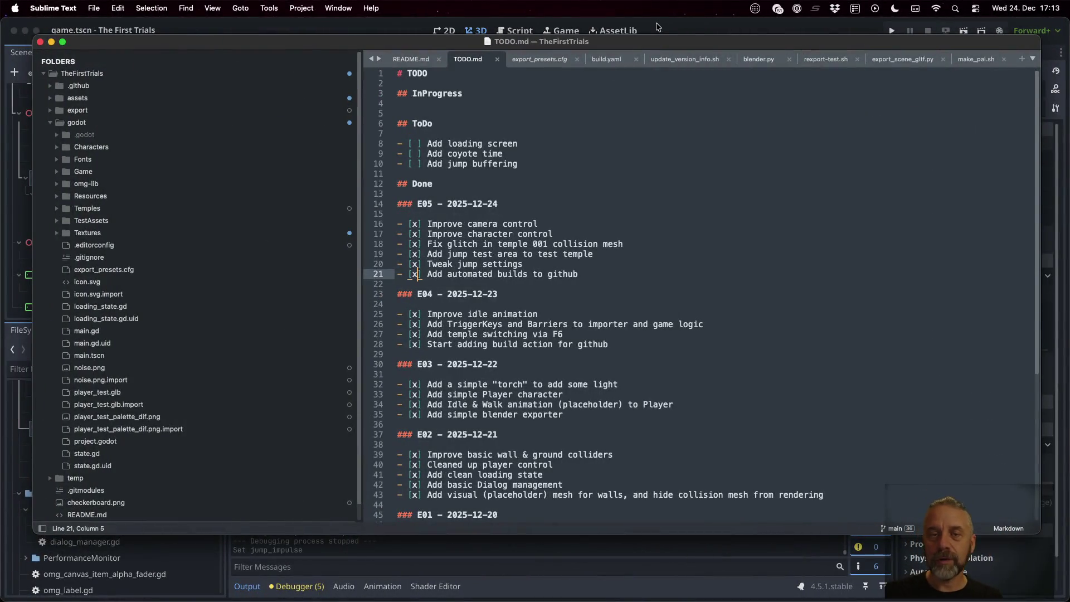
# Set Boot Splash Minimum Display Time to 5, then test-run the game and stop it
pyautogui.click(656, 26)
pyautogui.click(116, 7)
pyautogui.click(117, 26)
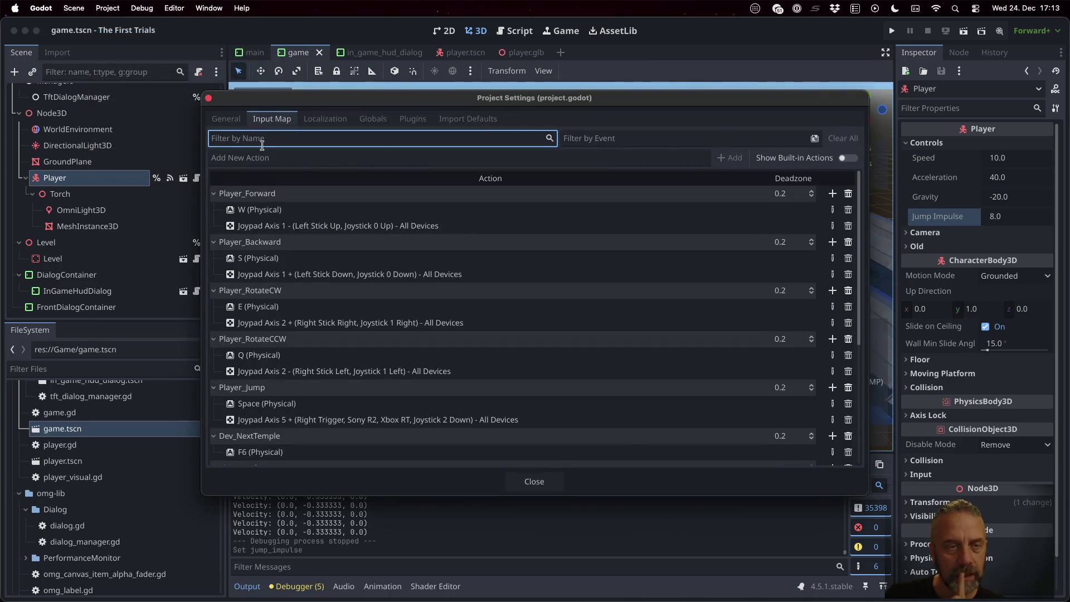
pyautogui.click(237, 123)
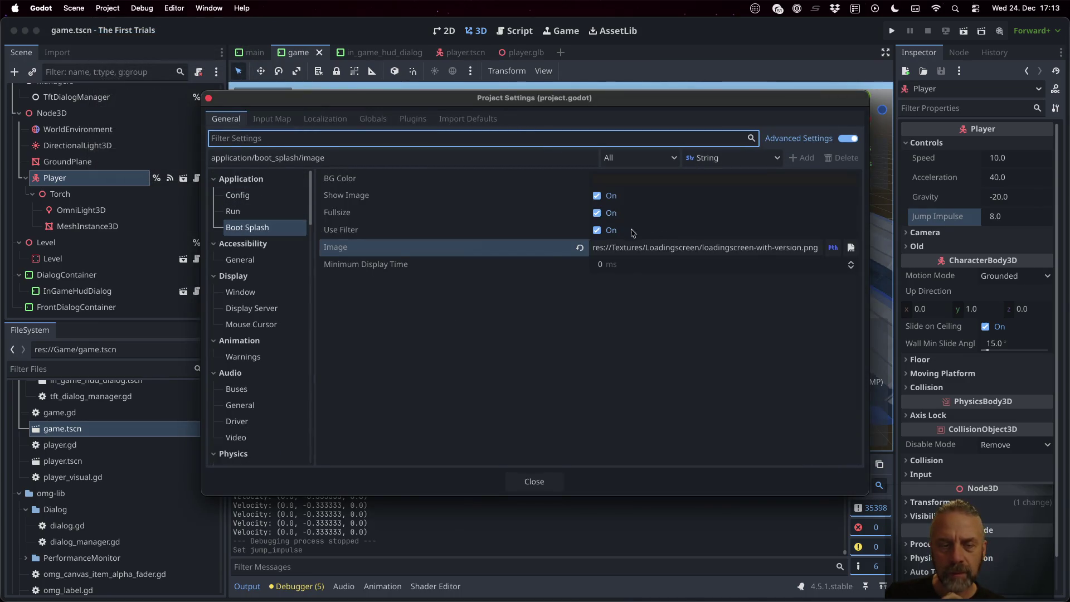
pyautogui.click(645, 270)
pyautogui.write('5')
pyautogui.press('Return')
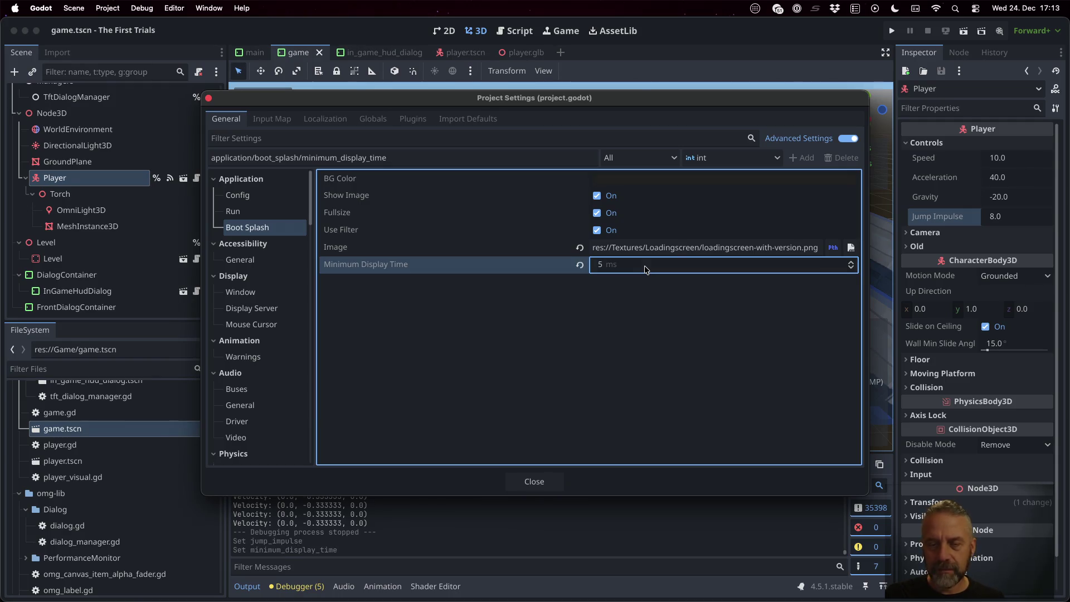
pyautogui.click(536, 483)
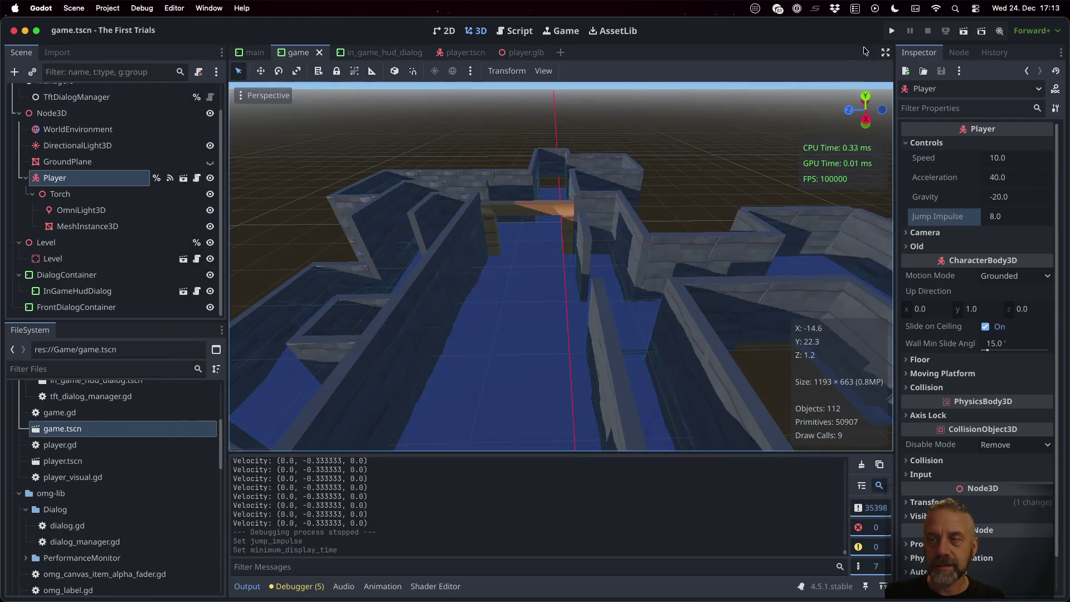
pyautogui.click(891, 32)
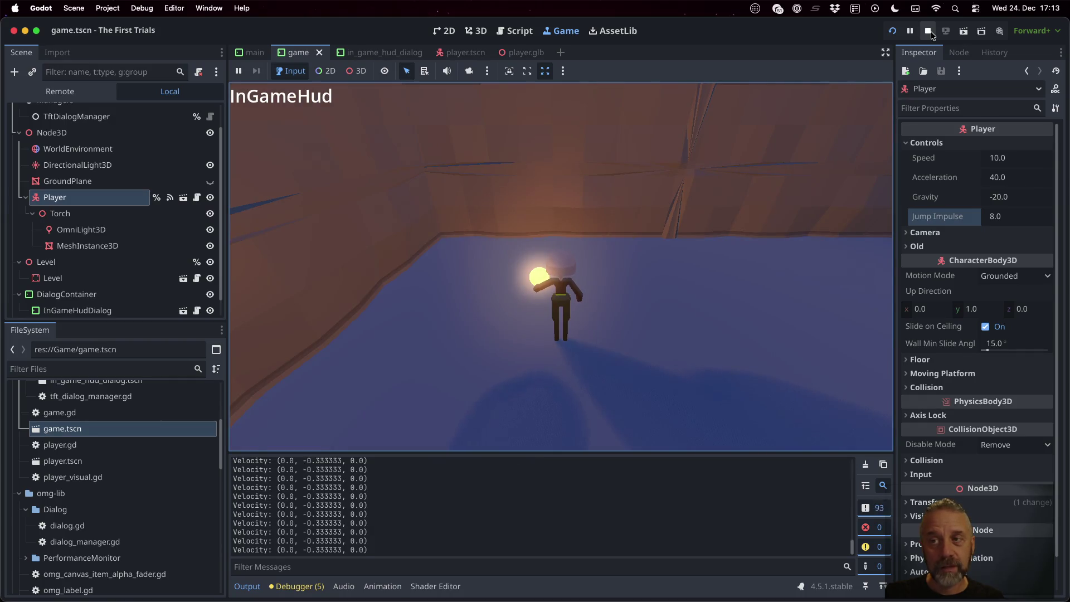
pyautogui.click(928, 30)
# Export the macos-full preset as tft-macos-full.app into export/macos-full
pyautogui.click(108, 8)
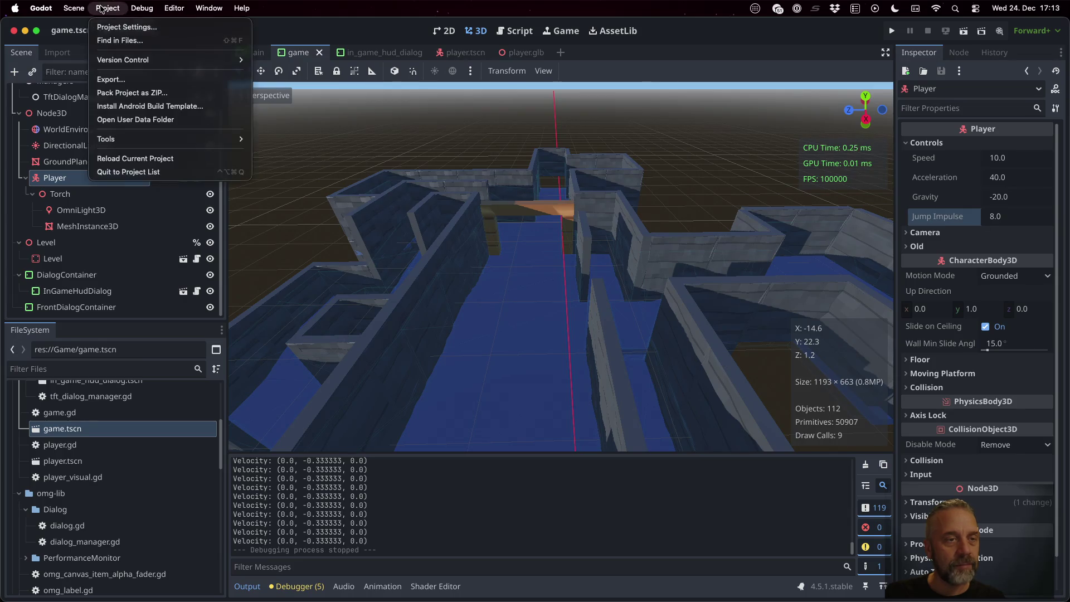
pyautogui.click(113, 76)
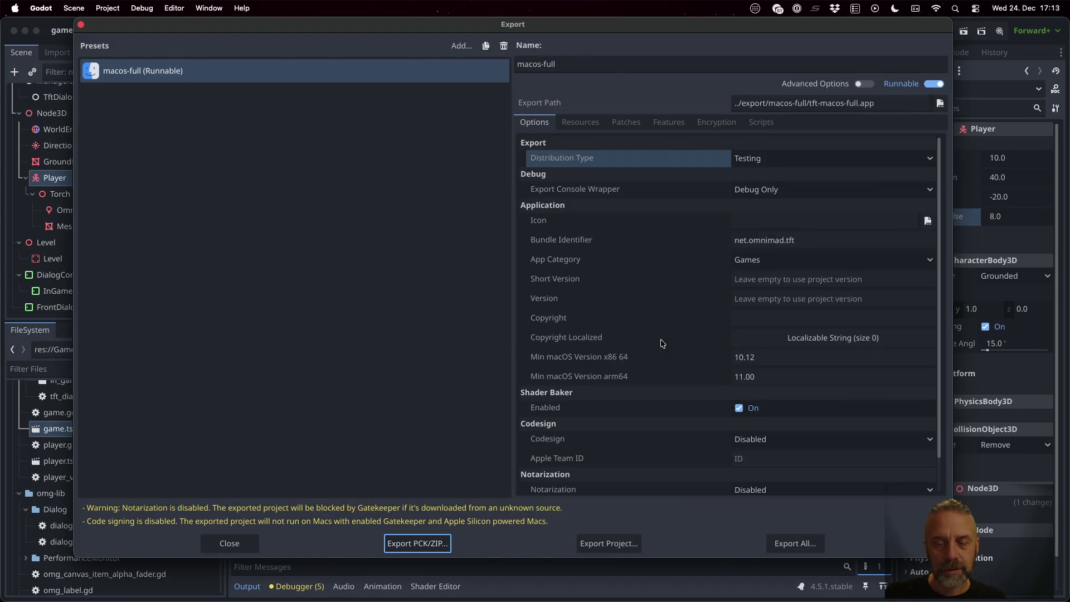
pyautogui.click(610, 545)
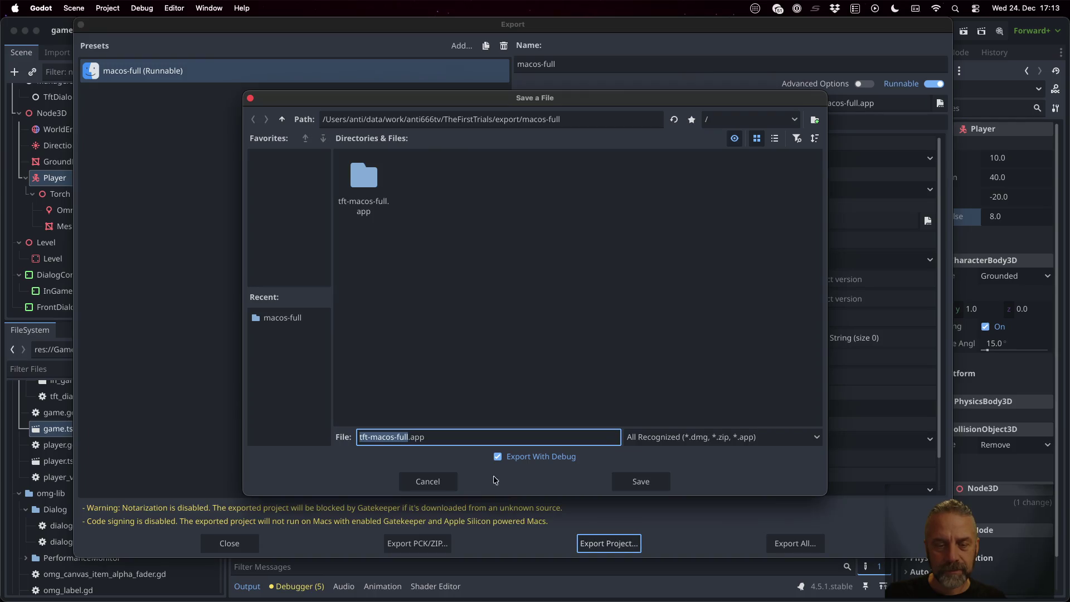
pyautogui.click(638, 483)
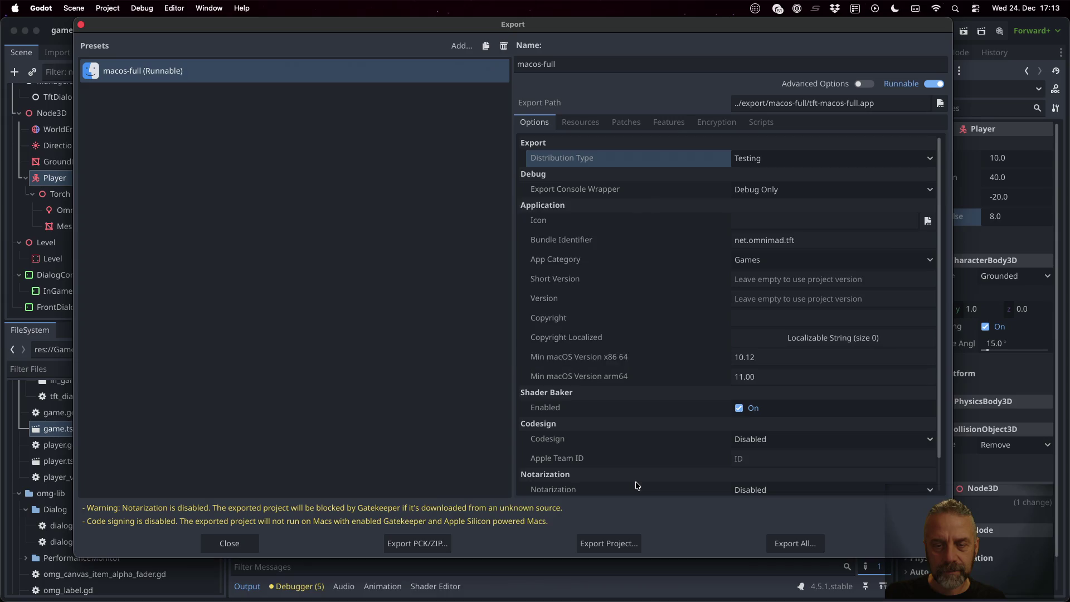
pyautogui.press('Escape')
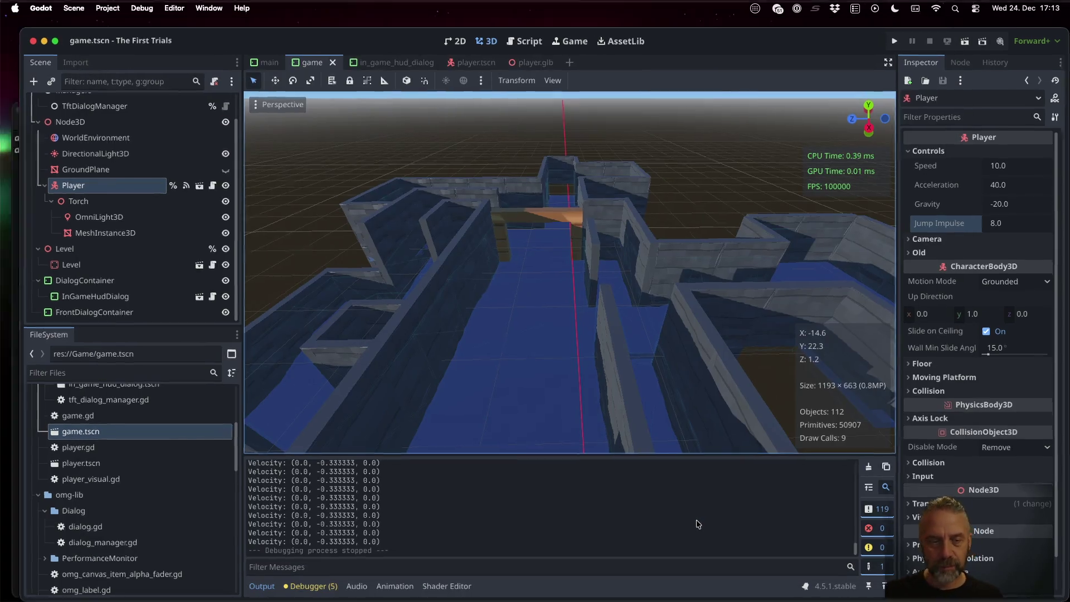
pyautogui.hotkey('ctrl', 'Up')
# Search the shell history with Ctrl+R and run the open command for tft-macos-full.command
pyautogui.click(310, 464)
pyautogui.hotkey('ctrl', 'r')
pyautogui.write('app')
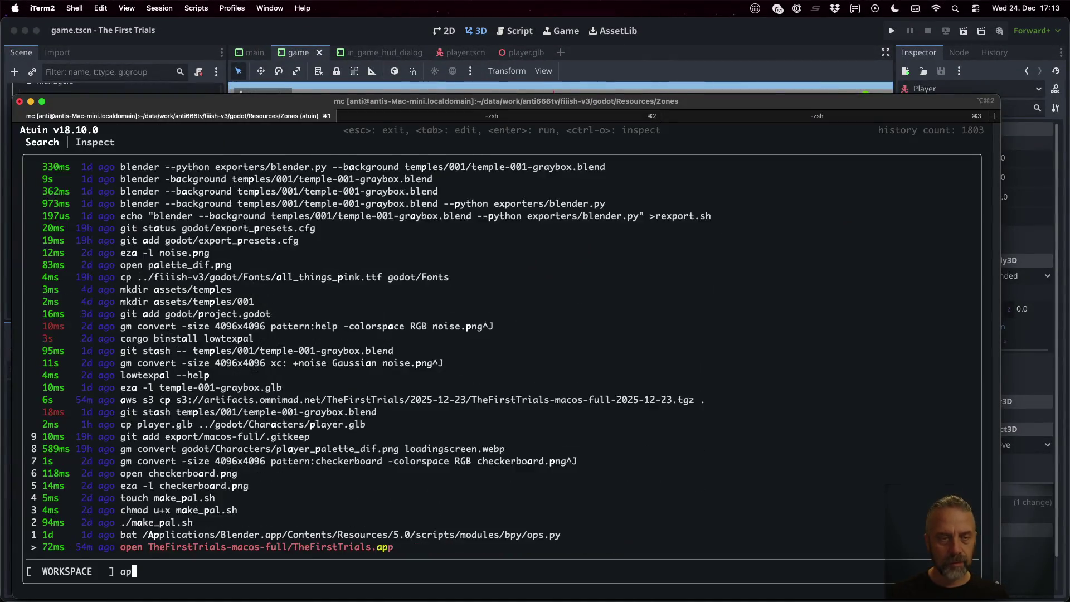
pyautogui.press('Up')
pyautogui.press('Up')
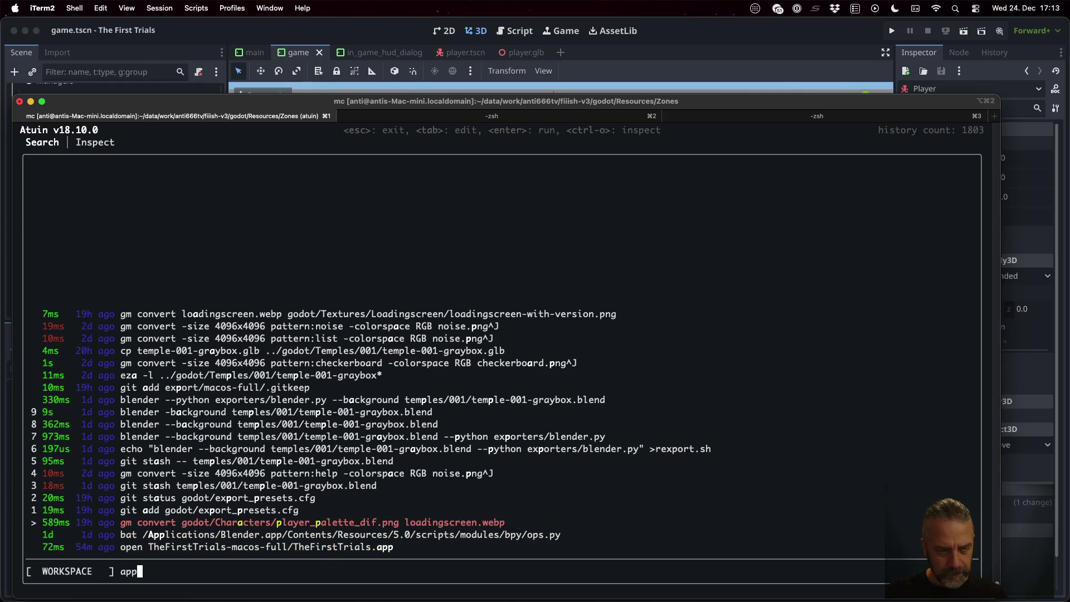
pyautogui.press('Escape')
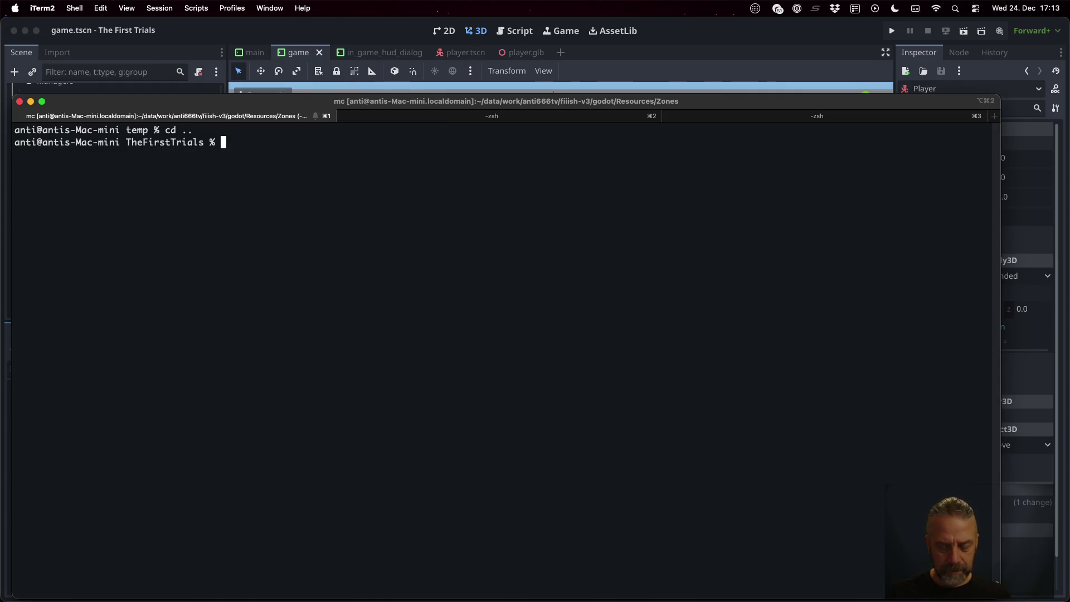
pyautogui.hotkey('ctrl', 'r')
pyautogui.write('open')
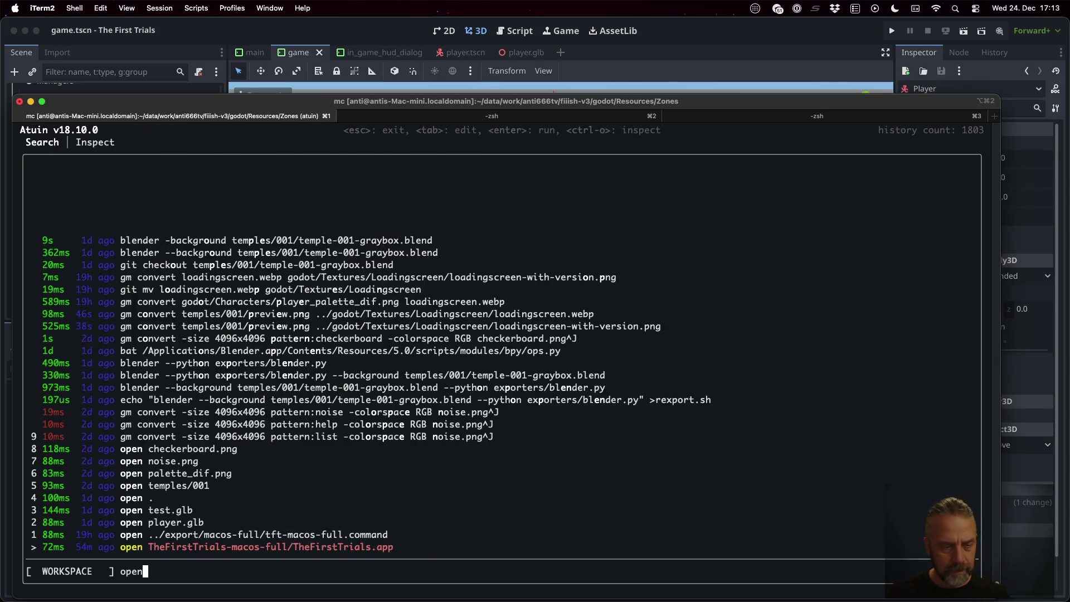
pyautogui.press('Up')
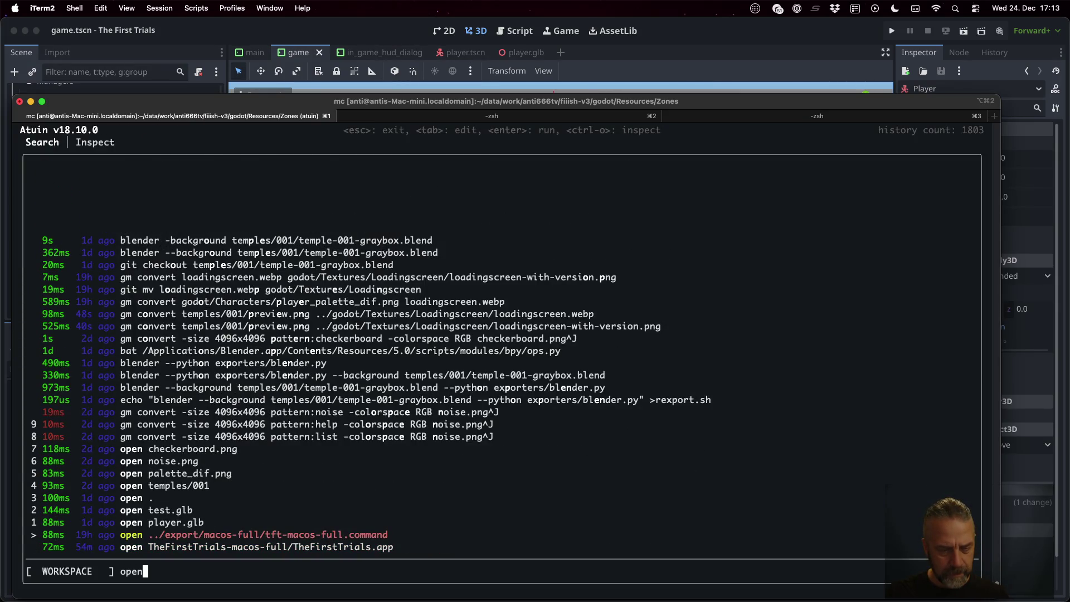
pyautogui.press('Return')
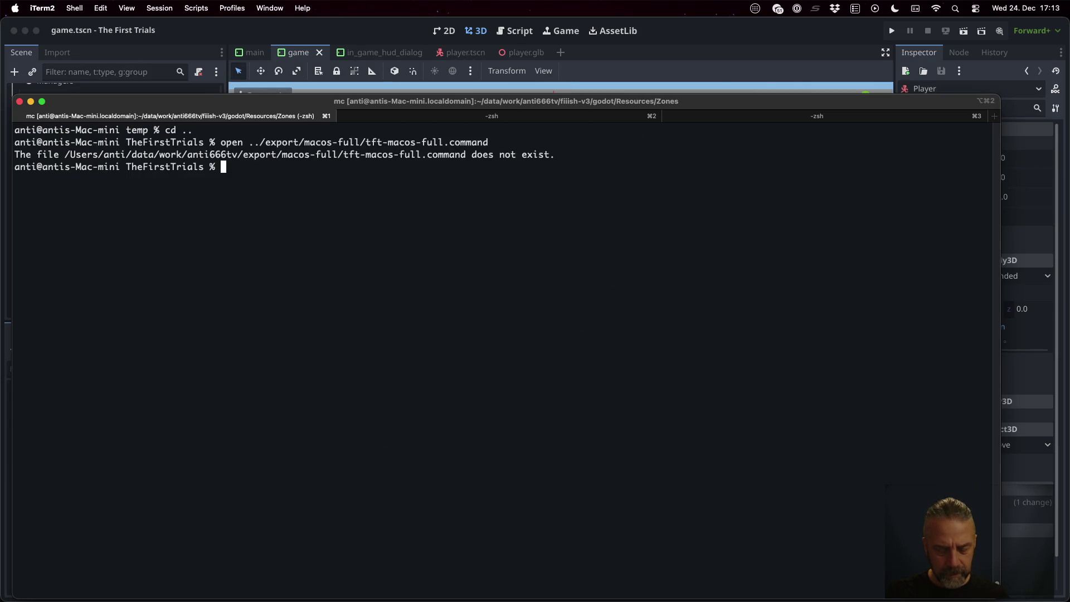
# Rerun that open command with the leading ../ removed to launch the build
pyautogui.press('Up')
pyautogui.hotkey('ctrl', 'a')
pyautogui.press('Right')
pyautogui.press('Right')
pyautogui.press('Right')
pyautogui.press('BackSpace')
pyautogui.press('BackSpace')
pyautogui.press('BackSpace')
pyautogui.press('Return')
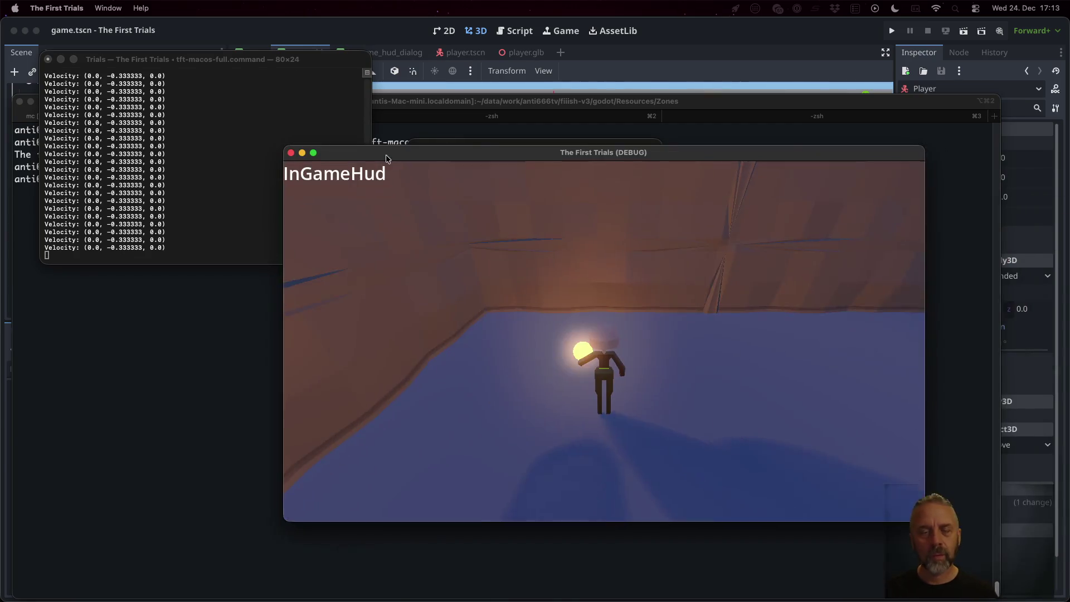
# Move the game window, run the character along the walls, deny keystroke monitoring, and quit with Cmd+Q
pyautogui.moveTo(386, 155); pyautogui.dragTo(352, 214)
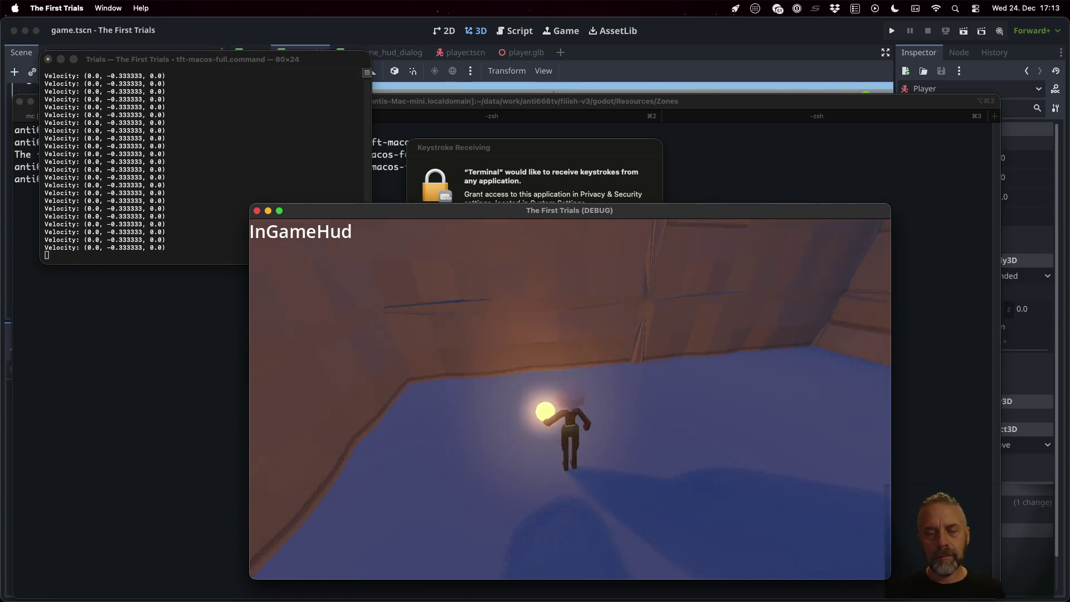
pyautogui.press('w')
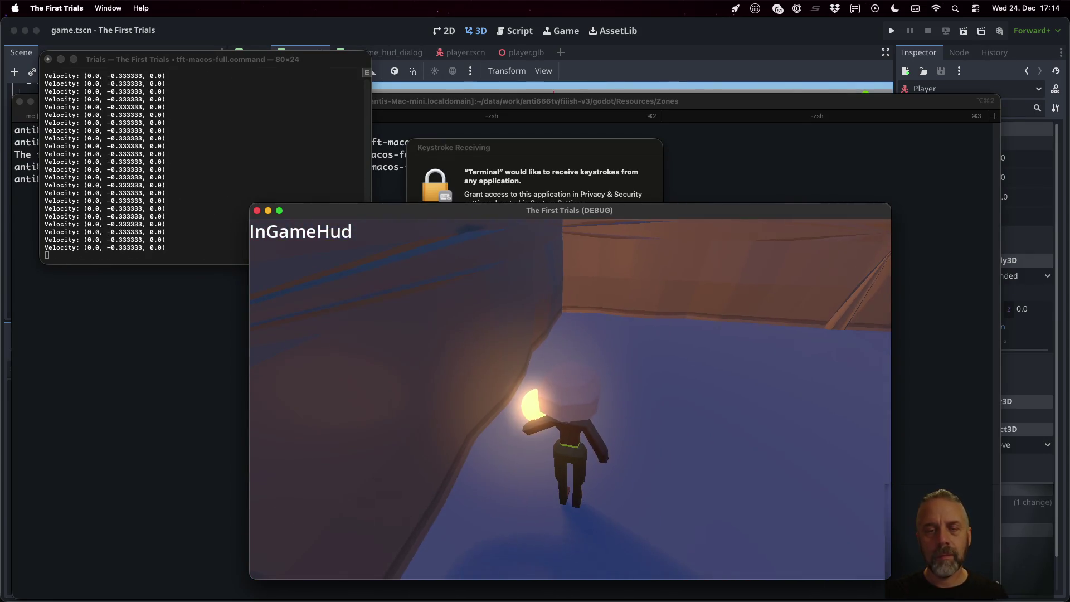
pyautogui.click(565, 174)
pyautogui.click(637, 222)
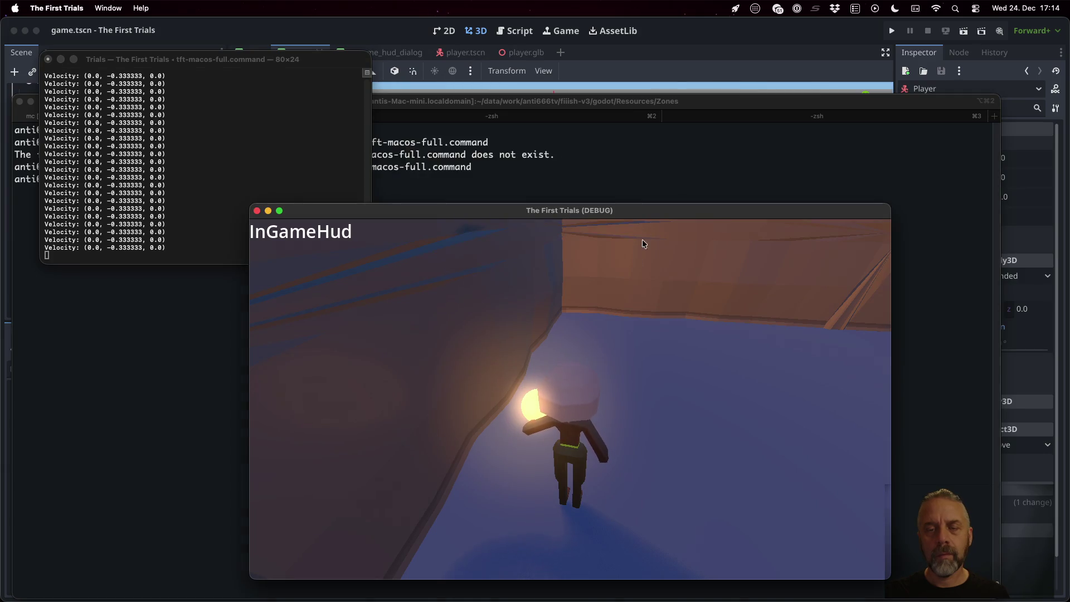
pyautogui.press('w')
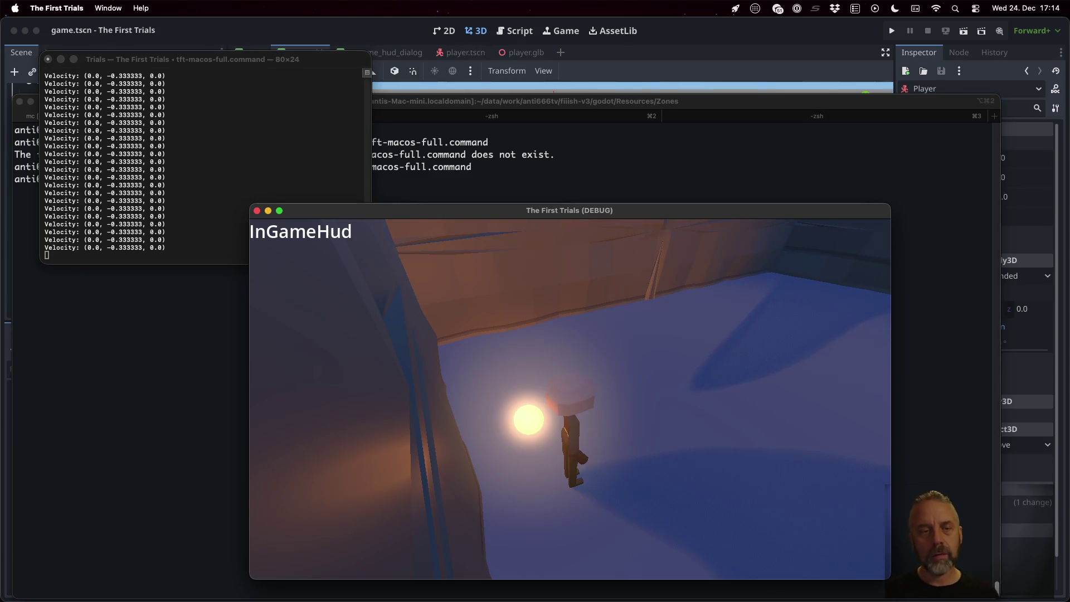
pyautogui.press('super+q')
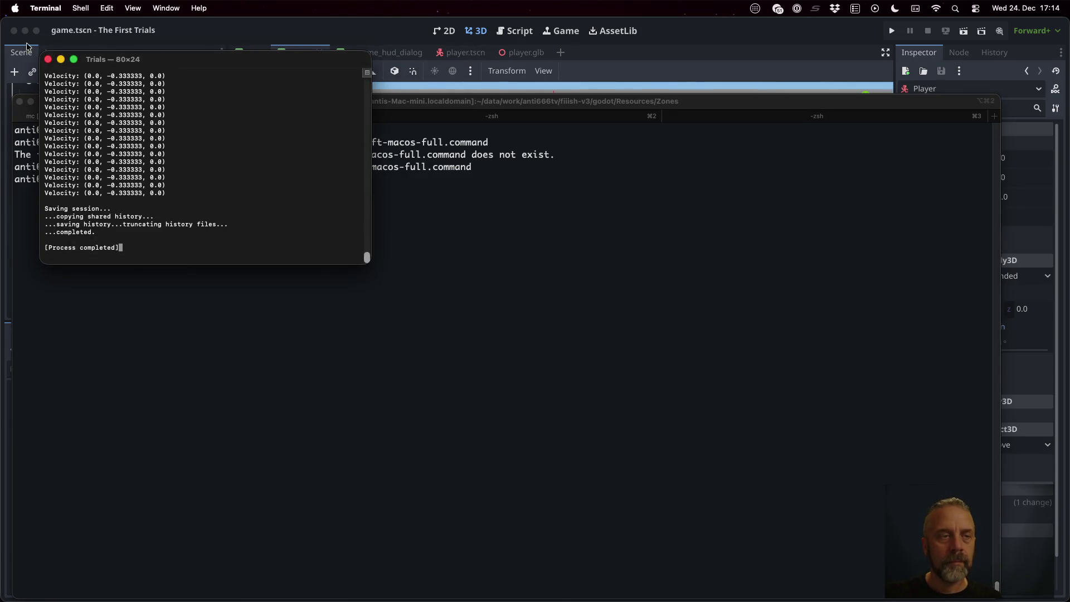
# Close the Trials terminal and set Boot Splash Minimum Display Time to 5000 ms
pyautogui.click(48, 60)
pyautogui.click(265, 28)
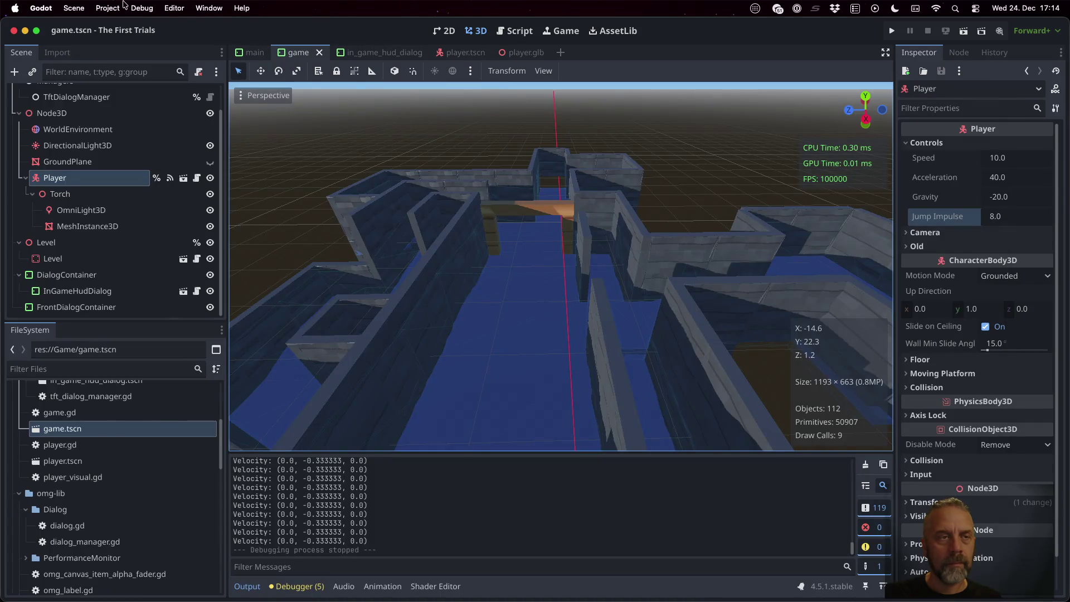
pyautogui.click(108, 8)
pyautogui.click(120, 24)
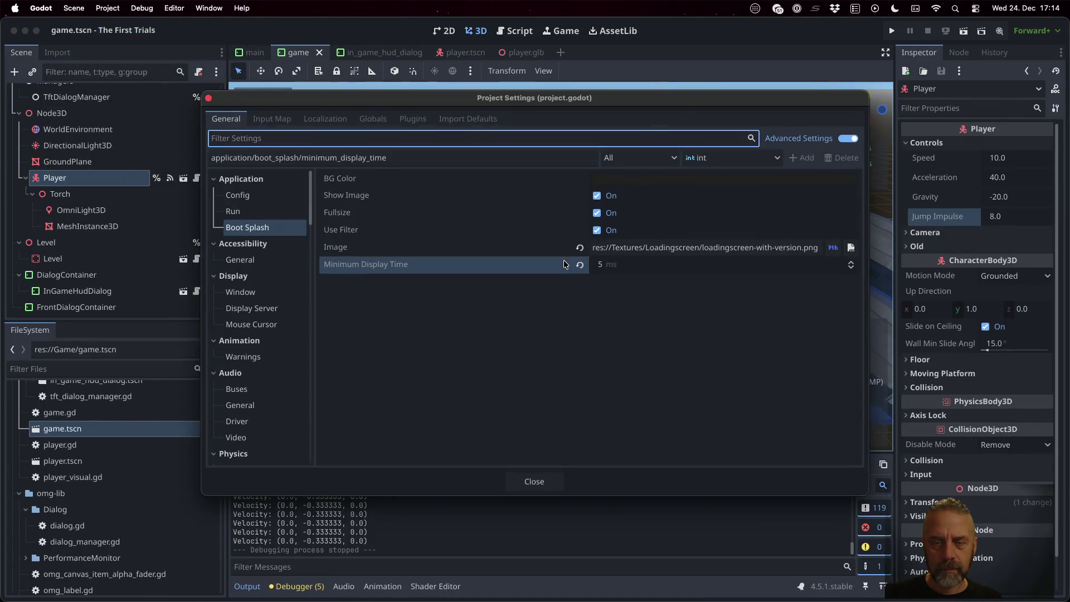
pyautogui.click(635, 270)
pyautogui.write('5000')
pyautogui.press('Return')
pyautogui.click(557, 480)
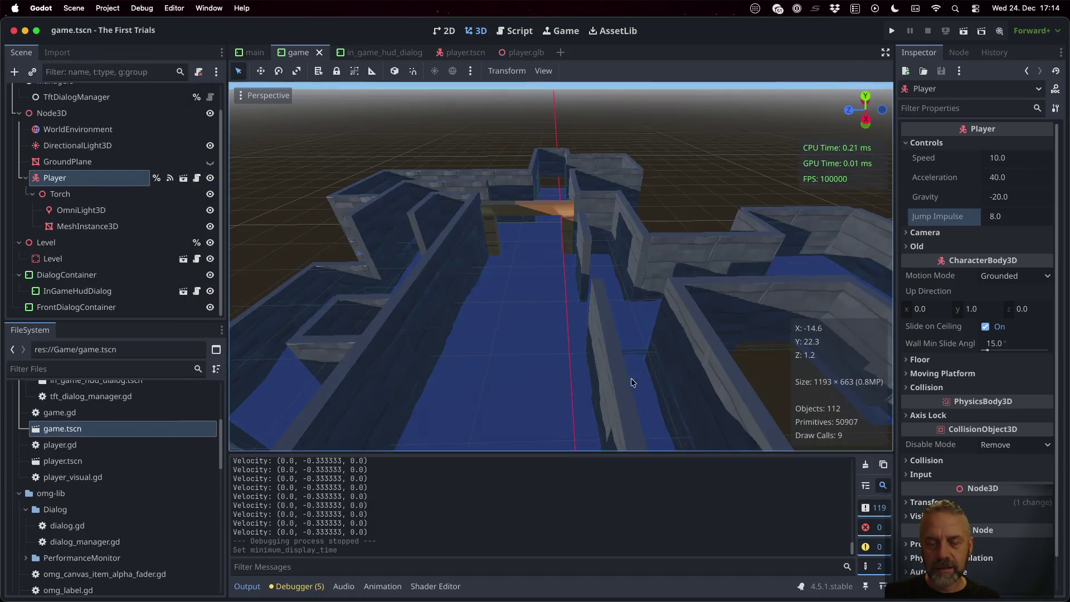
# Test-run the project to check the splash and stop it
pyautogui.press('super+b')
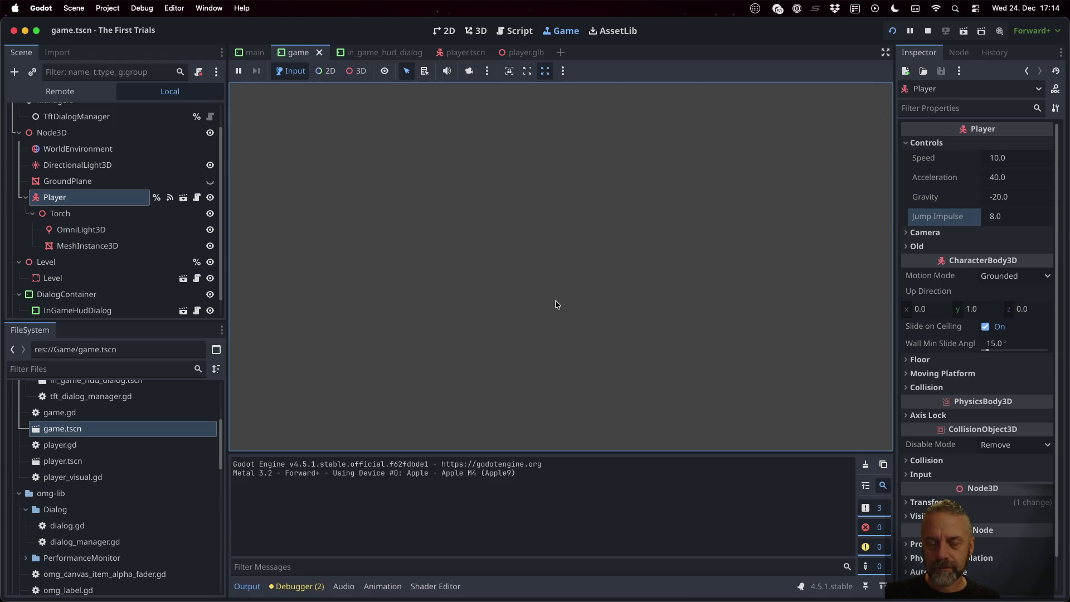
pyautogui.click(928, 31)
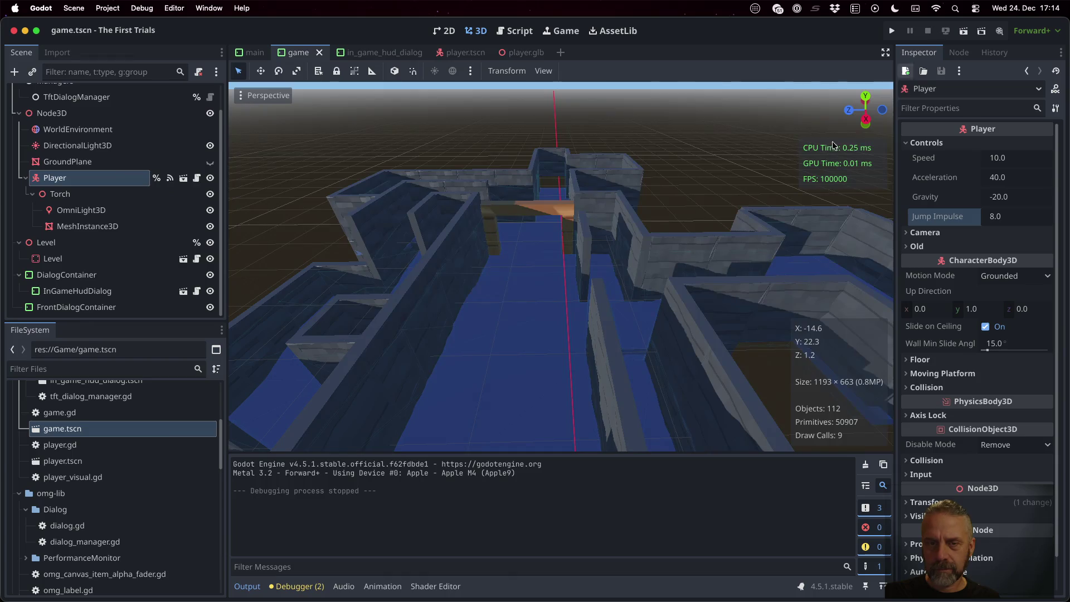
pyautogui.click(110, 8)
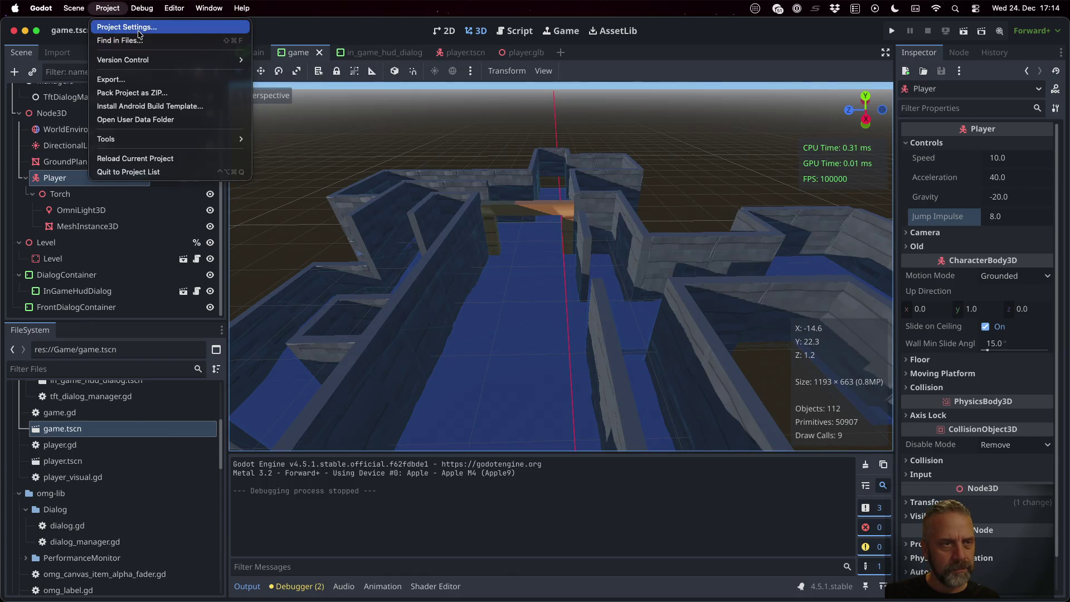
# Set the Boot Splash image to res://Textures/Loadingscreen/loadingscreen-with-version.png and close Project Settings
pyautogui.click(117, 26)
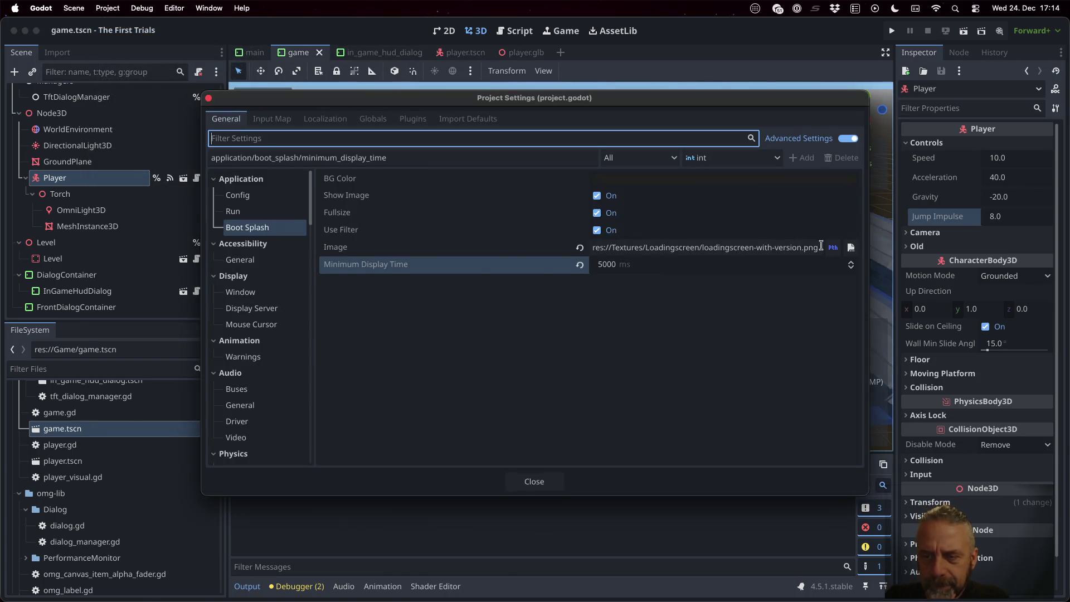
pyautogui.click(832, 248)
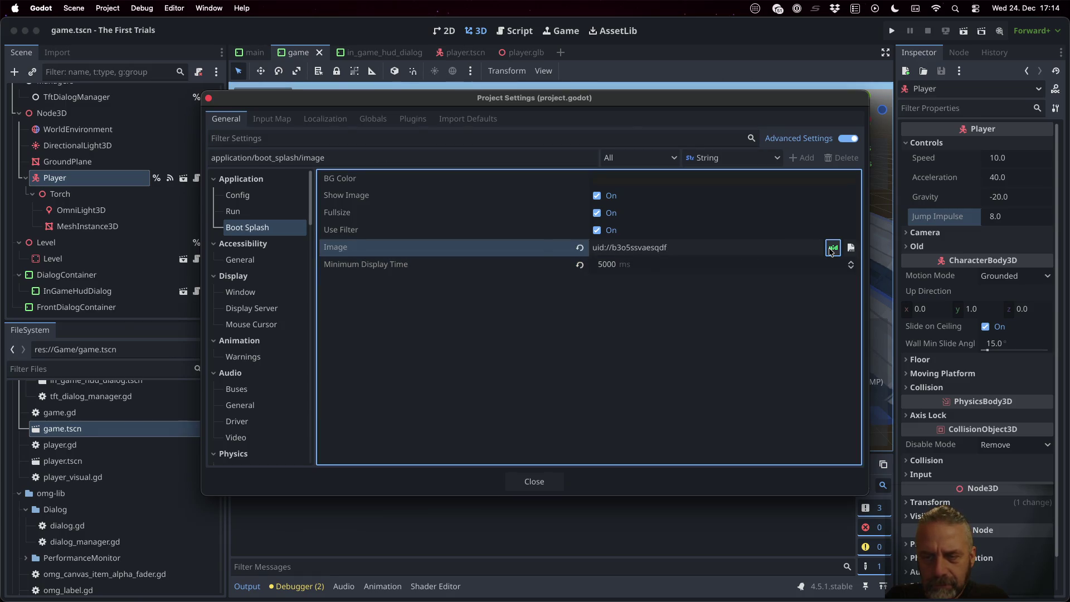
pyautogui.click(832, 249)
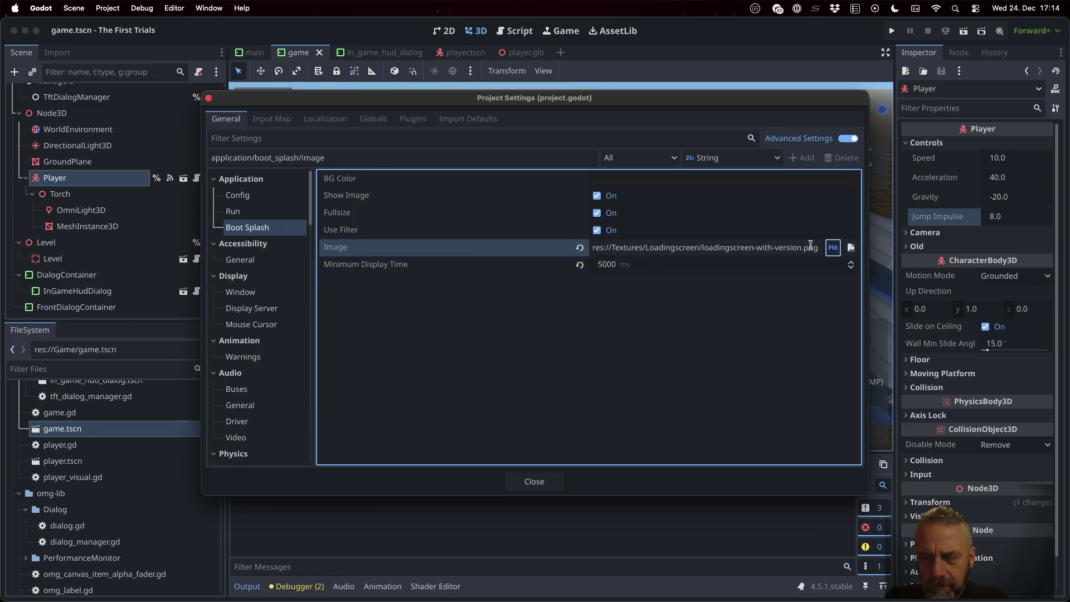
pyautogui.click(851, 248)
pyautogui.click(373, 179)
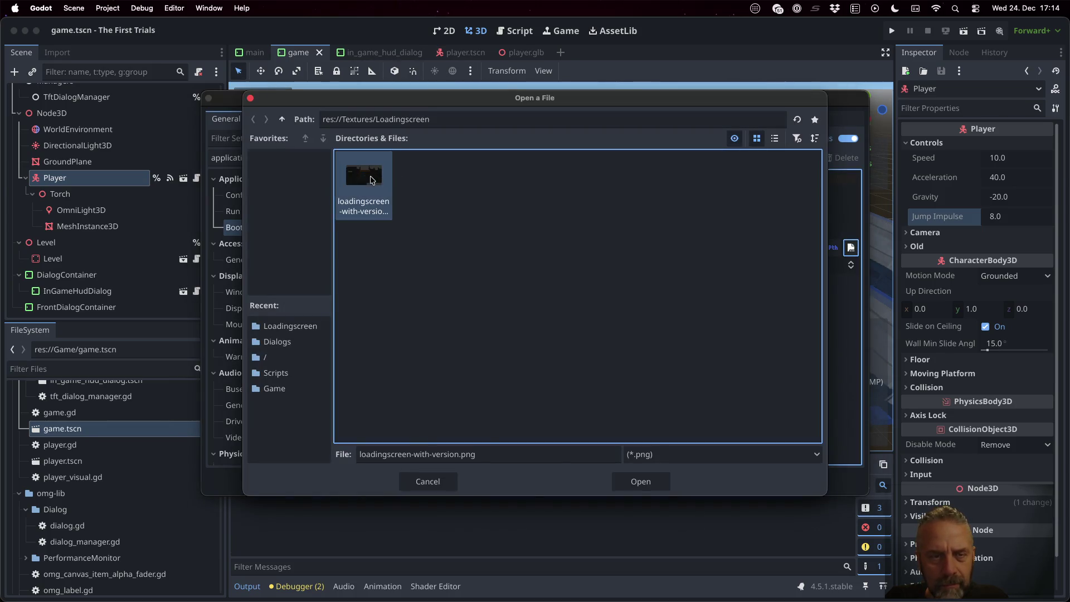
pyautogui.click(635, 481)
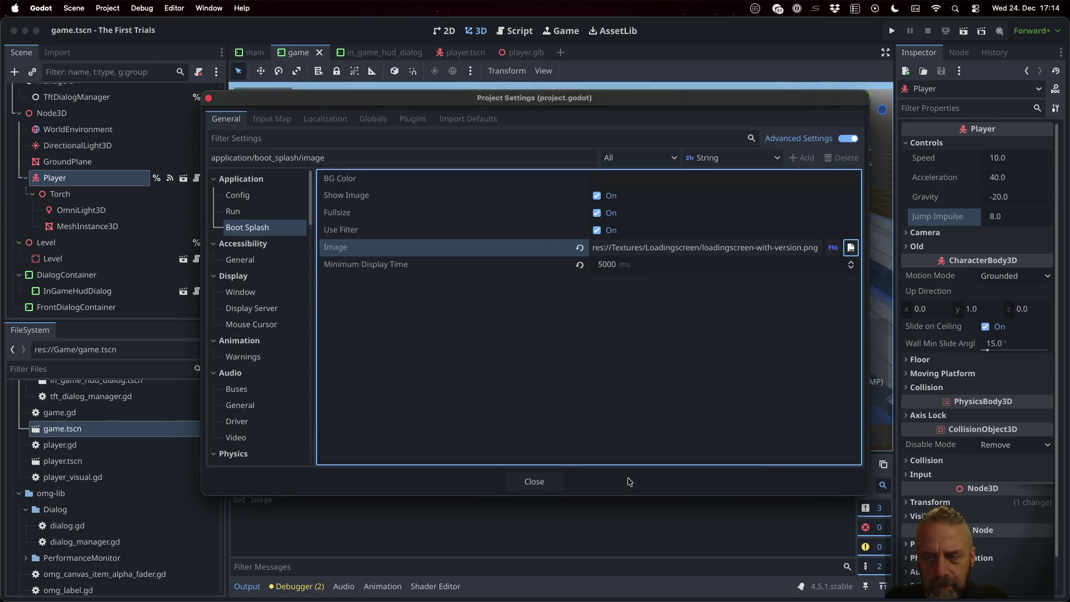
pyautogui.click(560, 487)
pyautogui.click(144, 370)
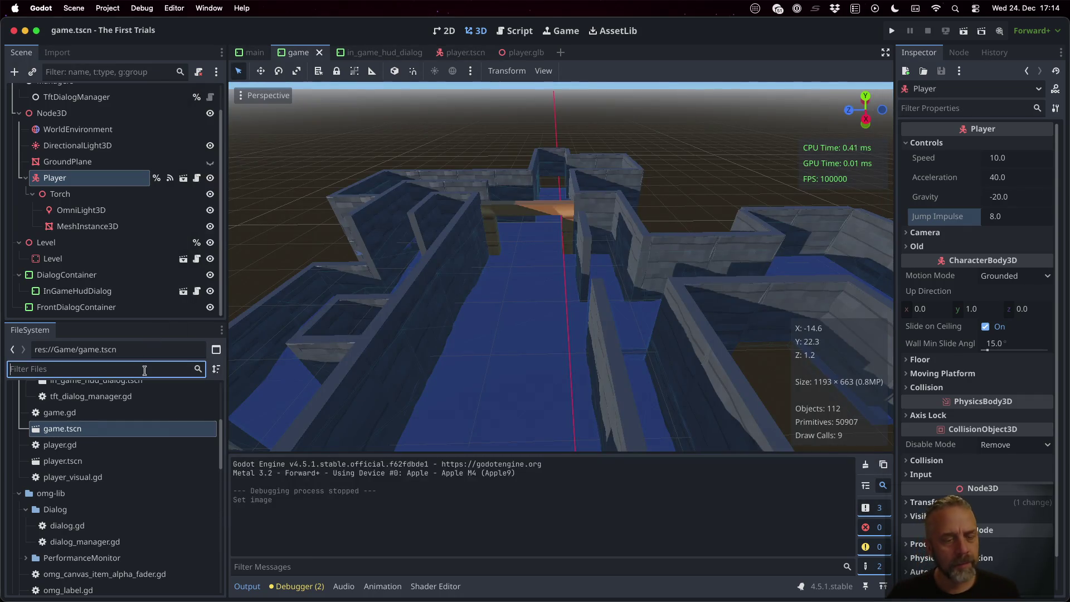
# Filter FileSystem to inspect loadingscreen-with-version.png, then review the Boot Splash settings and close them
pyautogui.write('loadin')
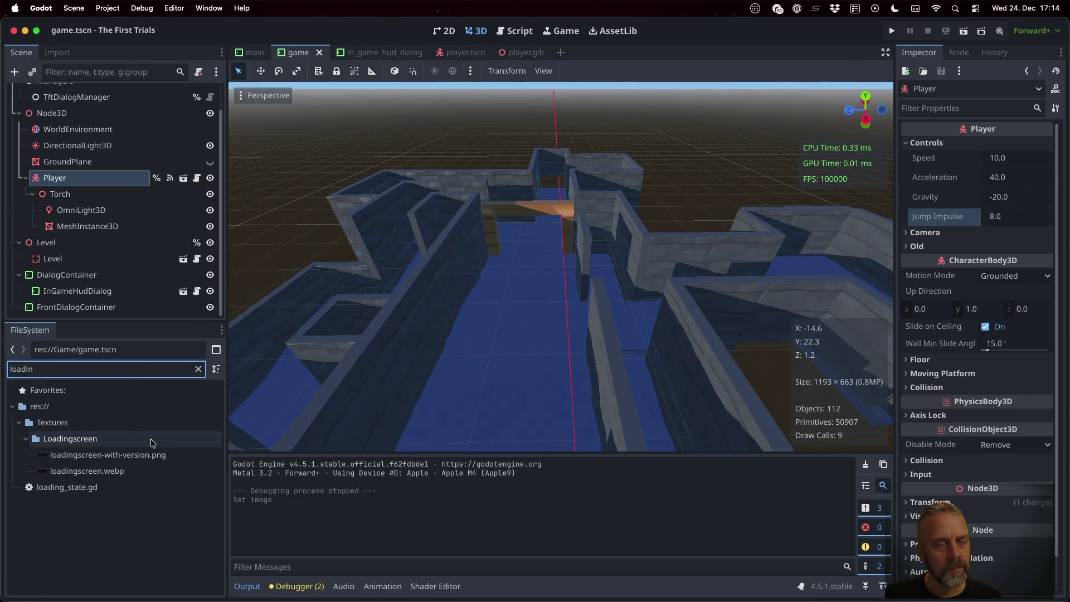
pyautogui.click(154, 455)
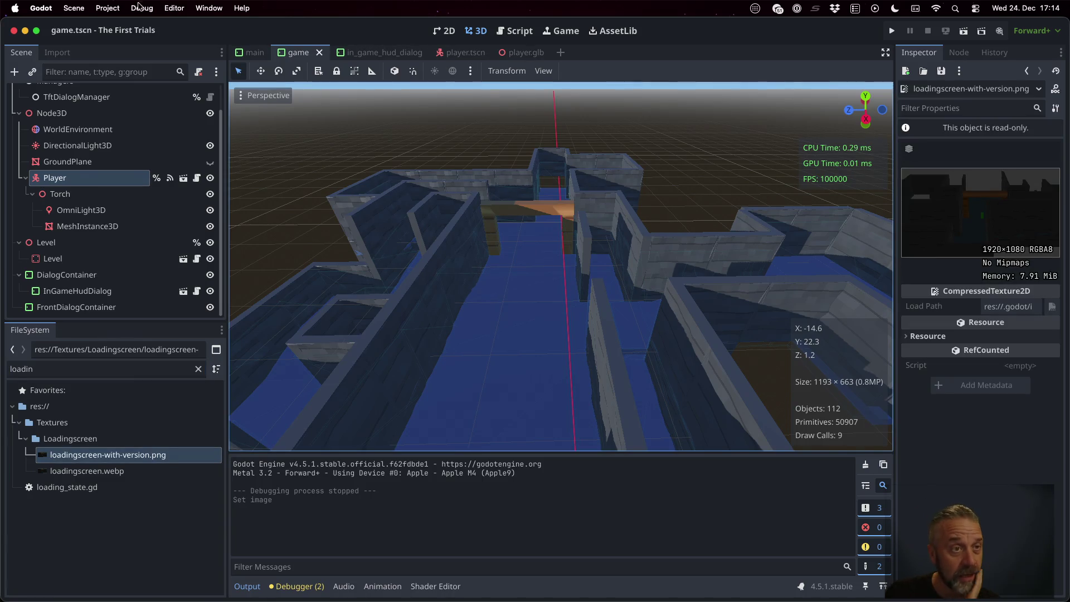
pyautogui.click(122, 8)
pyautogui.click(126, 26)
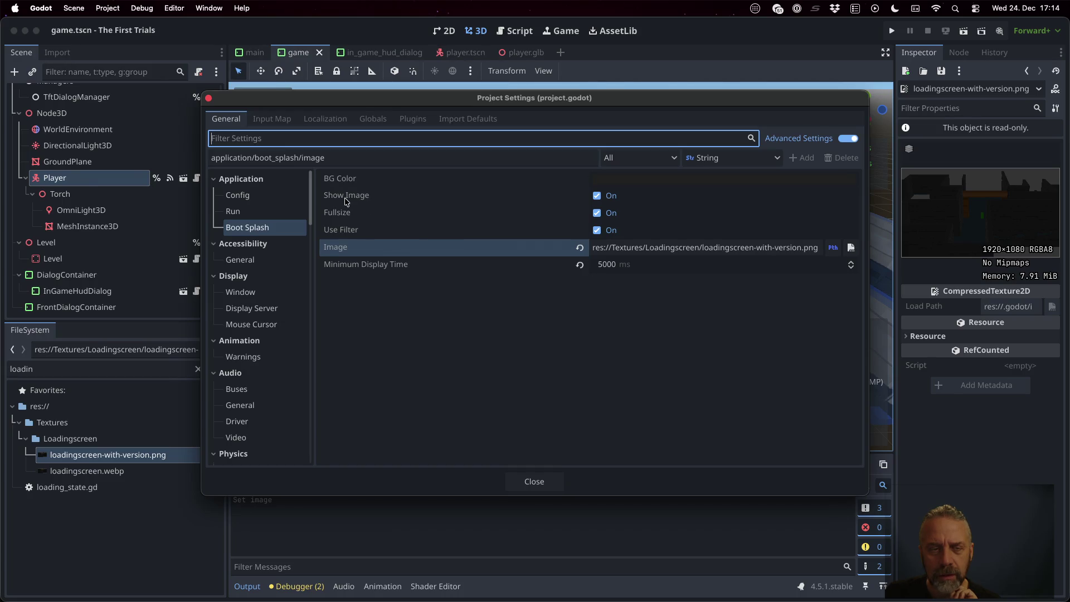
pyautogui.moveTo(340, 216)
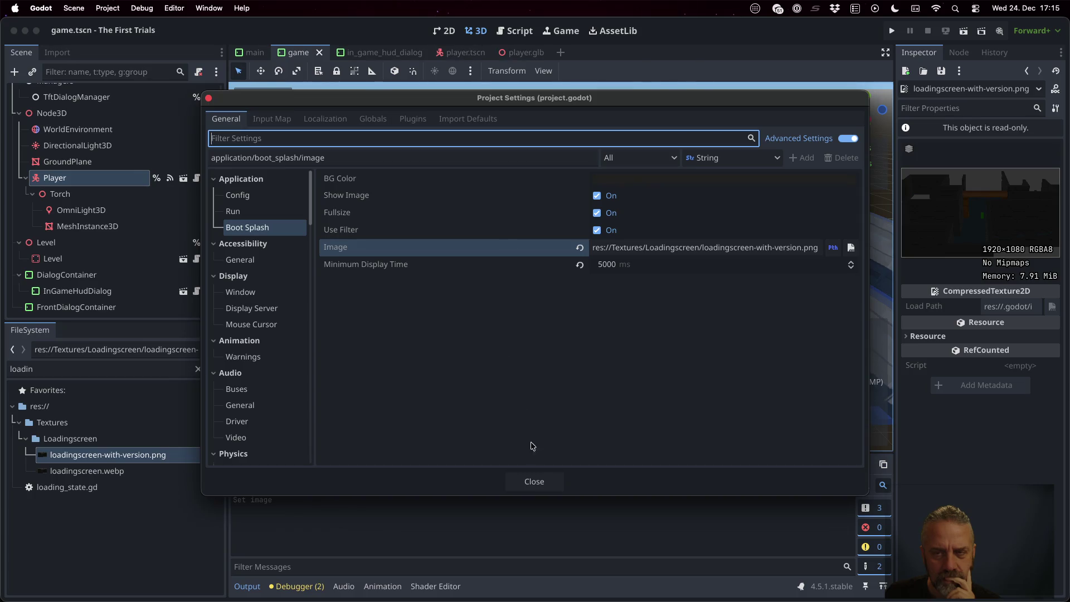
pyautogui.click(534, 481)
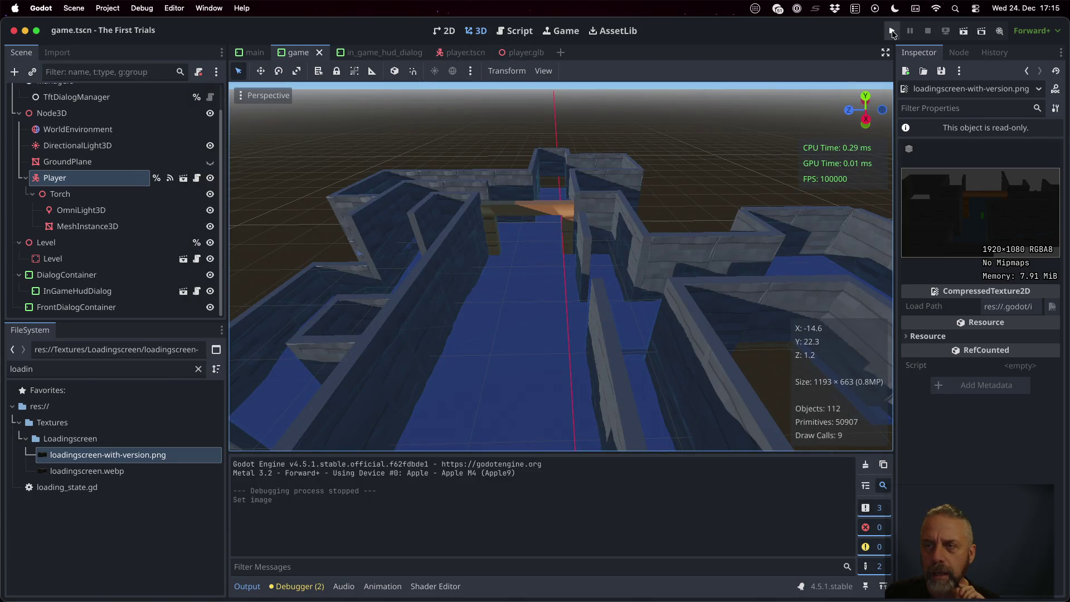
# Run the game, then reimport loadingscreen-with-version.png and loadingscreen.webp
pyautogui.click(892, 32)
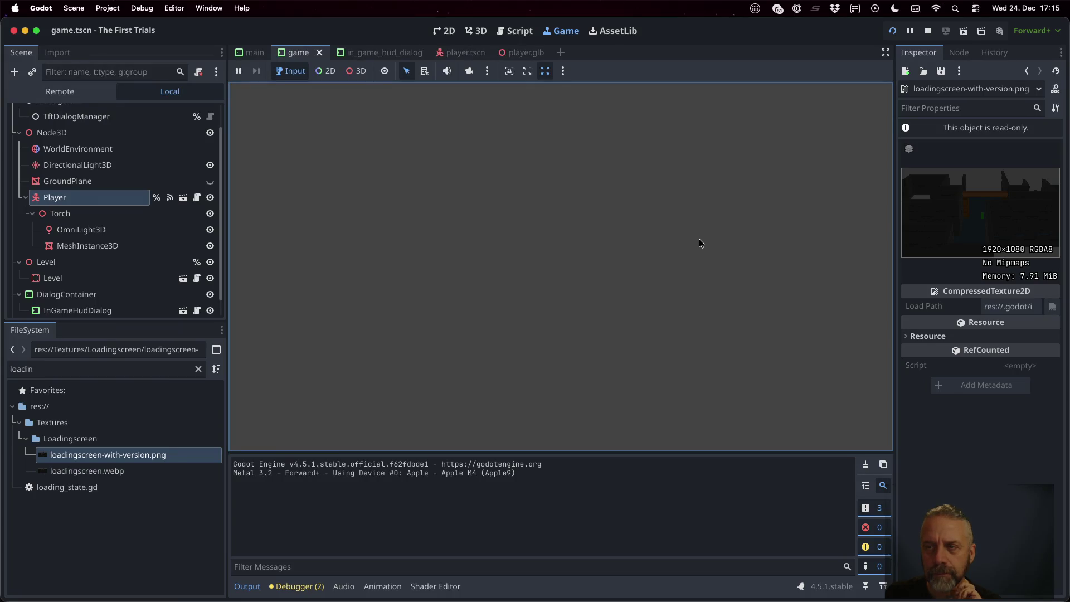
pyautogui.rightClick(155, 455)
pyautogui.click(249, 540)
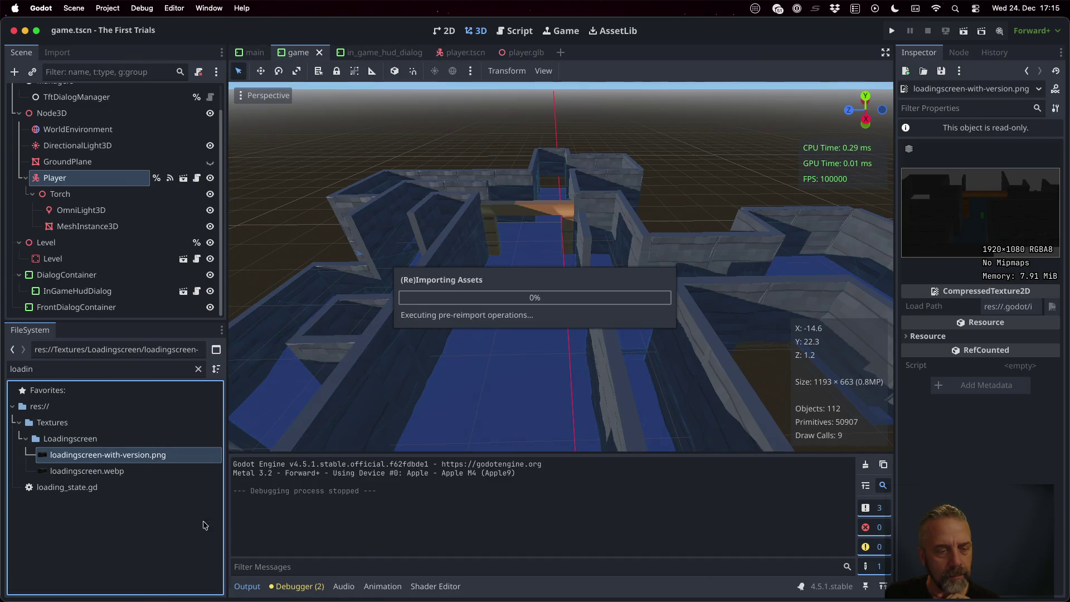
pyautogui.click(144, 473)
pyautogui.rightClick(143, 472)
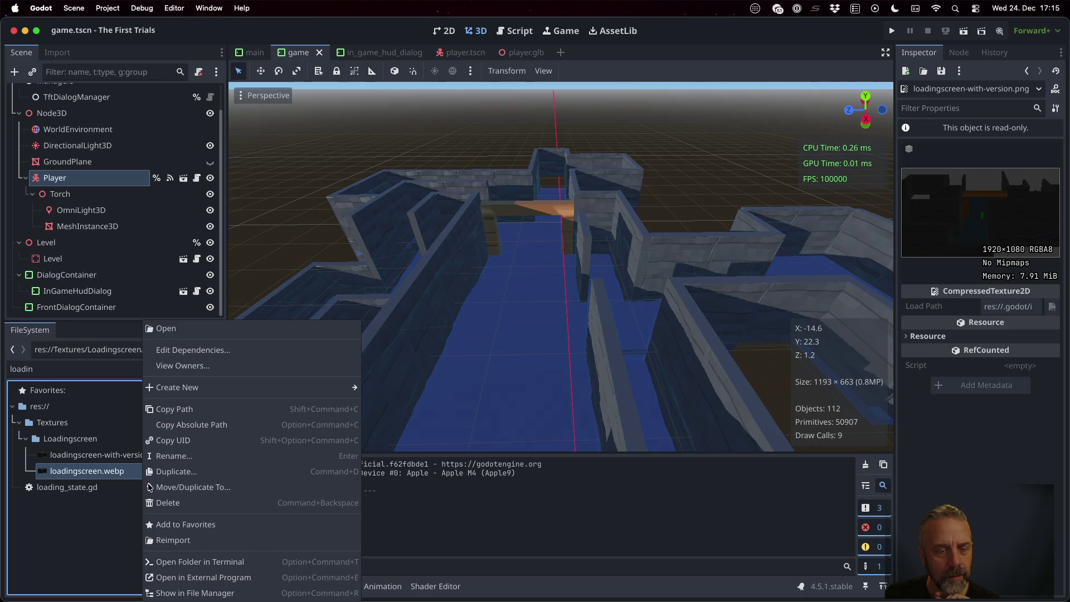
pyautogui.click(198, 539)
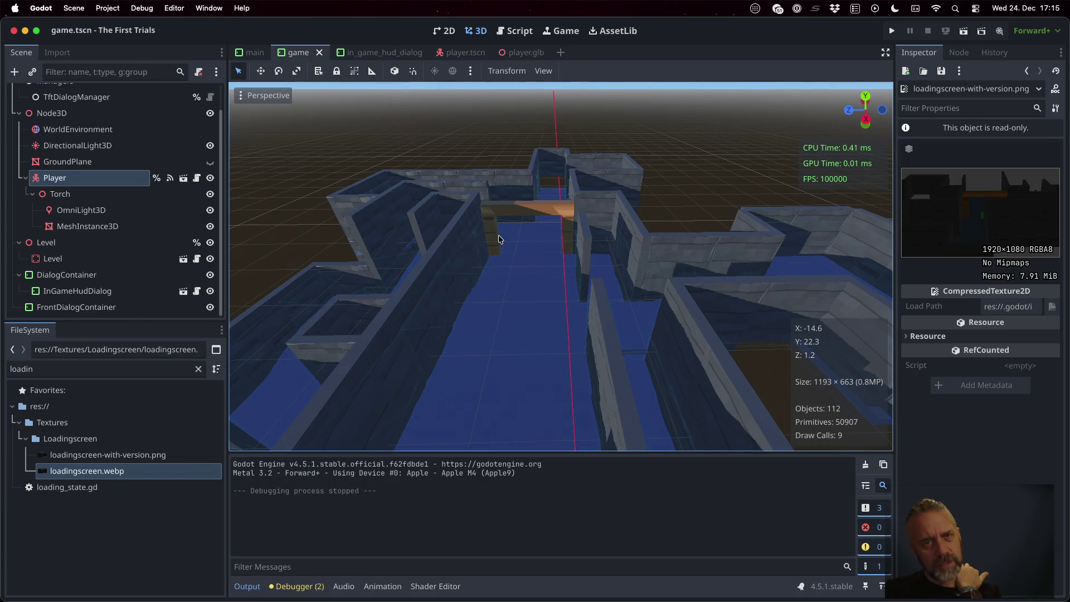
# Test-run the game with the reimported loading screens and stop it
pyautogui.click(892, 31)
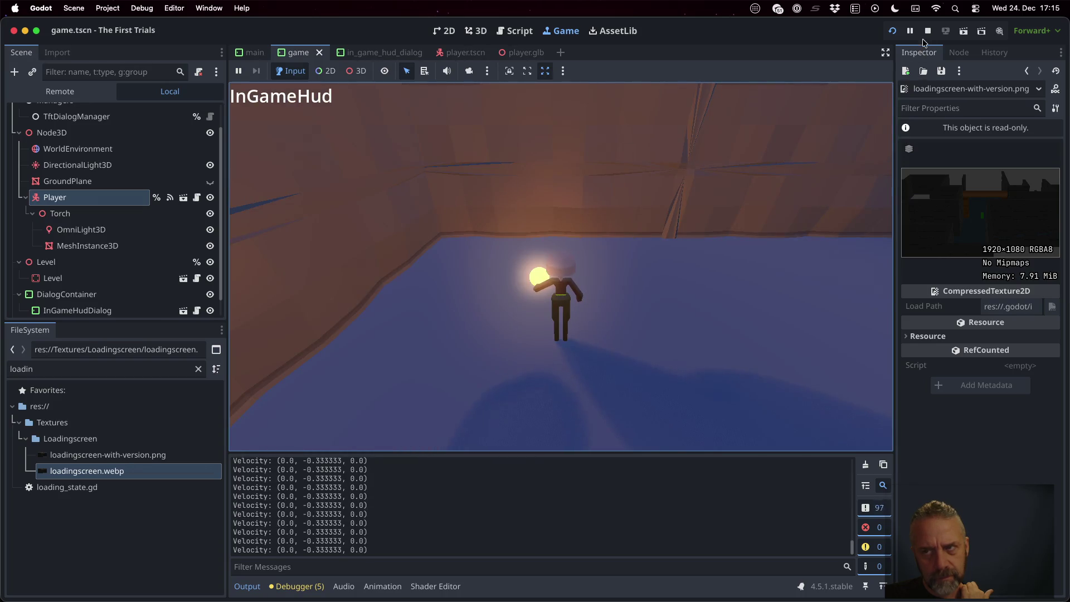
pyautogui.click(927, 31)
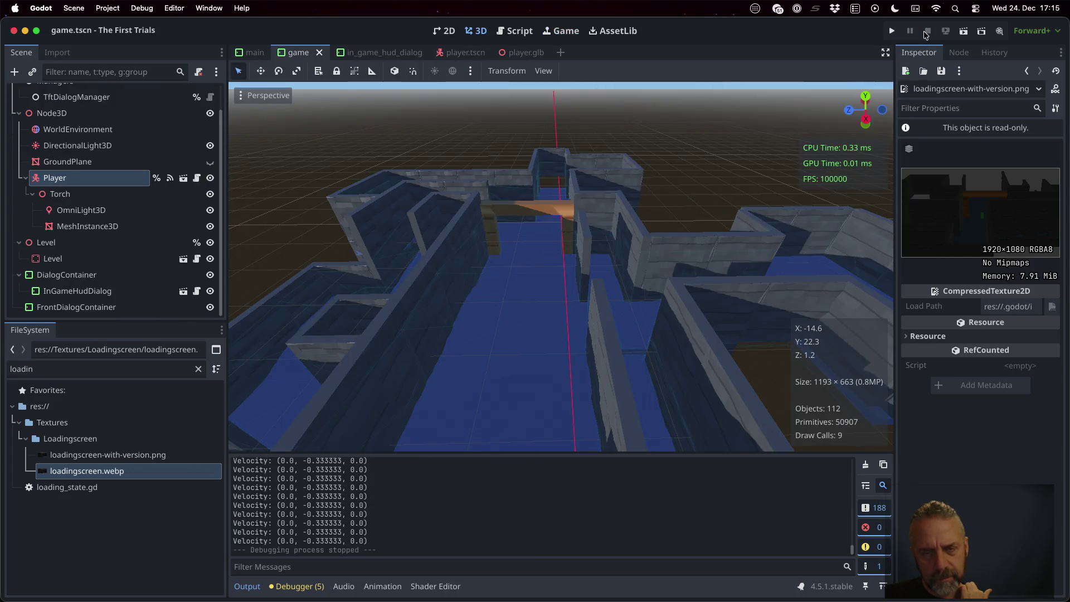
pyautogui.click(117, 7)
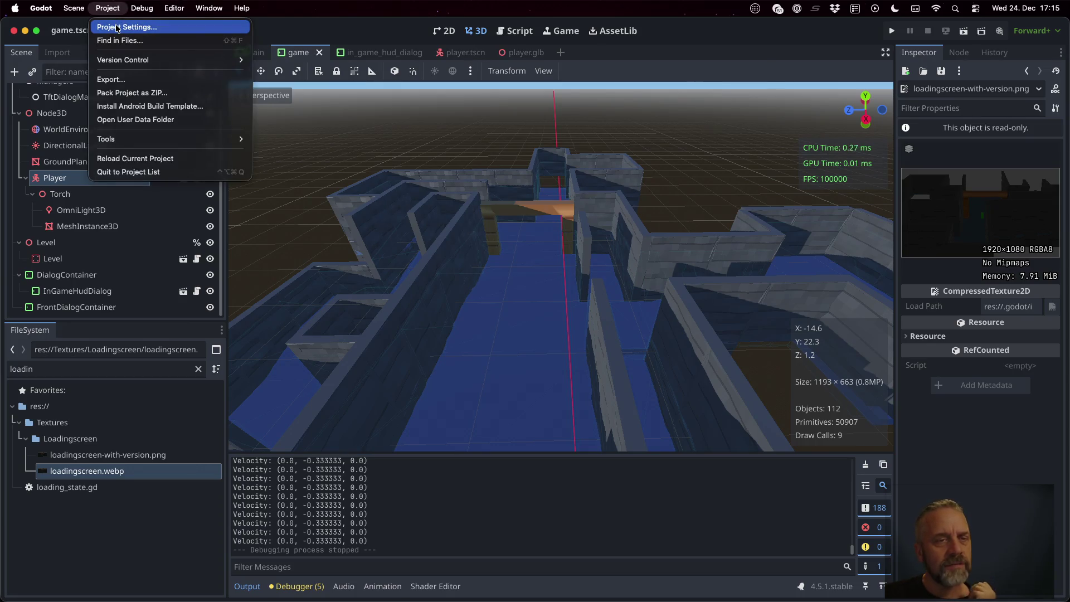
# Set Boot Splash Minimum Display Time to 2500 ms, correcting the mistyped 25000
pyautogui.click(119, 21)
pyautogui.click(664, 265)
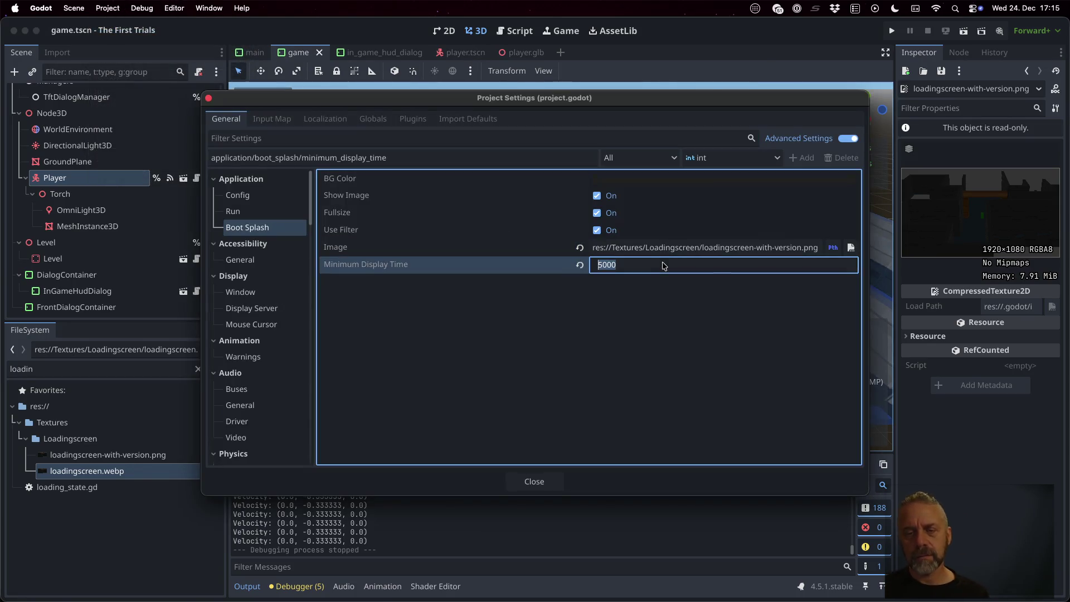
pyautogui.write('250')
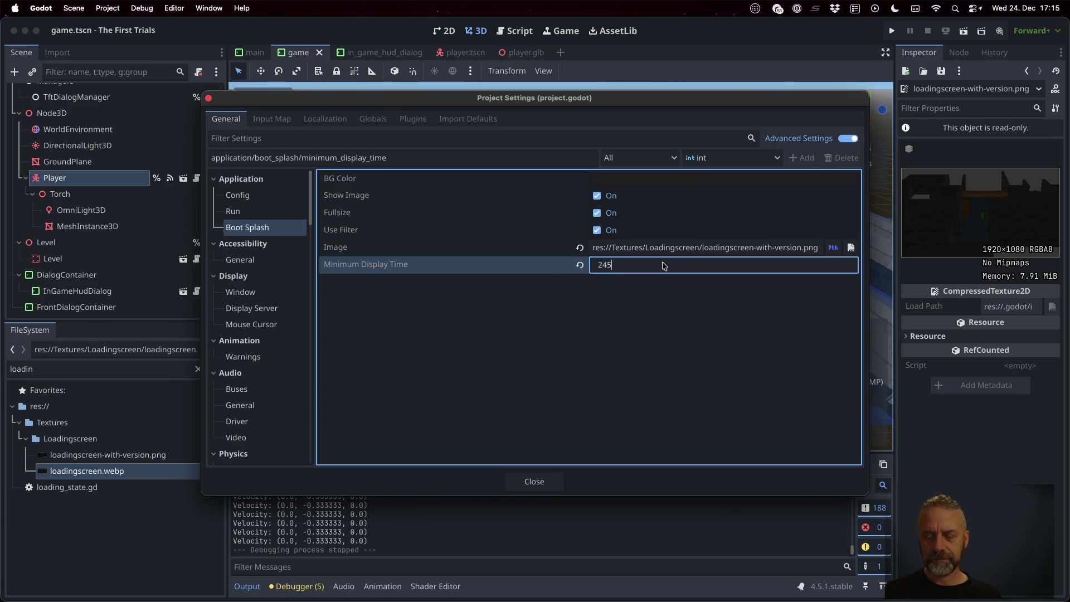
pyautogui.write('00')
pyautogui.press('Return')
pyautogui.click(664, 265)
pyautogui.write('2')
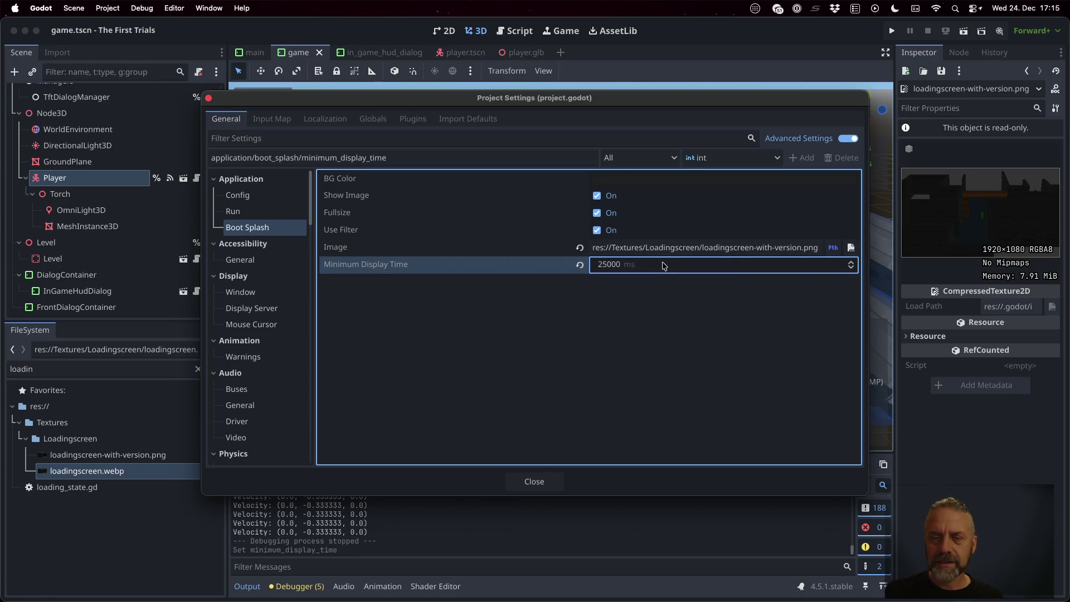
pyautogui.click(664, 265)
pyautogui.write('2')
pyautogui.press('Return')
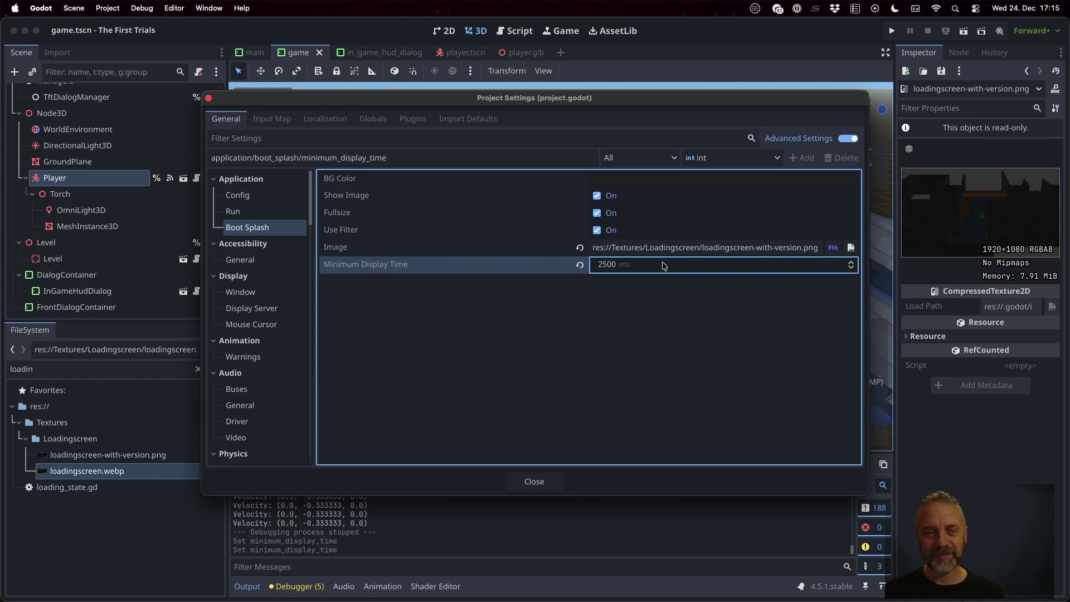
# Change the Boot Splash background colour to teal green #337265 and close the settings
pyautogui.click(639, 184)
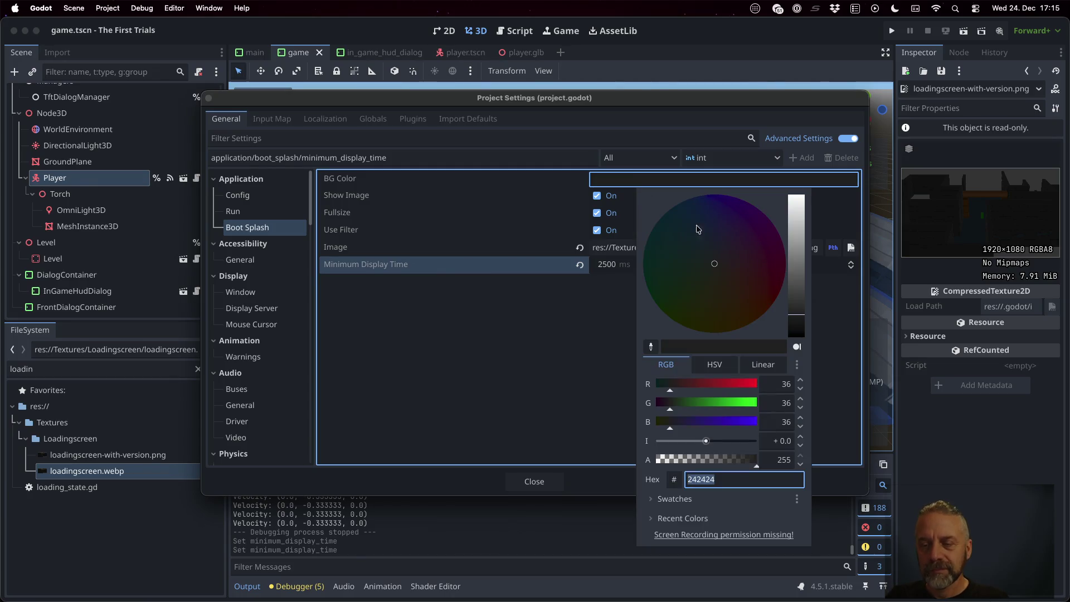
pyautogui.moveTo(798, 294); pyautogui.dragTo(795, 270)
pyautogui.moveTo(691, 259); pyautogui.dragTo(671, 266)
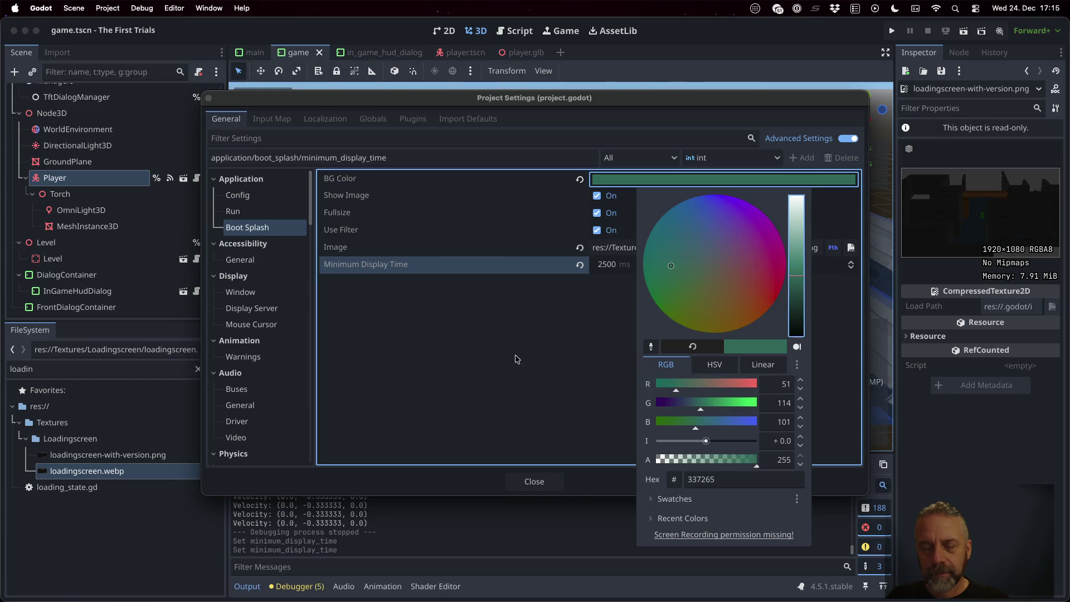
pyautogui.click(519, 359)
pyautogui.click(538, 480)
pyautogui.click(107, 8)
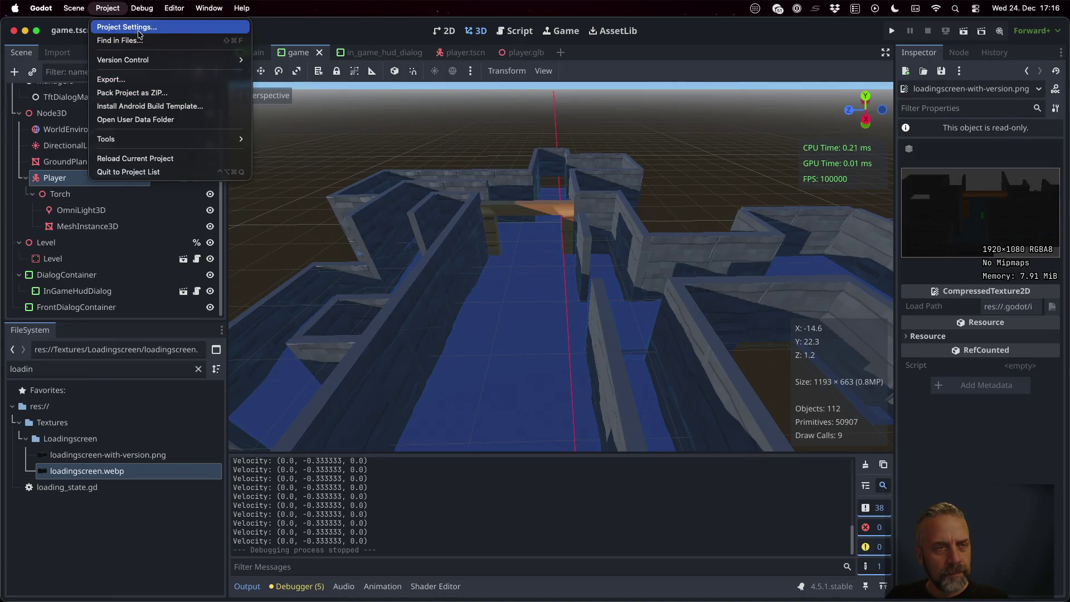
# Turn off the Boot Splash Fullsize option in Project Settings
pyautogui.click(127, 26)
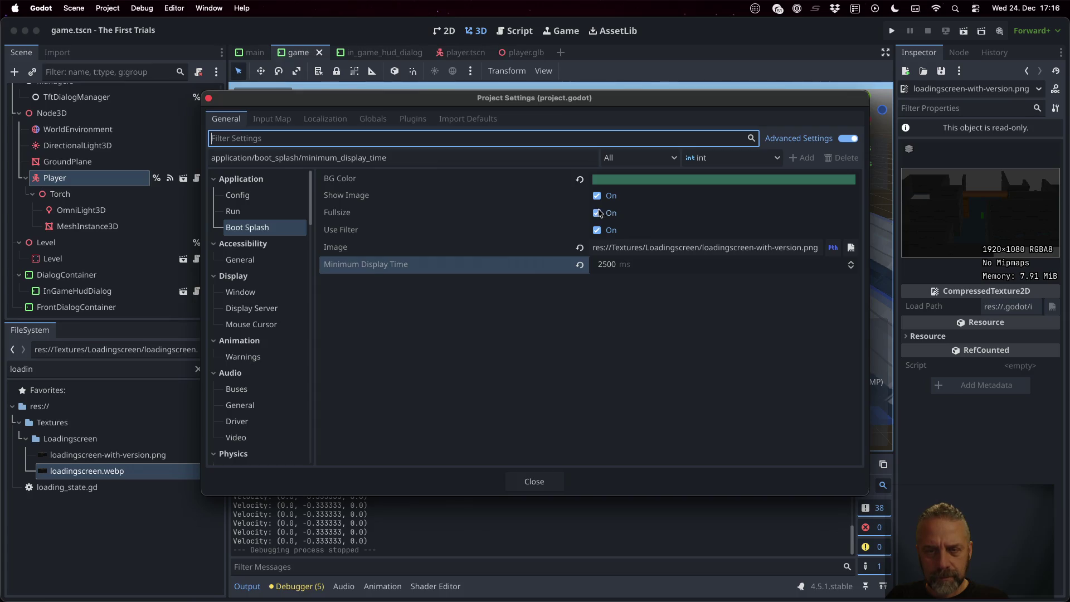
pyautogui.click(600, 212)
pyautogui.click(534, 481)
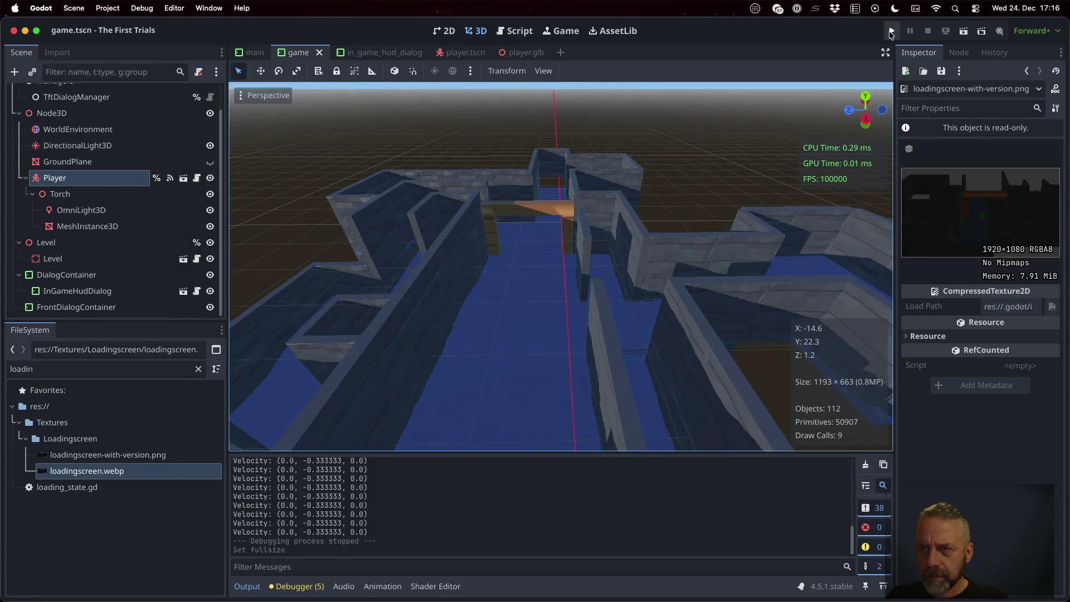
# Test-run the game, switching it to play in a separate floating window
pyautogui.click(892, 31)
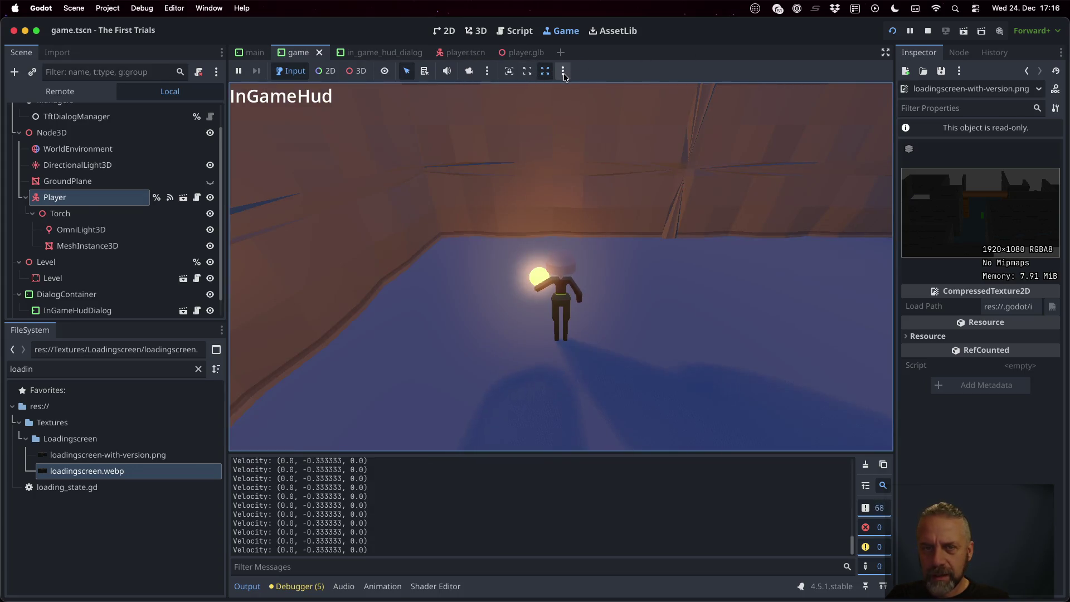
pyautogui.click(563, 70)
pyautogui.click(581, 105)
pyautogui.click(563, 71)
pyautogui.click(663, 59)
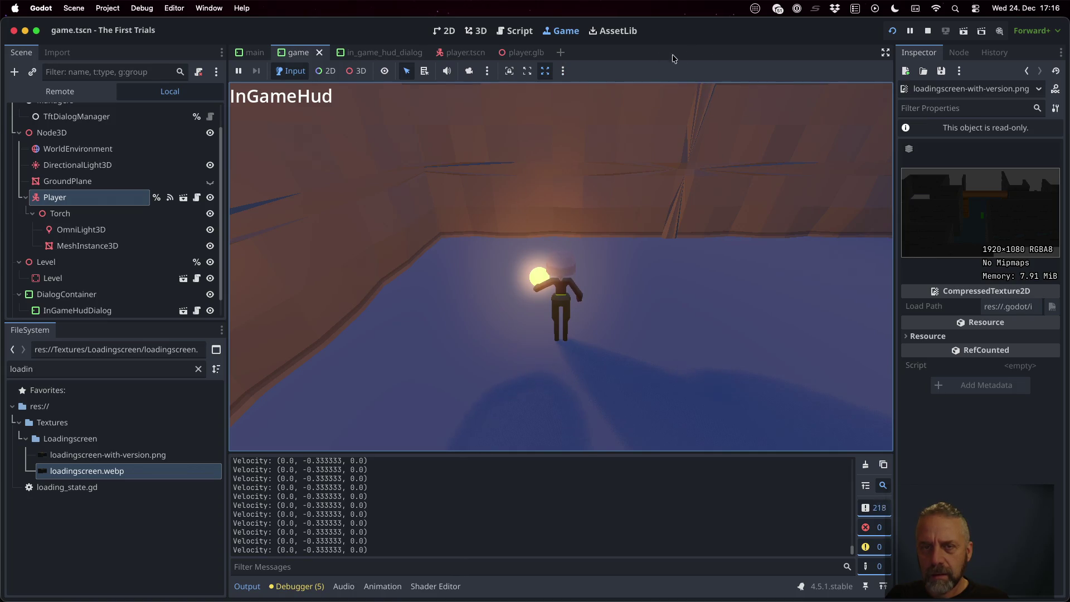
pyautogui.click(954, 32)
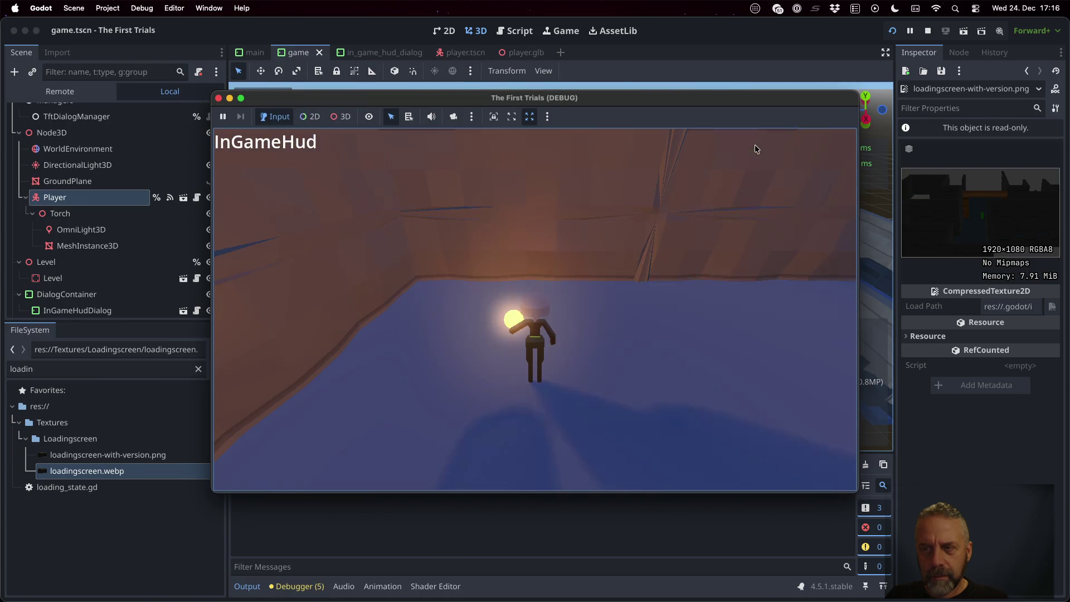
# Stop the test run and show loadingscreen-with-version.png's import settings
pyautogui.click(218, 97)
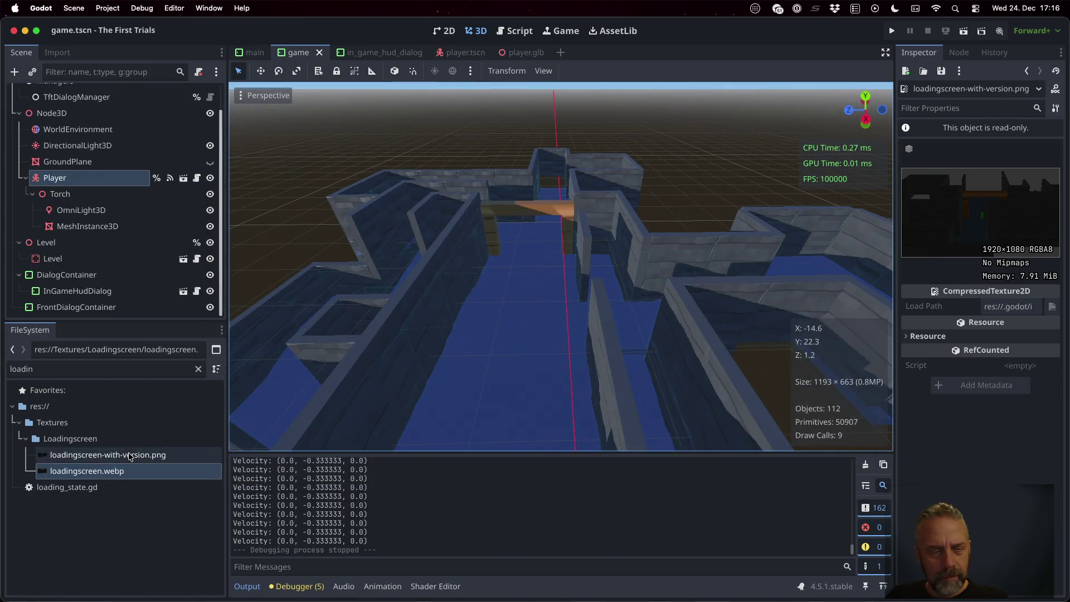
pyautogui.click(100, 455)
pyautogui.click(57, 51)
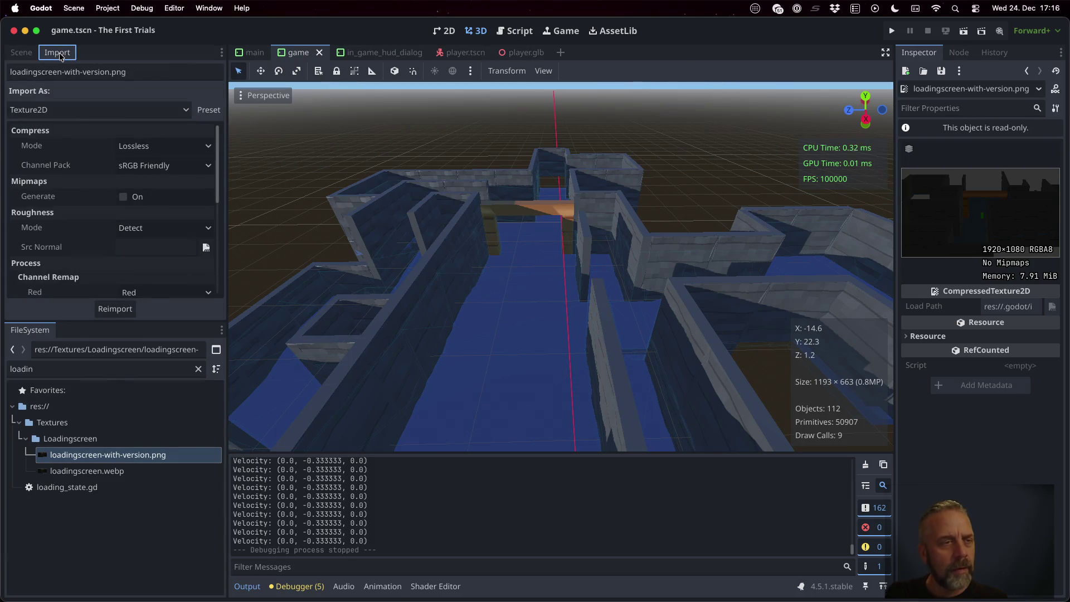
# Keep Lossless compression for the PNG and look through its import settings
pyautogui.click(124, 148)
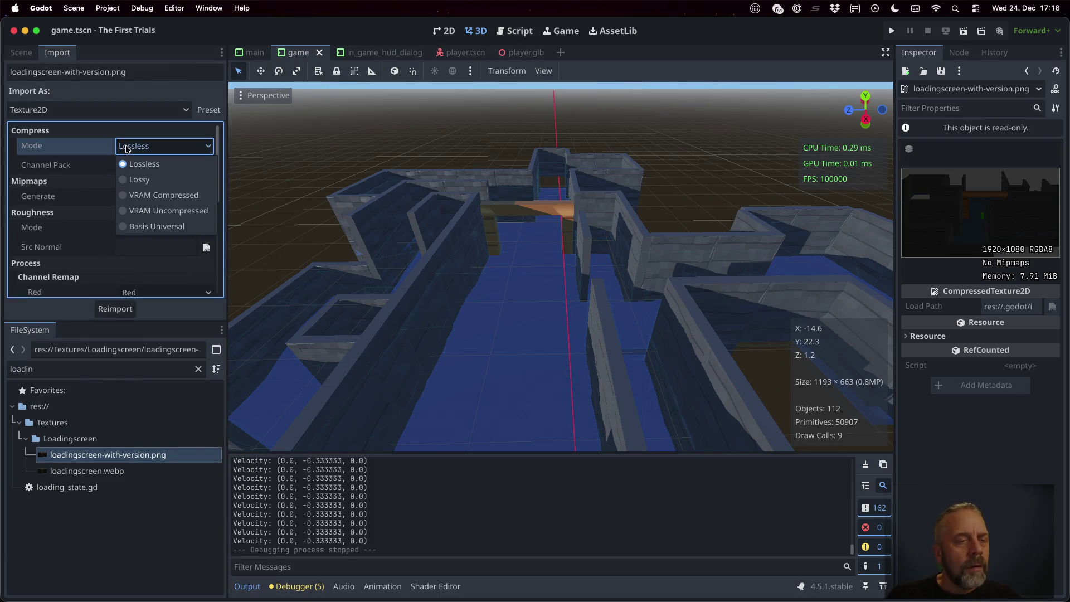
pyautogui.click(128, 150)
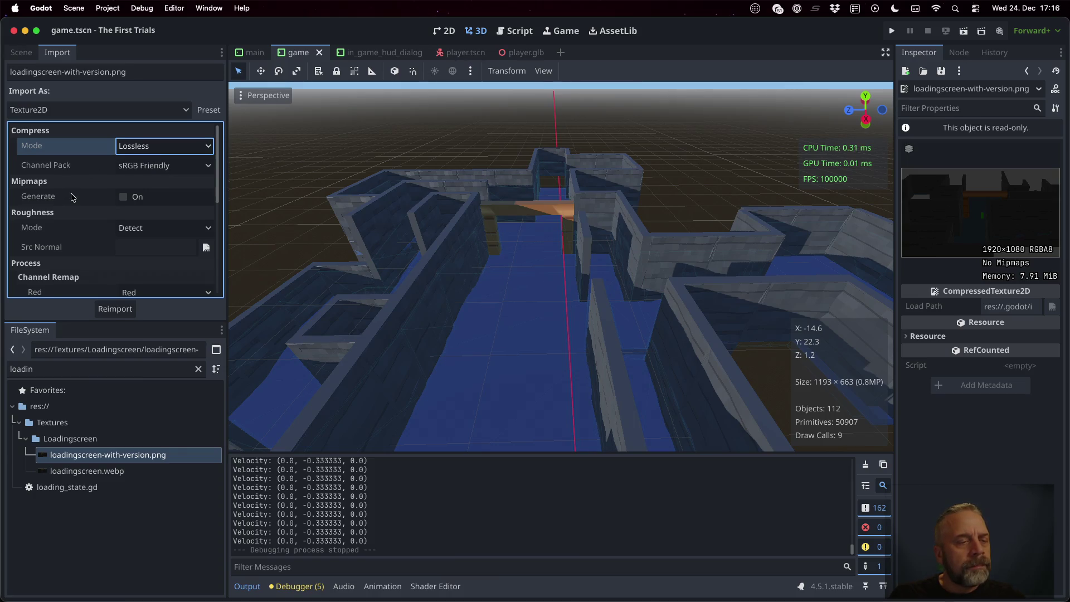
pyautogui.scroll(-2, 72, 197)
pyautogui.scroll(-5, 71, 197)
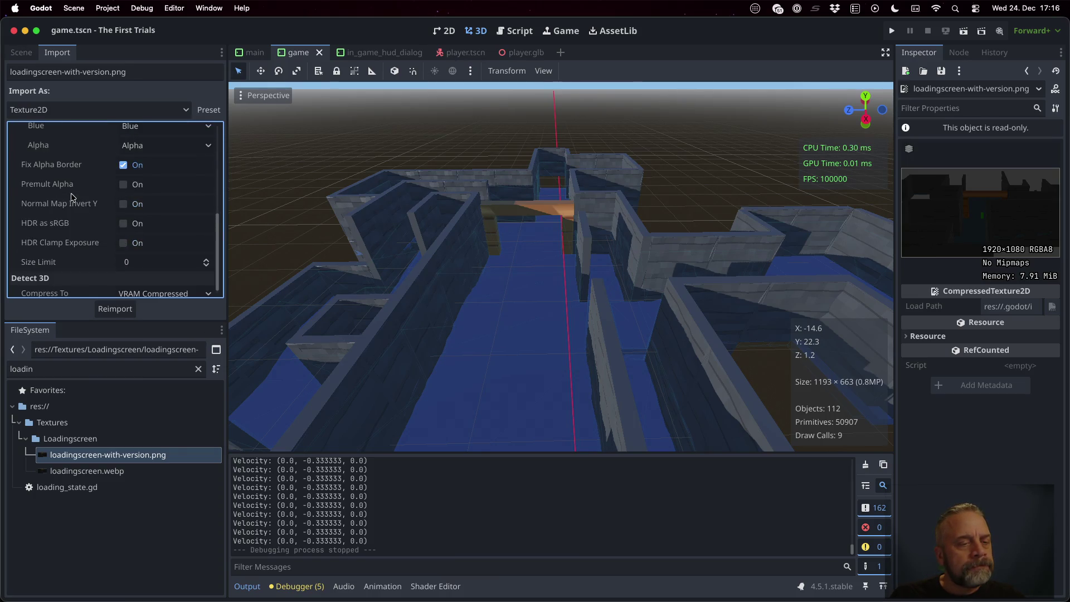
pyautogui.scroll(-1, 71, 195)
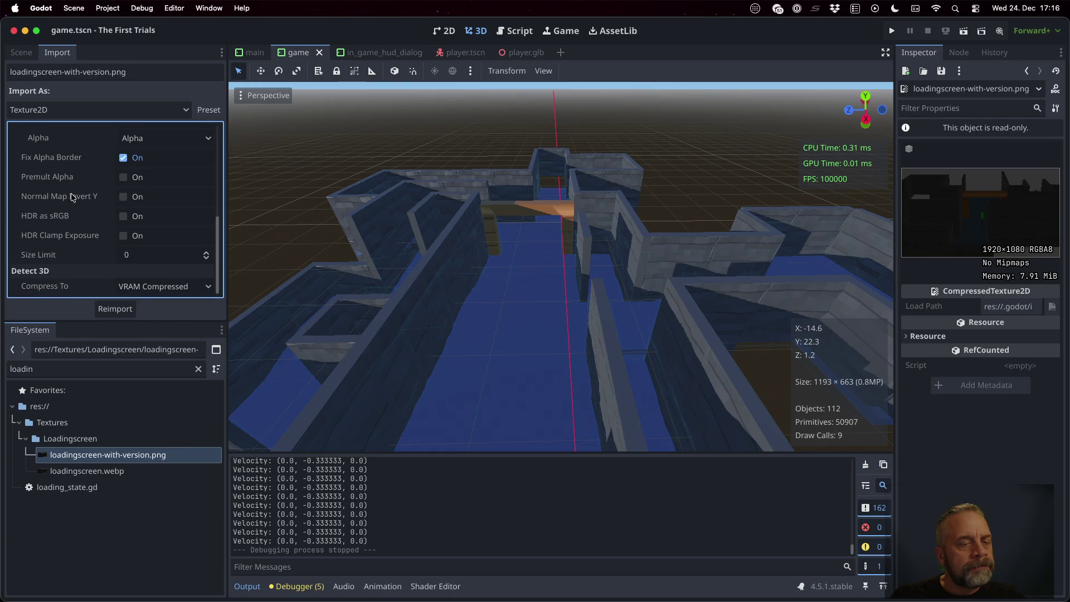
pyautogui.scroll(3, 71, 198)
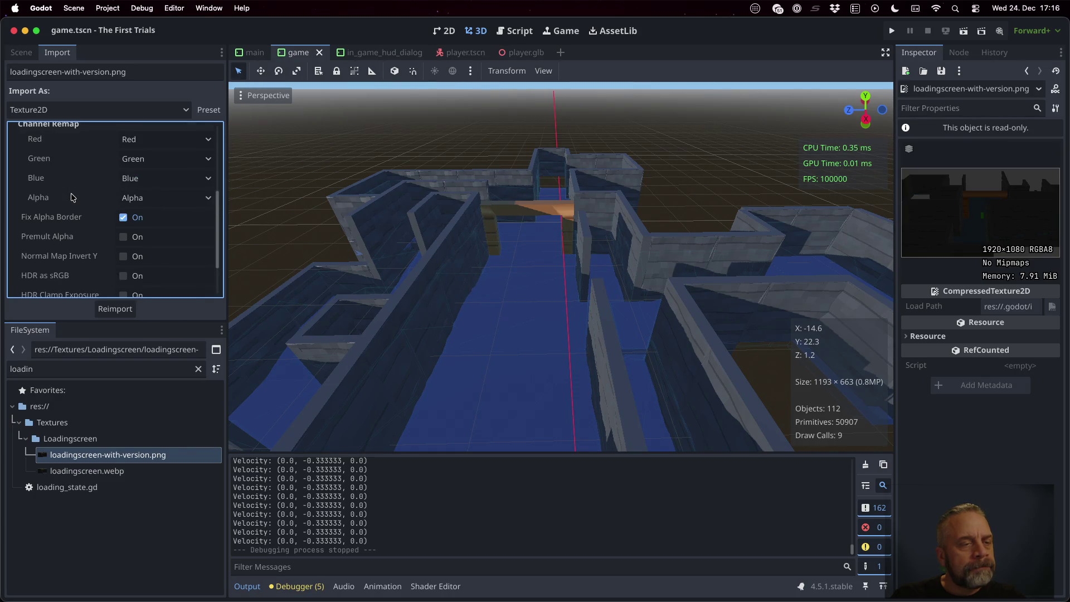
pyautogui.scroll(-3, 72, 197)
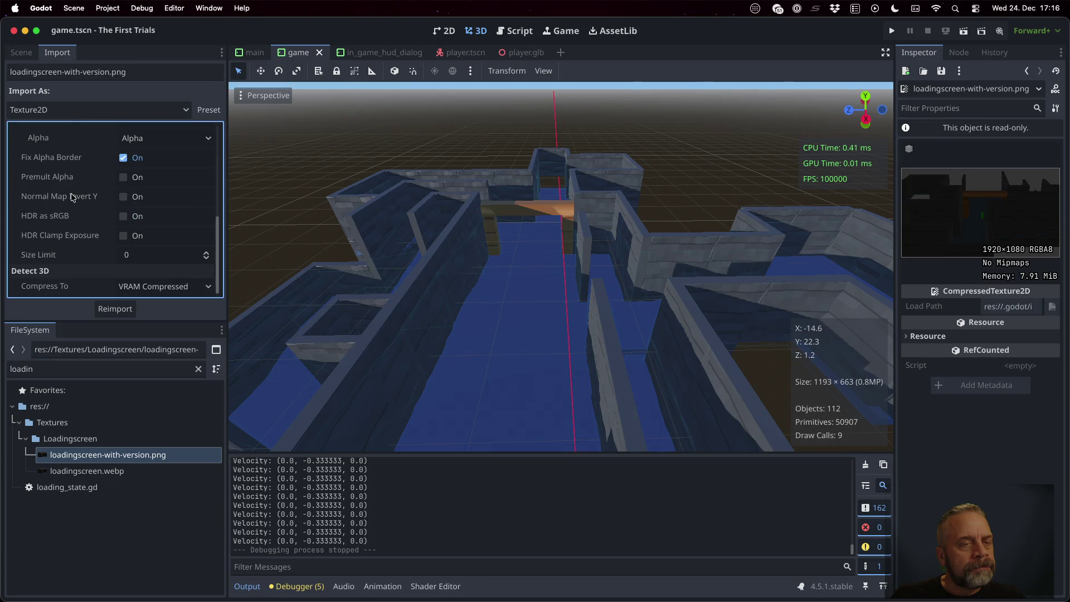
# Untick Show Image in Project Settings' Application > Boot Splash section
pyautogui.click(113, 8)
pyautogui.click(127, 23)
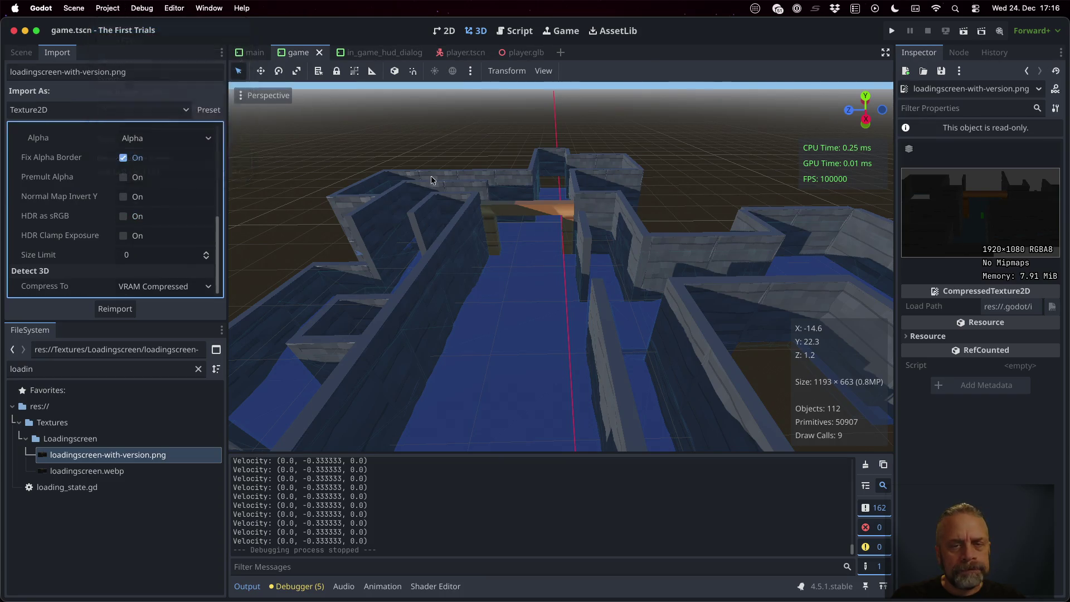
pyautogui.click(581, 211)
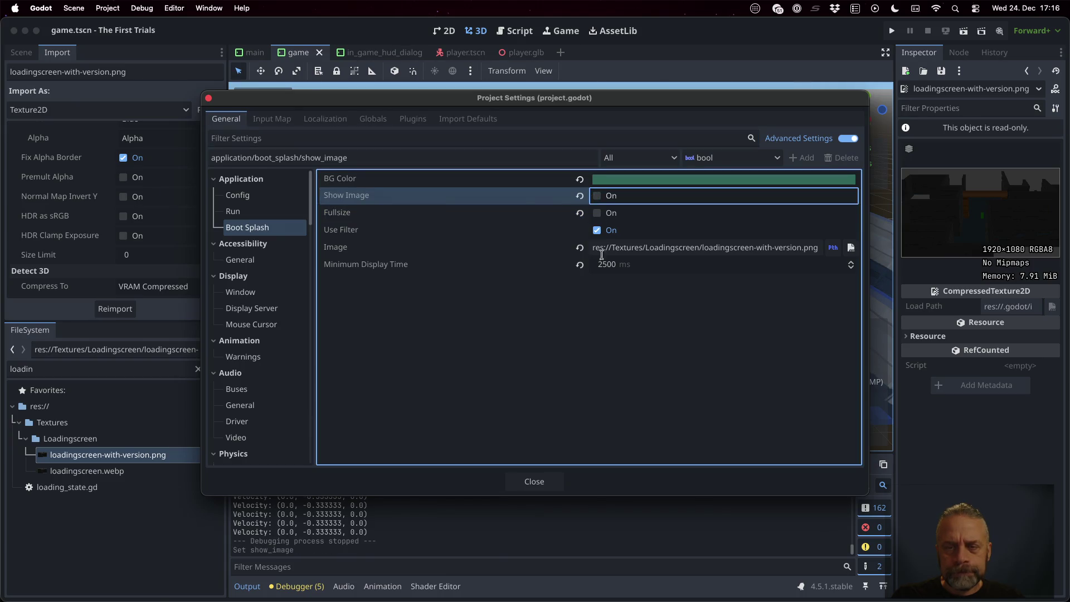
# Close Project Settings, test-run the loading screen, then stop the game
pyautogui.click(534, 482)
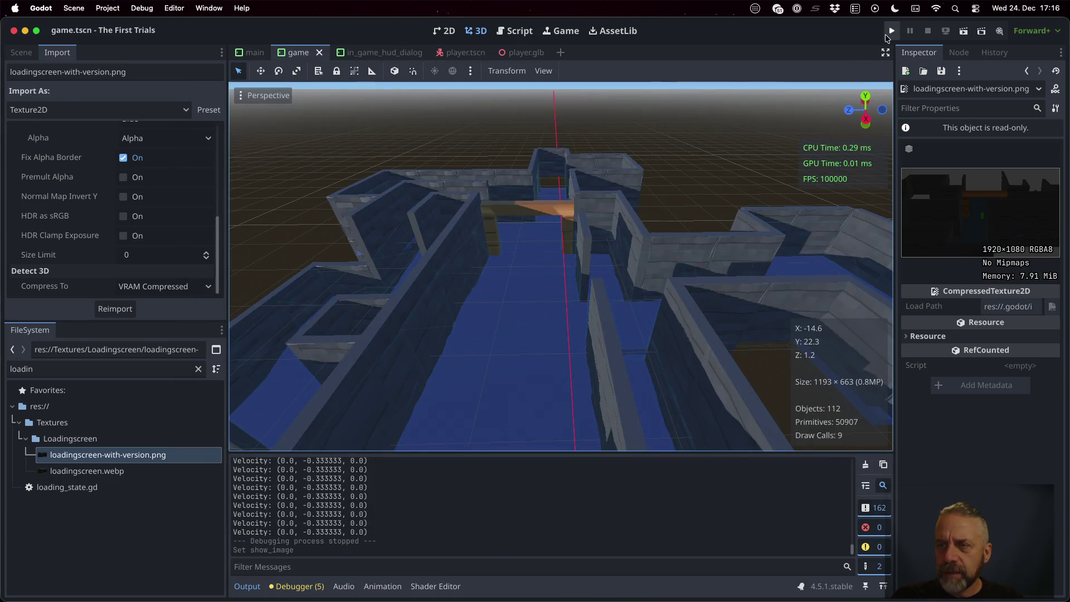
pyautogui.click(891, 32)
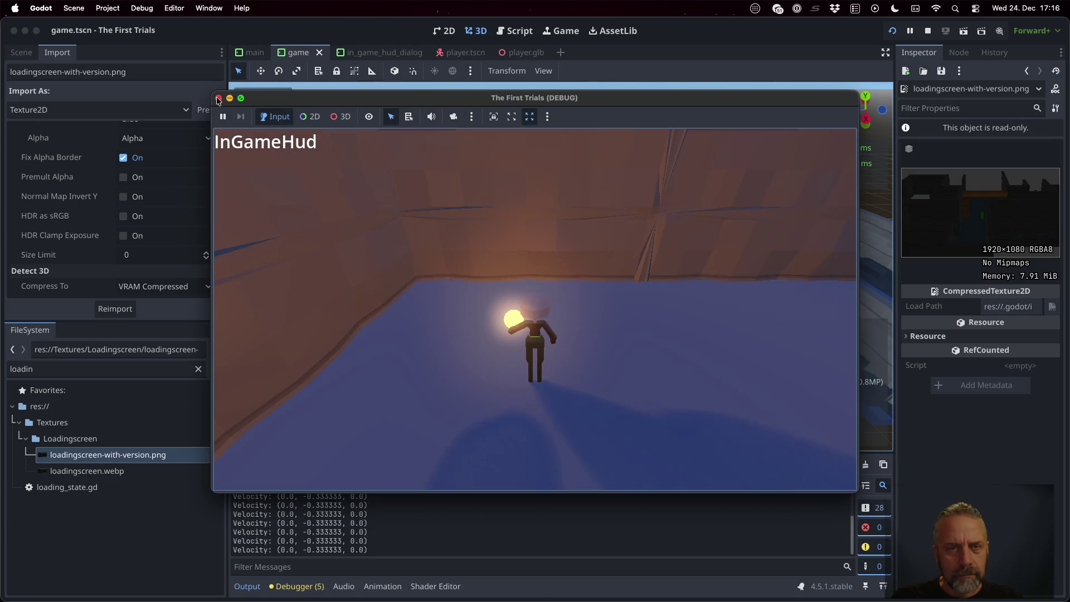
pyautogui.click(218, 99)
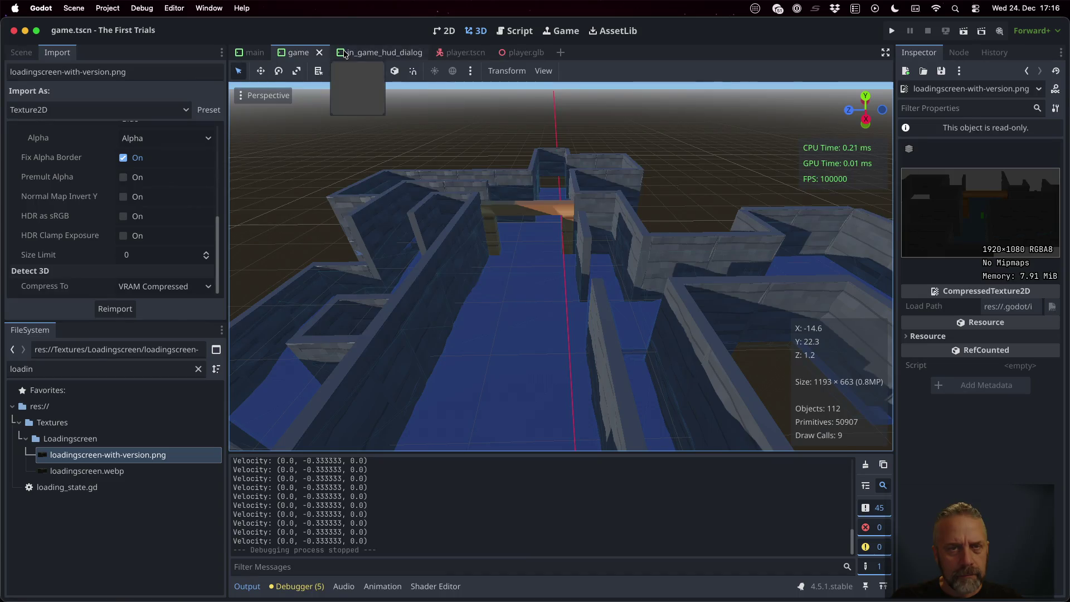
# Switch Boot Splash Show Image and Fullsize back on, then close Project Settings
pyautogui.click(108, 8)
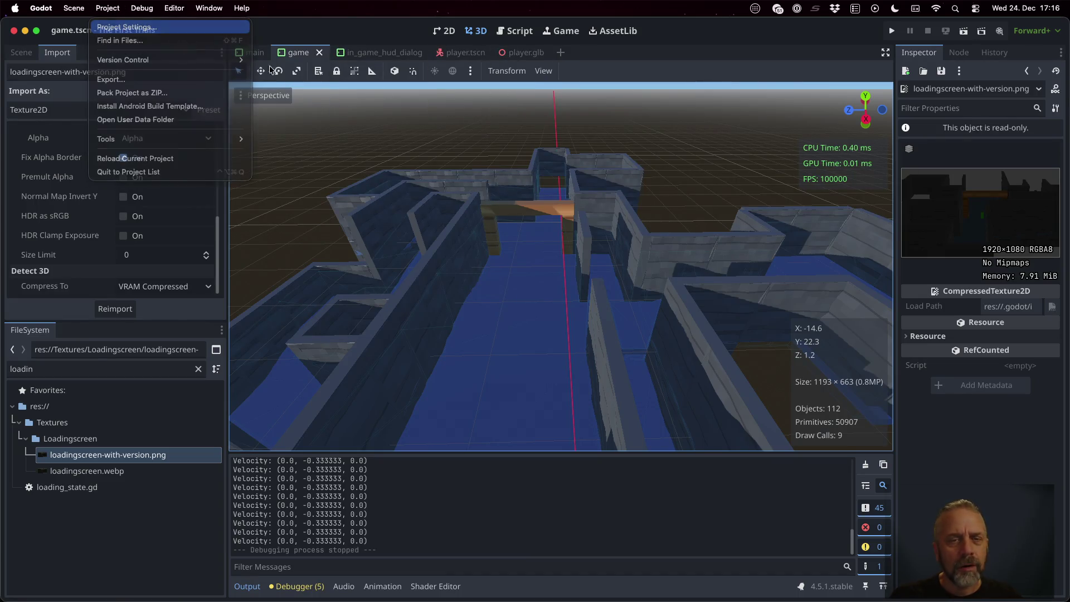
pyautogui.click(178, 24)
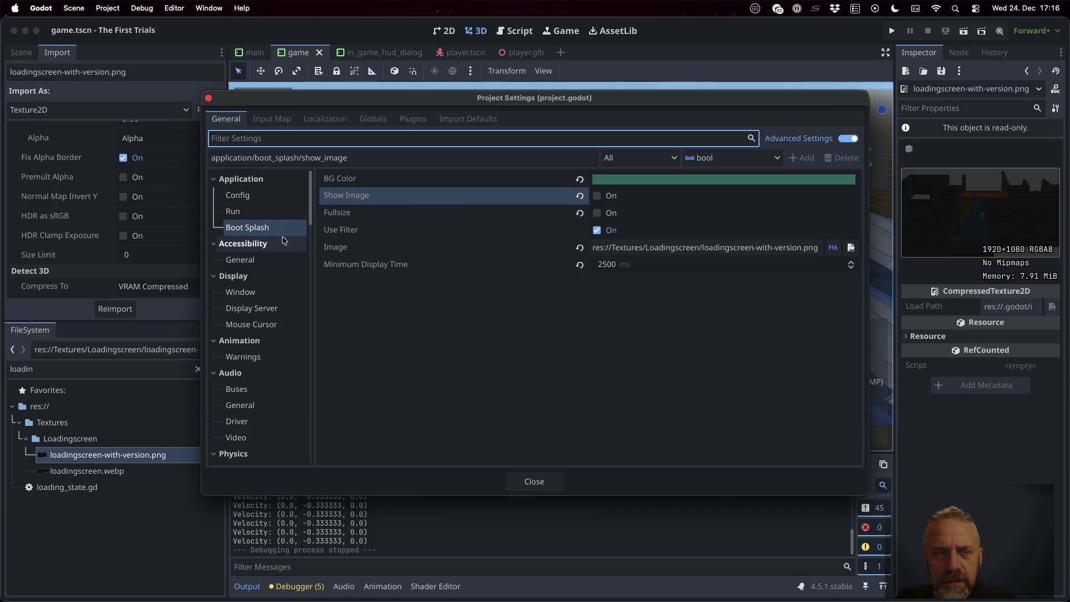
pyautogui.click(259, 214)
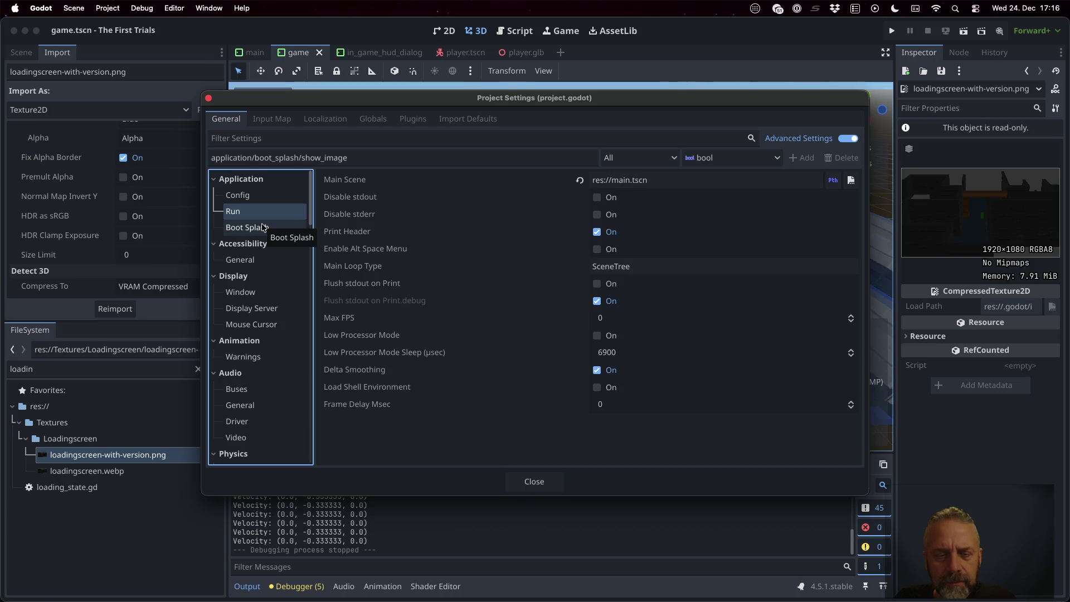
pyautogui.click(264, 228)
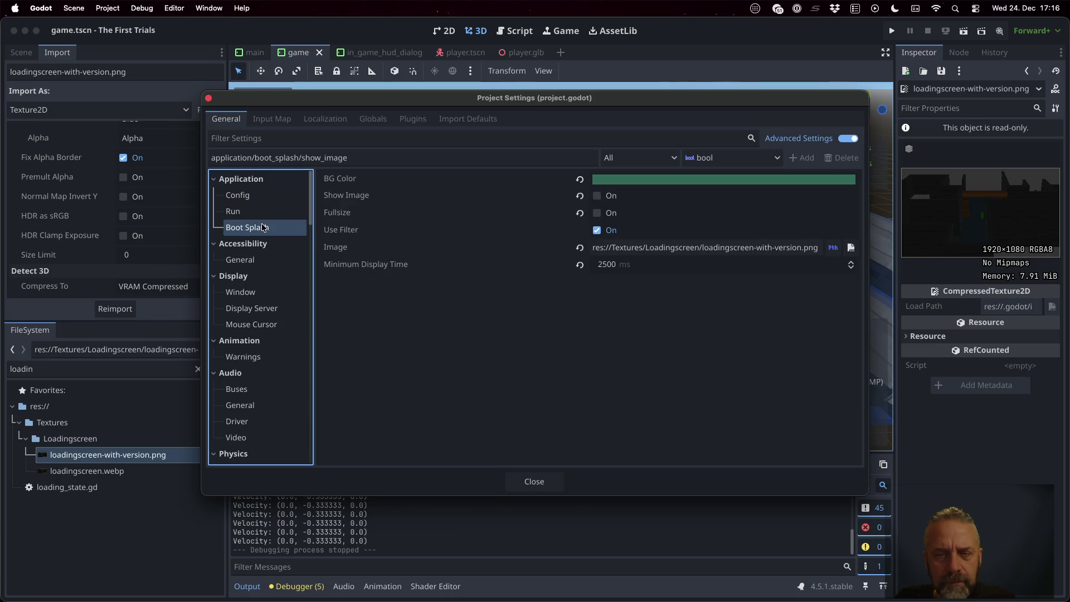
pyautogui.click(602, 197)
pyautogui.click(602, 212)
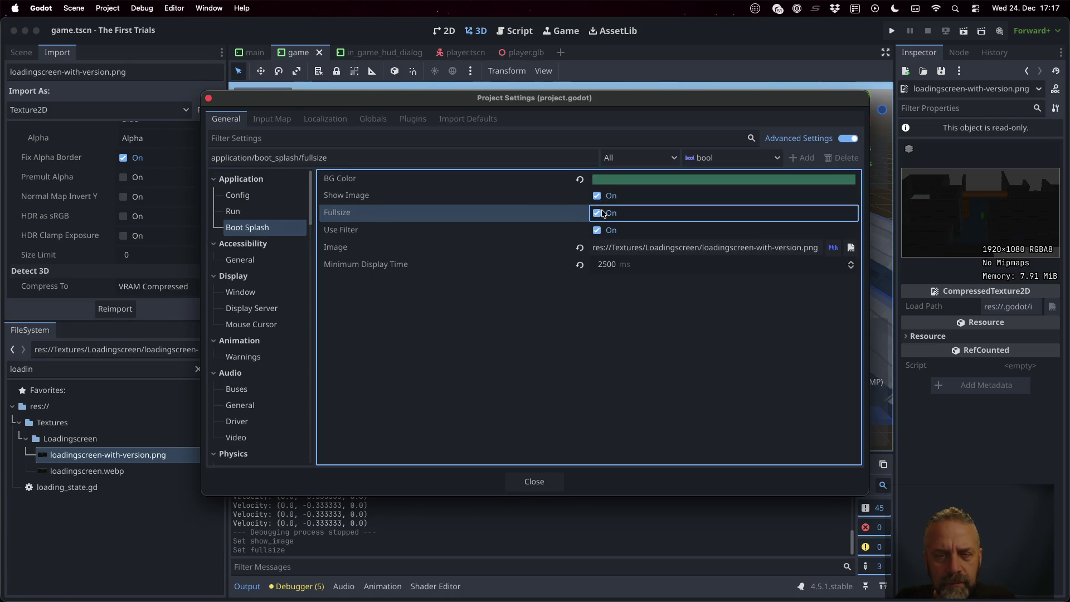
pyautogui.click(534, 482)
pyautogui.click(104, 7)
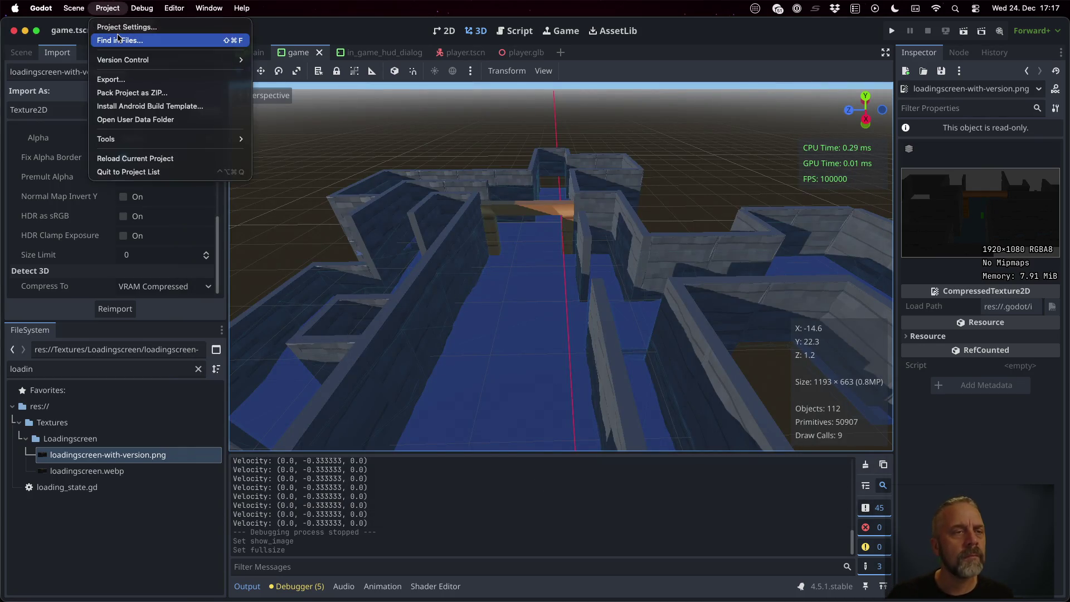
# Reload the project, open player.glb anyway, test-run floating then embedded, and stop
pyautogui.click(176, 162)
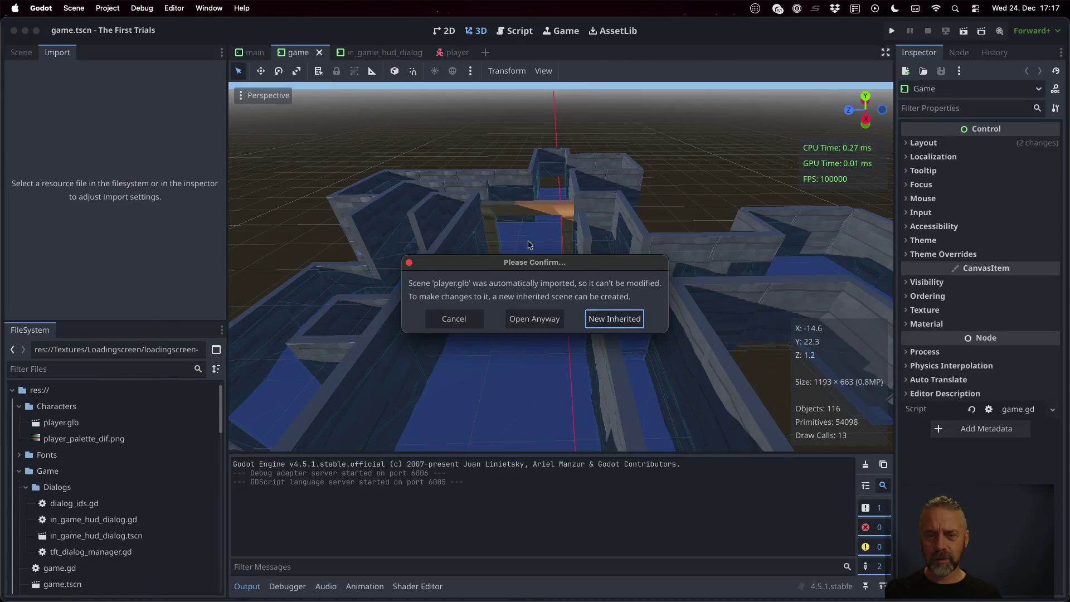
pyautogui.click(534, 318)
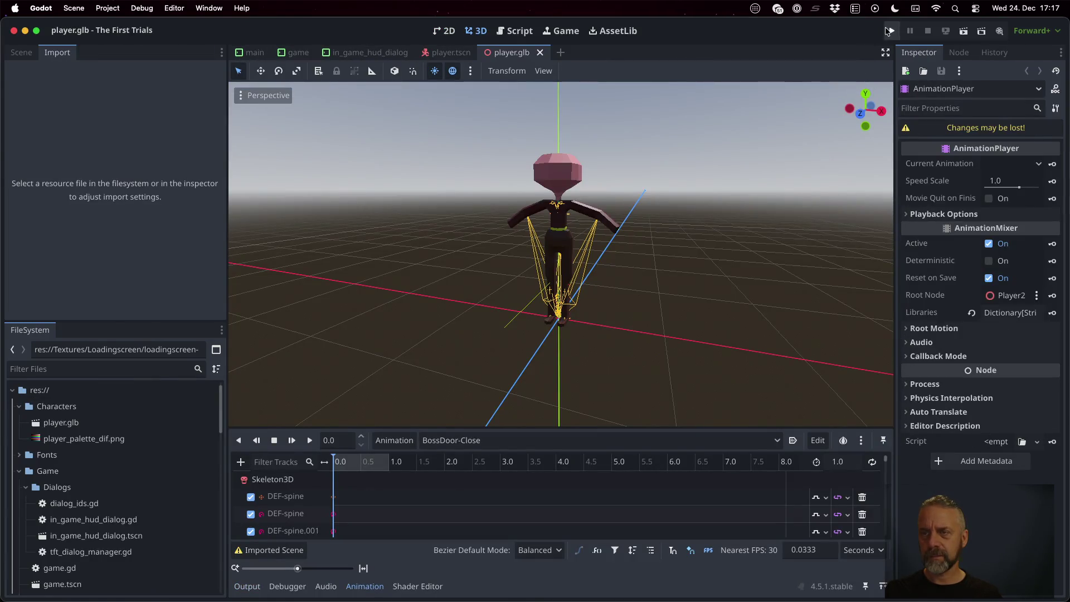
pyautogui.click(892, 30)
pyautogui.click(547, 117)
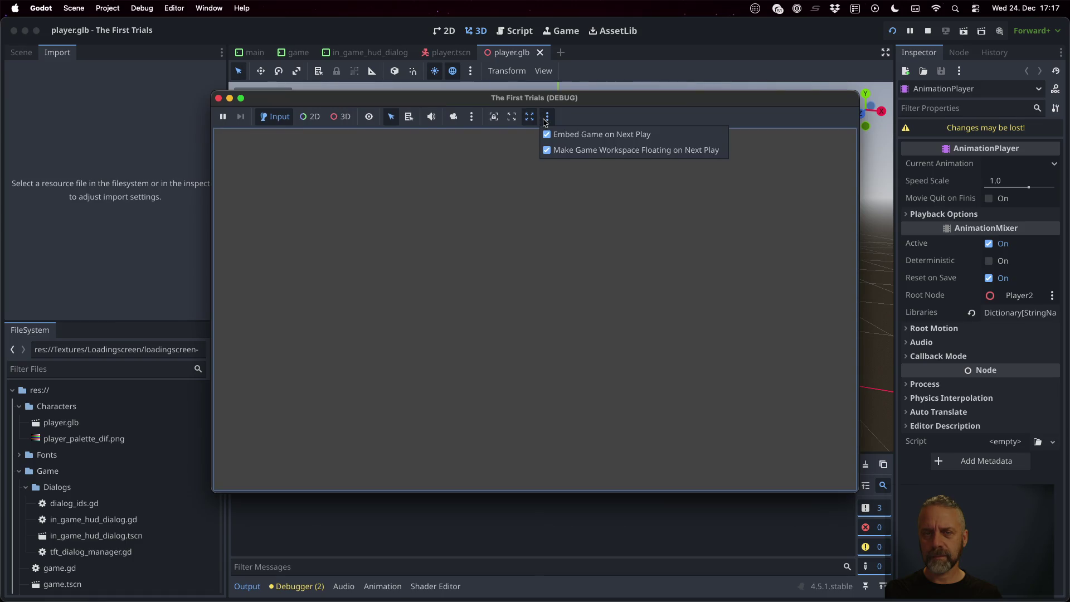
pyautogui.click(567, 148)
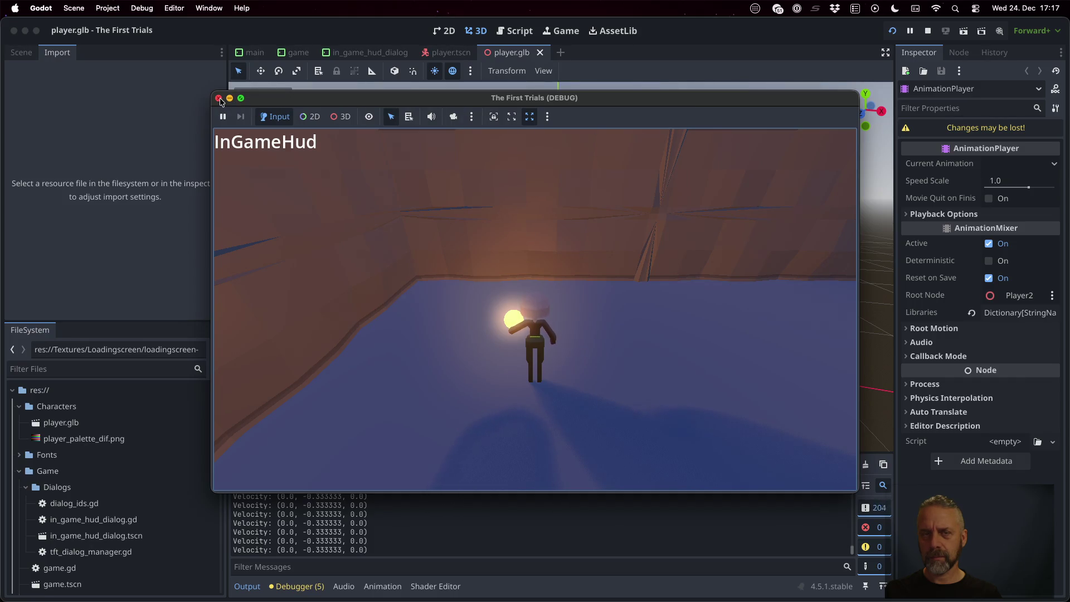
pyautogui.click(218, 98)
pyautogui.click(893, 30)
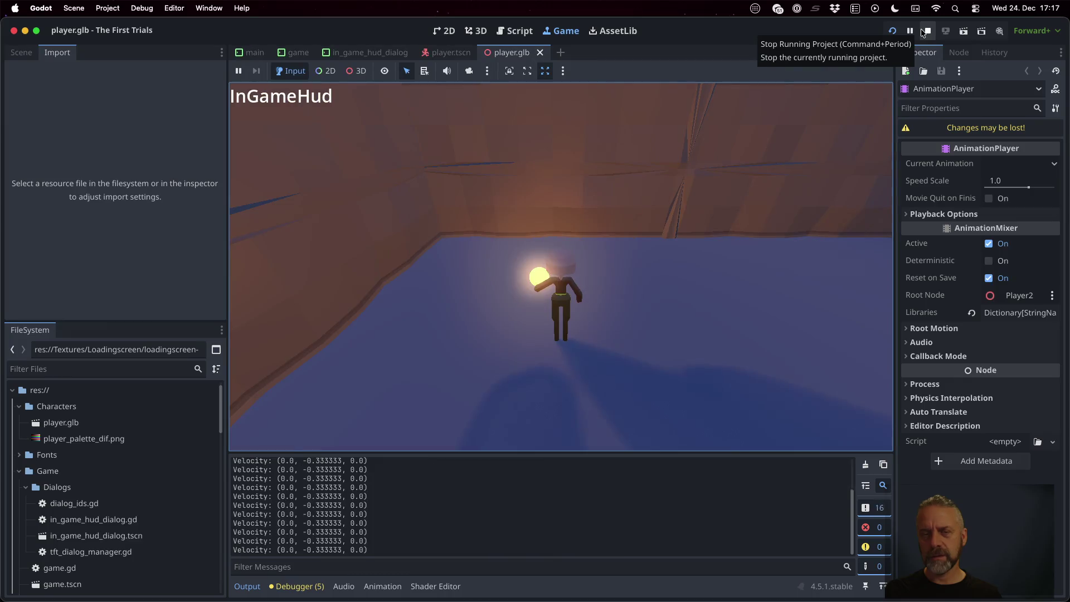
pyautogui.click(926, 30)
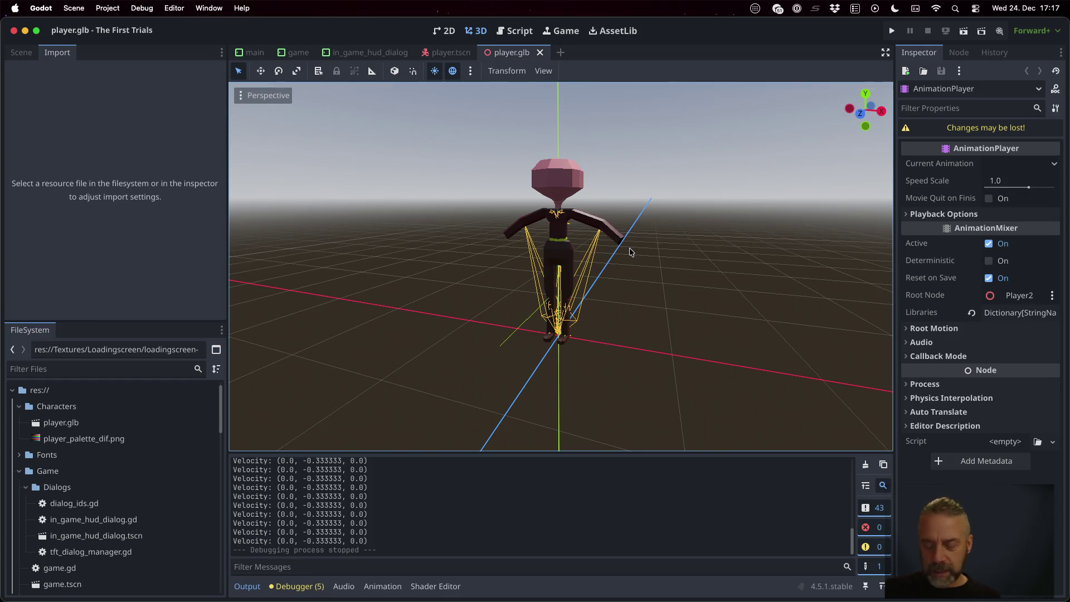
pyautogui.hotkey('ctrl', 'Up')
# Tick the Add loading screen task in TODO.md and cut its line
pyautogui.click(406, 224)
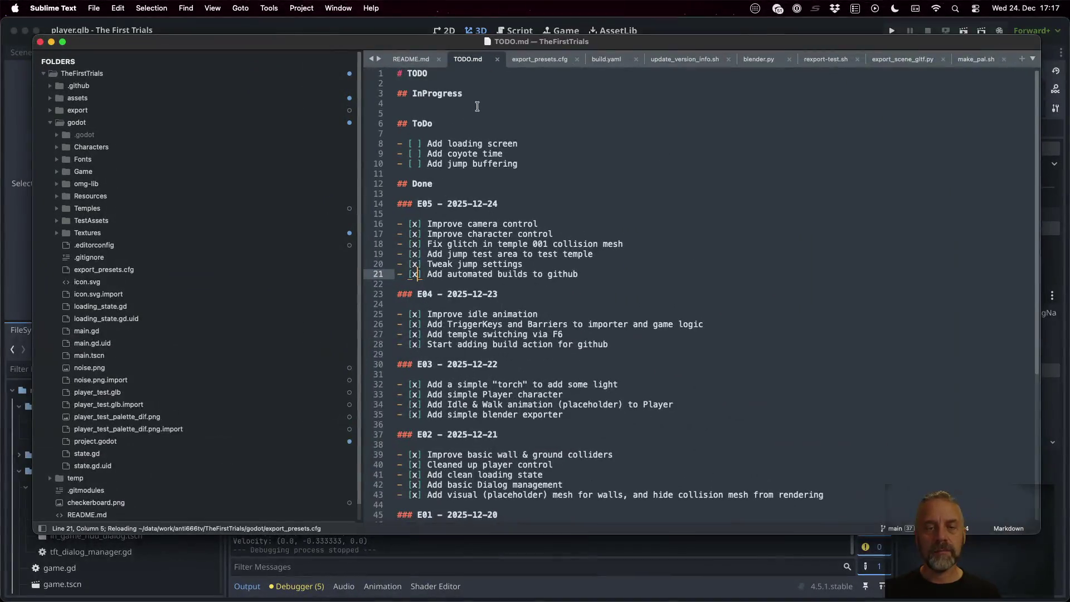
pyautogui.press('Down')
pyautogui.press('Right')
pyautogui.press('Right')
pyautogui.press('Right')
pyautogui.press('Delete')
pyautogui.write('x')
pyautogui.press('Home')
pyautogui.hotkey('shift', 'Down')
pyautogui.press('super+x')
# Paste the task at the end of the E05 done list and start a new ToDo item
pyautogui.press('Down')
pyautogui.press('Down')
pyautogui.press('Down')
pyautogui.press('super+v')
pyautogui.press('Up')
pyautogui.press('Up')
pyautogui.press('Up')
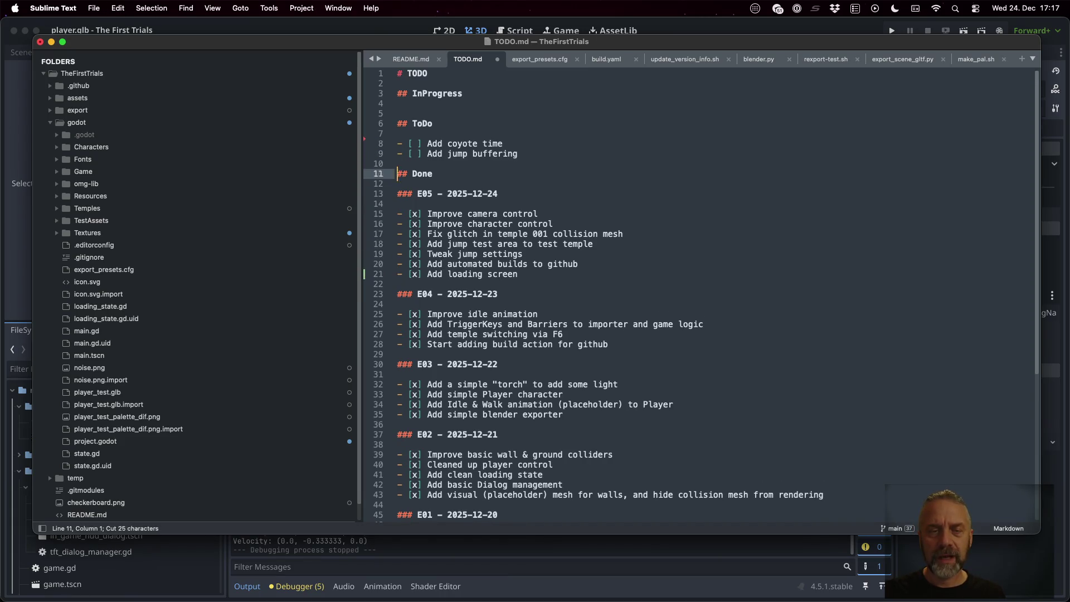
pyautogui.press('Return')
pyautogui.press('Return')
pyautogui.press('BackSpace')
pyautogui.press('BackSpace')
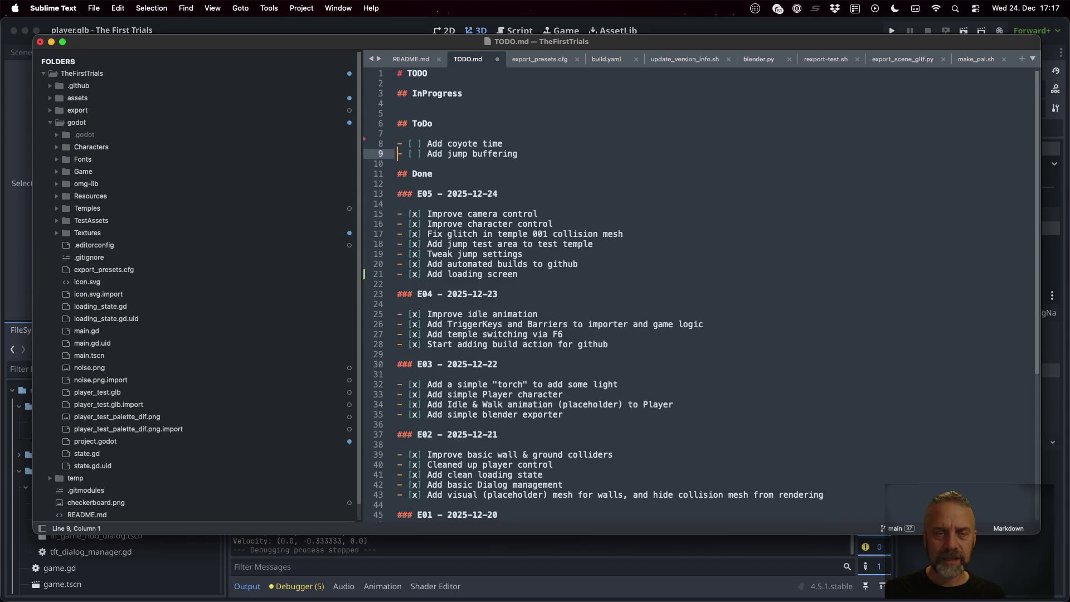
pyautogui.press('Return')
pyautogui.write('0')
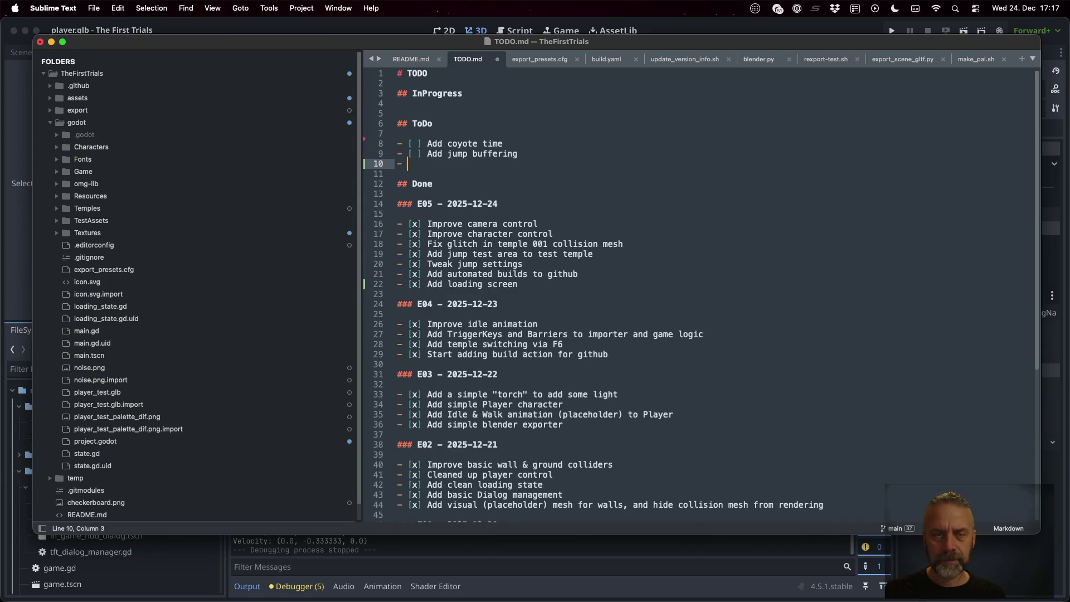
# Save TODO.md and switch to the terminal
pyautogui.press('super+s')
pyautogui.press('super+Tab')
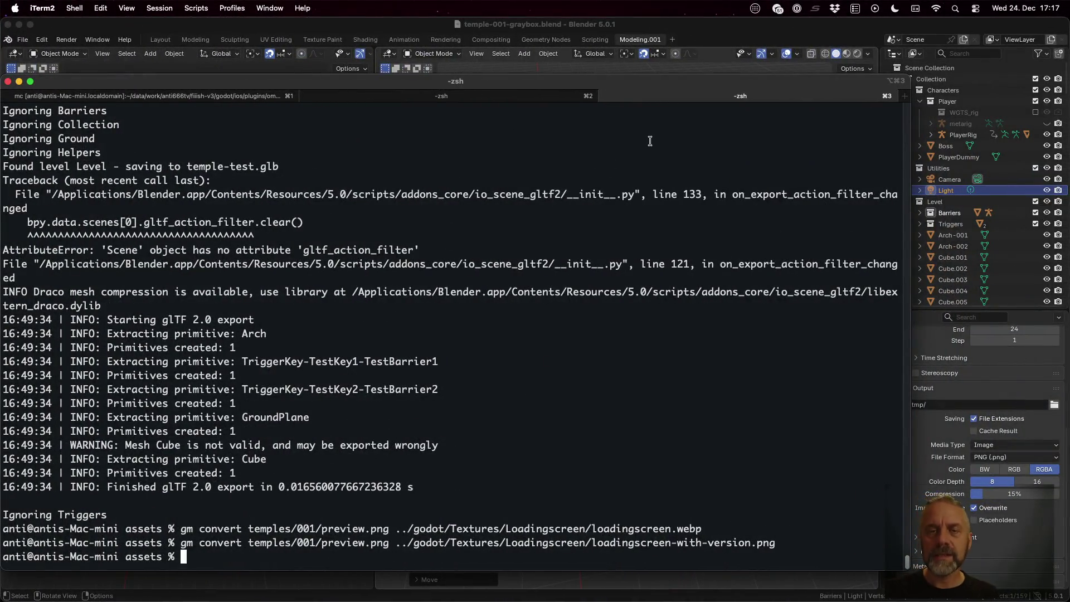
pyautogui.hotkey('ctrl', 'Up')
# Stage TODO.md, temple blend, loading-screen PNG and WebP, project.godot, and commit '[25E05] + Add loading screen.'
pyautogui.click(500, 156)
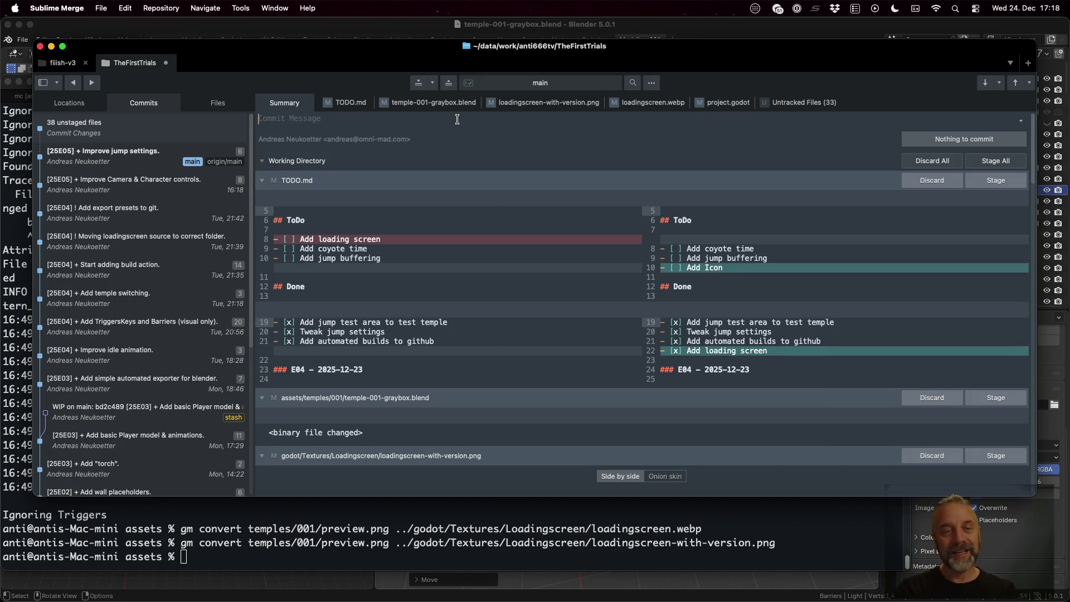
pyautogui.write('[25E05] + Add loading screen.')
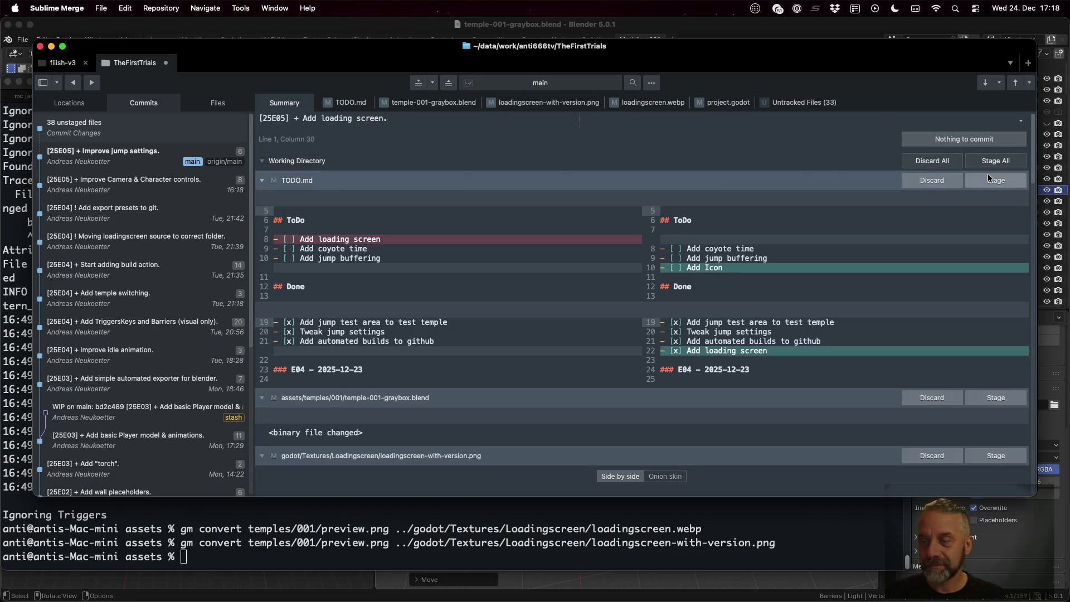
pyautogui.click(990, 180)
pyautogui.click(990, 180)
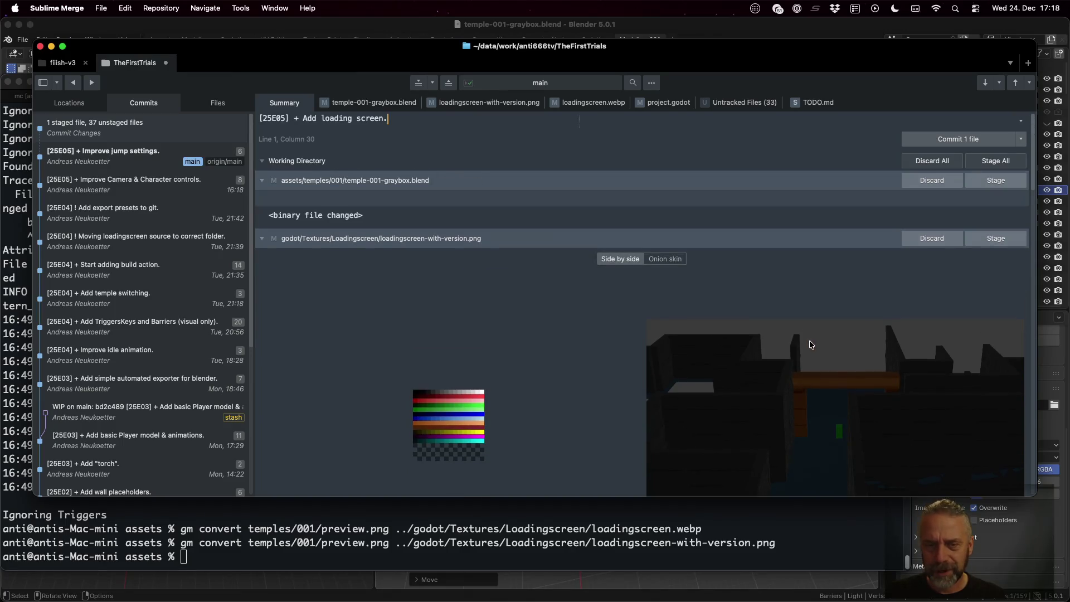
pyautogui.click(992, 181)
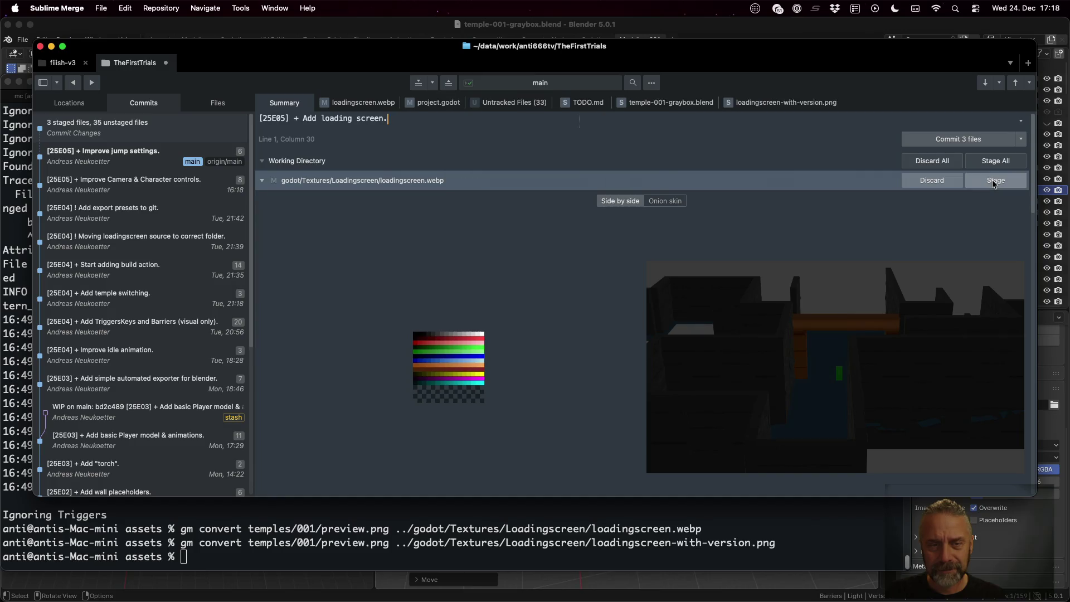
pyautogui.click(993, 181)
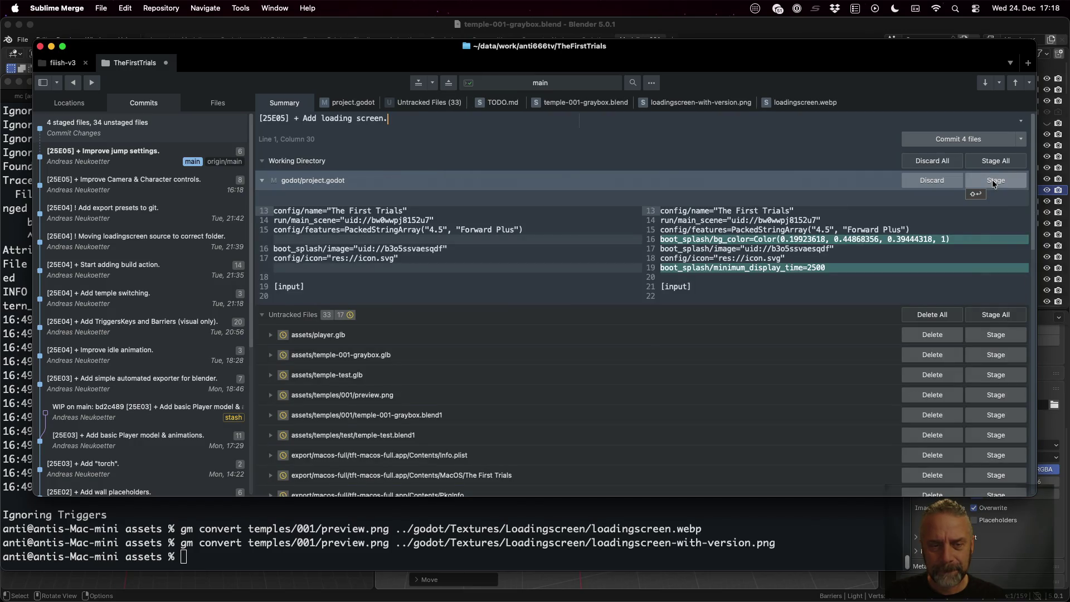
pyautogui.click(993, 181)
pyautogui.click(978, 137)
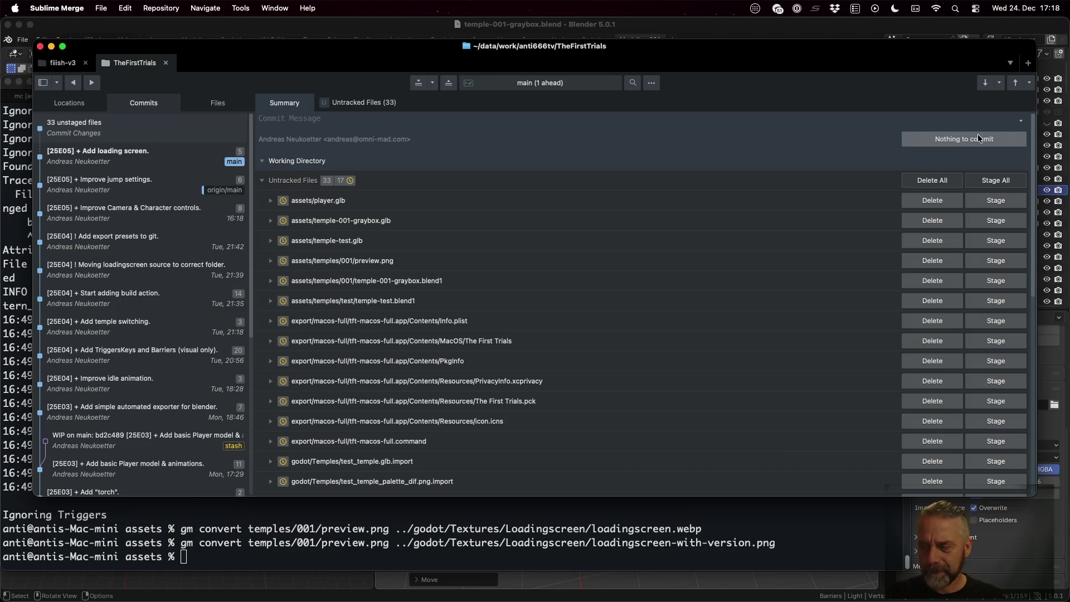
# Push the new commit on main to origin with the command palette's push
pyautogui.press('super+shift+p')
pyautogui.write('p')
pyautogui.press('Escape')
pyautogui.press('super+shift+p')
pyautogui.write('push')
pyautogui.press('Return')
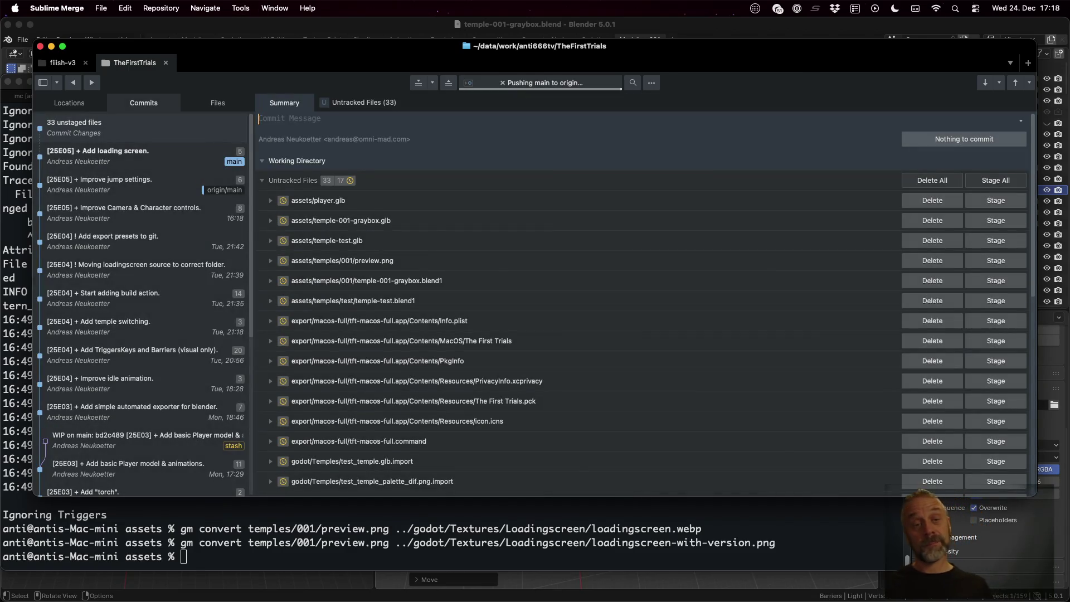
pyautogui.press('super+Tab')
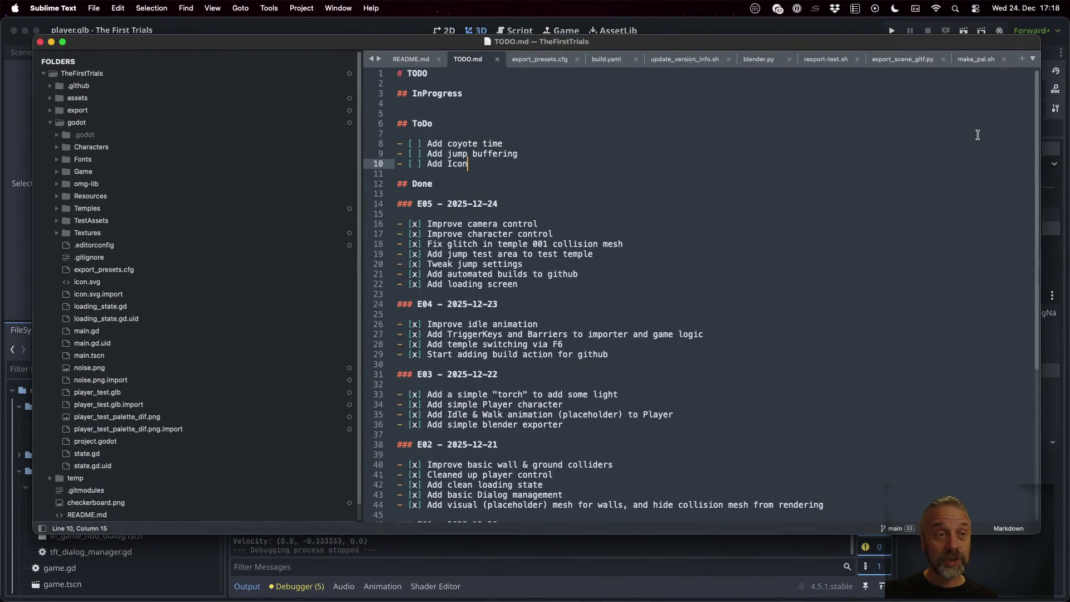
pyautogui.press('super+Tab')
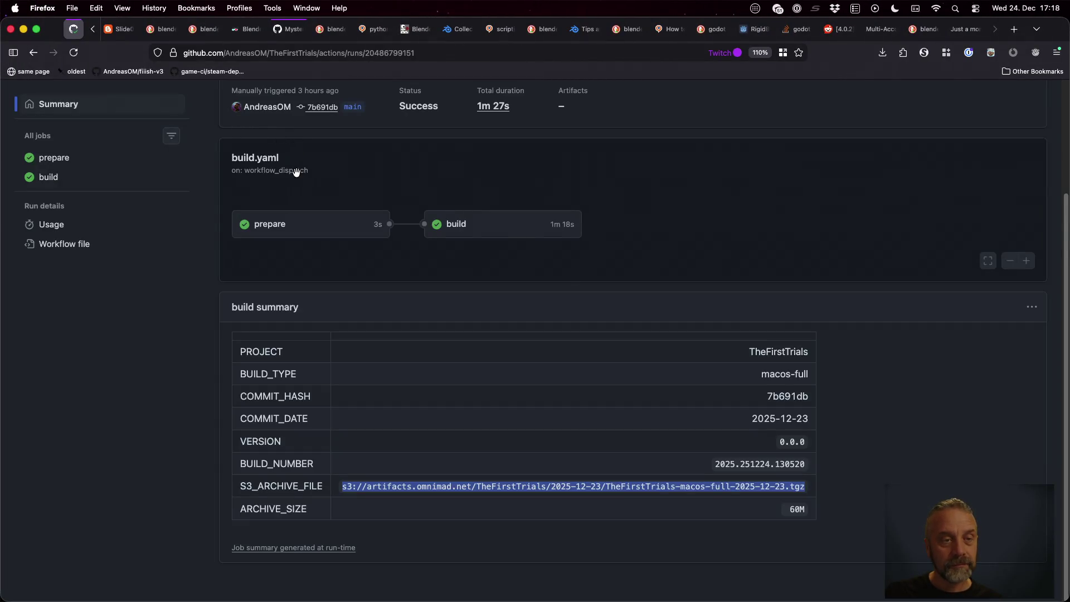
# Start a new Build workflow run from main with the macos-full option
pyautogui.scroll(5, 140, 184)
pyautogui.click(220, 132)
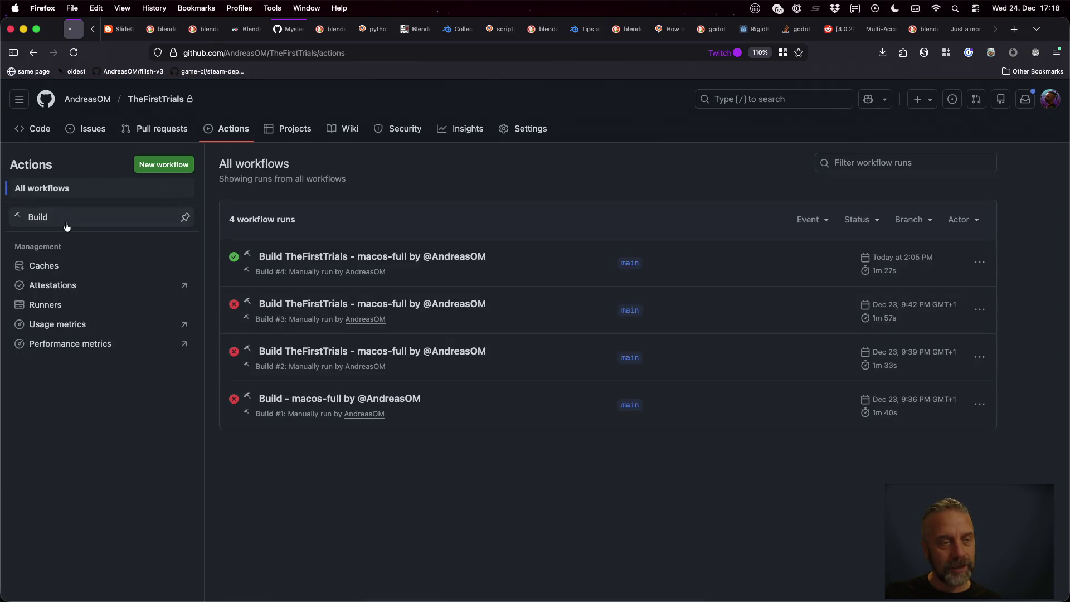
pyautogui.click(61, 219)
pyautogui.click(959, 258)
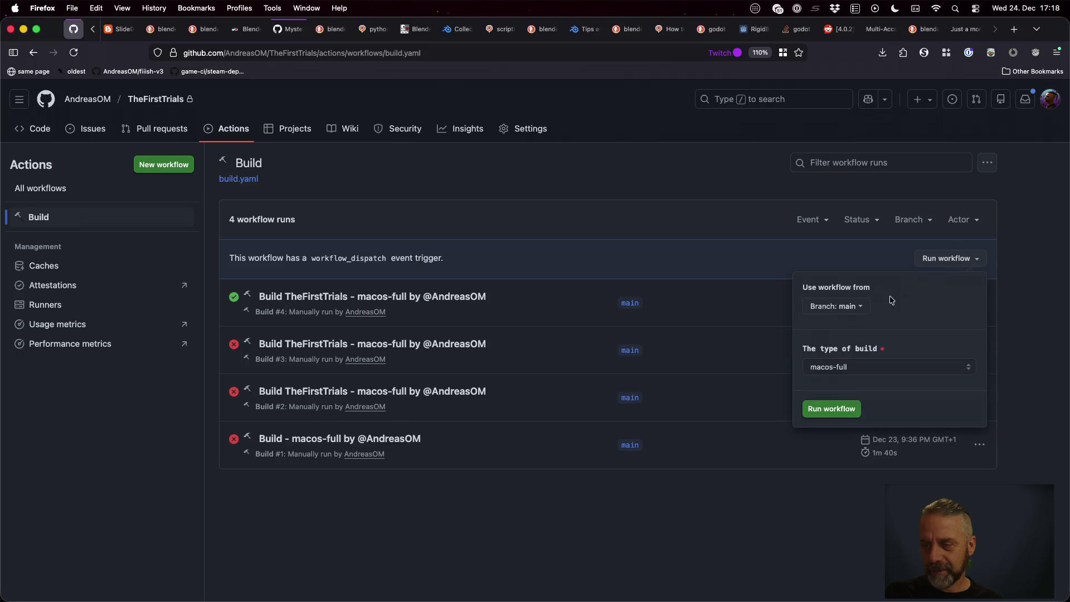
pyautogui.click(832, 409)
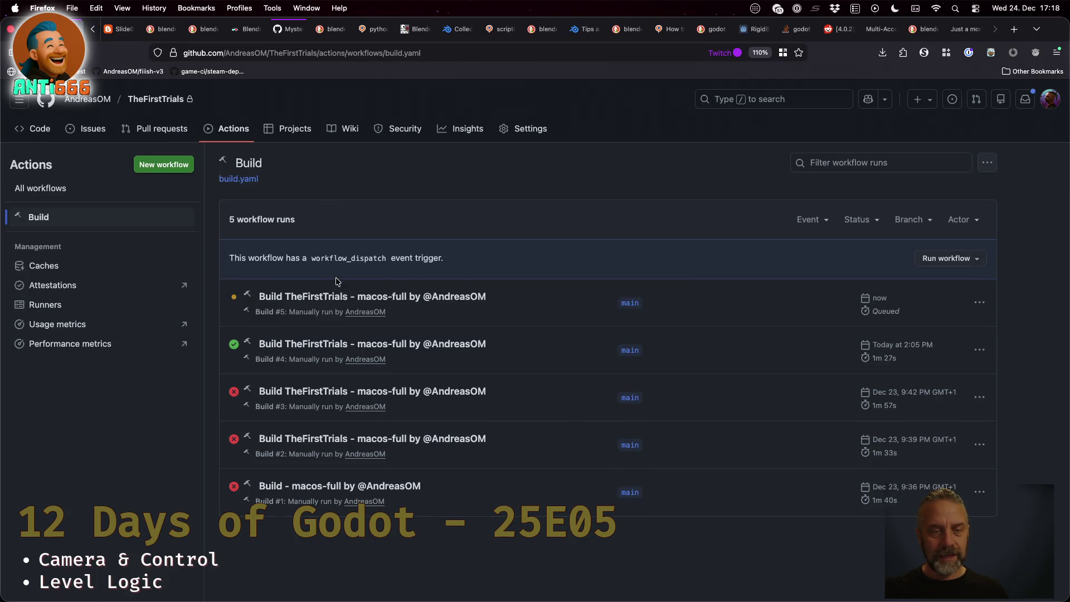
# Open the queued Build #5 run and follow its build job's live log
pyautogui.click(334, 296)
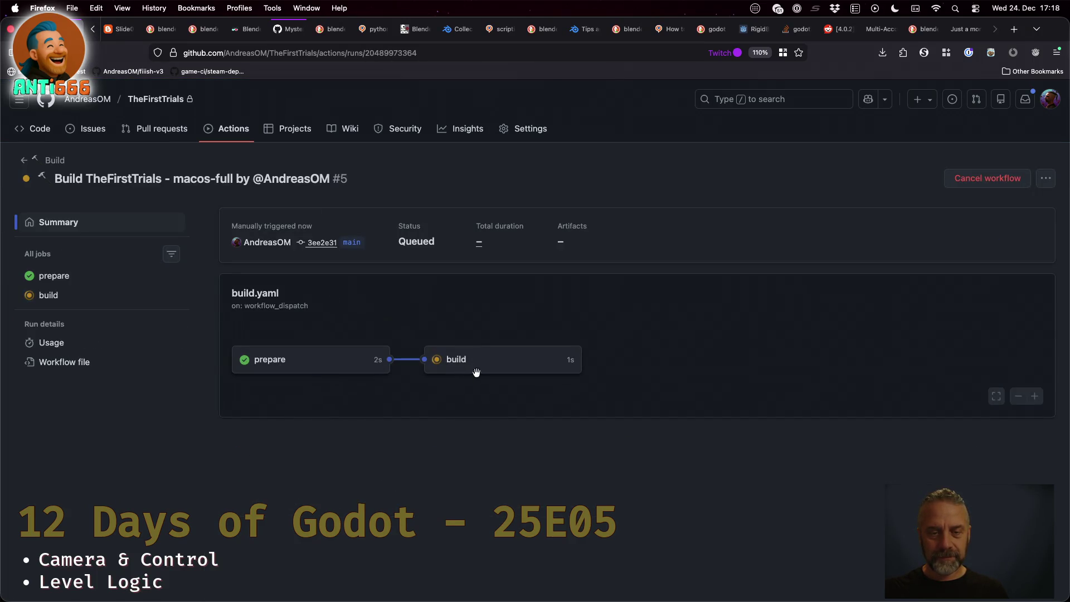
pyautogui.click(458, 367)
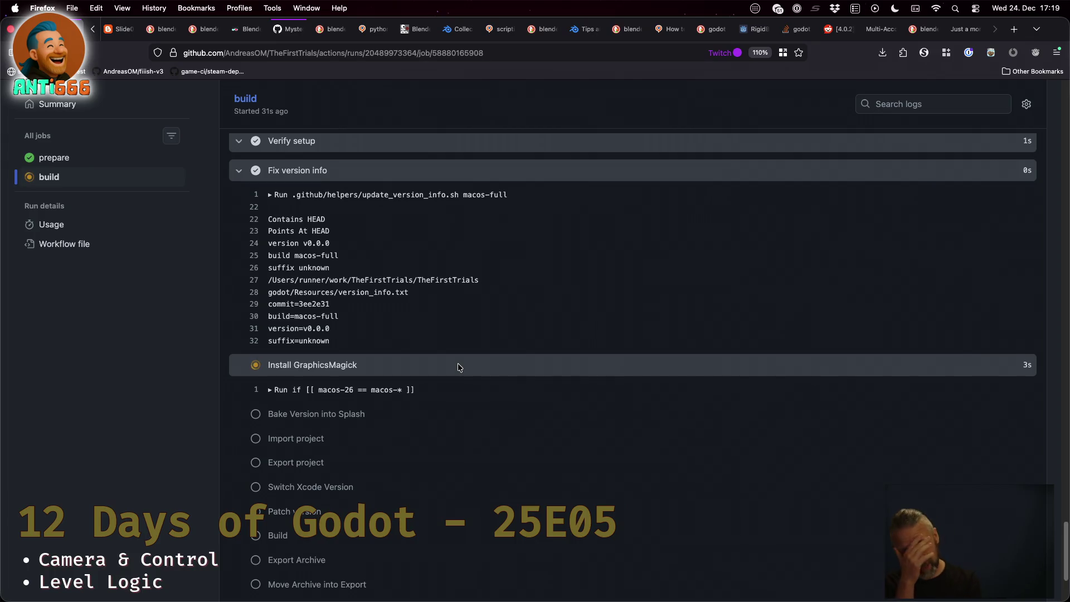
pyautogui.hotkey('ctrl', 'Right')
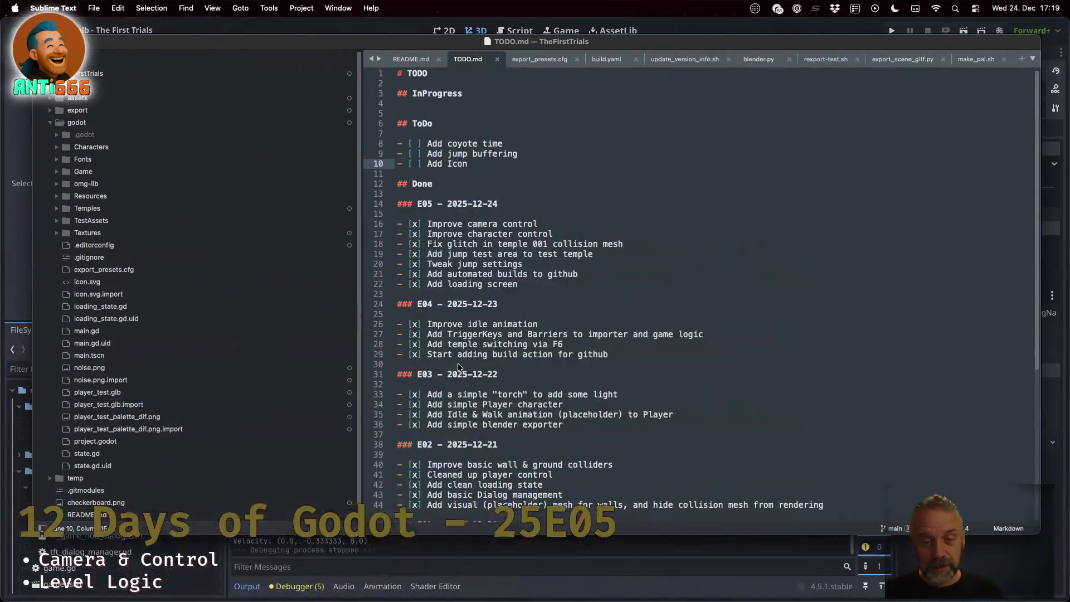
# Copy the ✅ checkmark from E03 onto the E04 and E05 plan lines and save
pyautogui.scroll(-8, 466, 258)
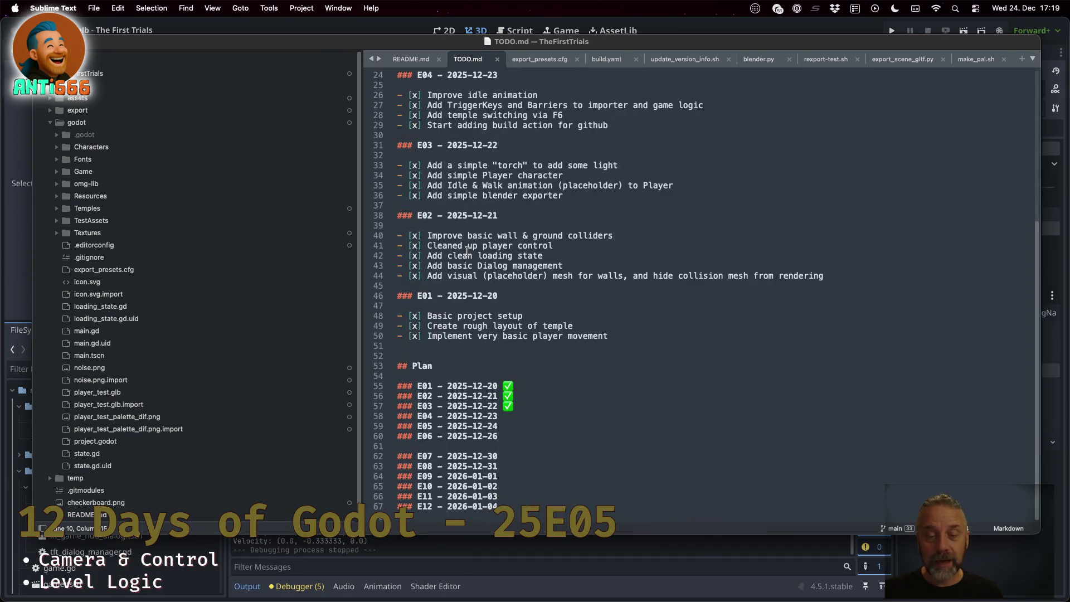
pyautogui.click(532, 416)
pyautogui.press('Up')
pyautogui.hotkey('shift', 'Left')
pyautogui.press('Down')
pyautogui.write('✅')
pyautogui.press('Down')
pyautogui.write('✅')
pyautogui.press('super+s')
# Select around the E06 line and the blank line above E07
pyautogui.press('Down')
pyautogui.press('Down')
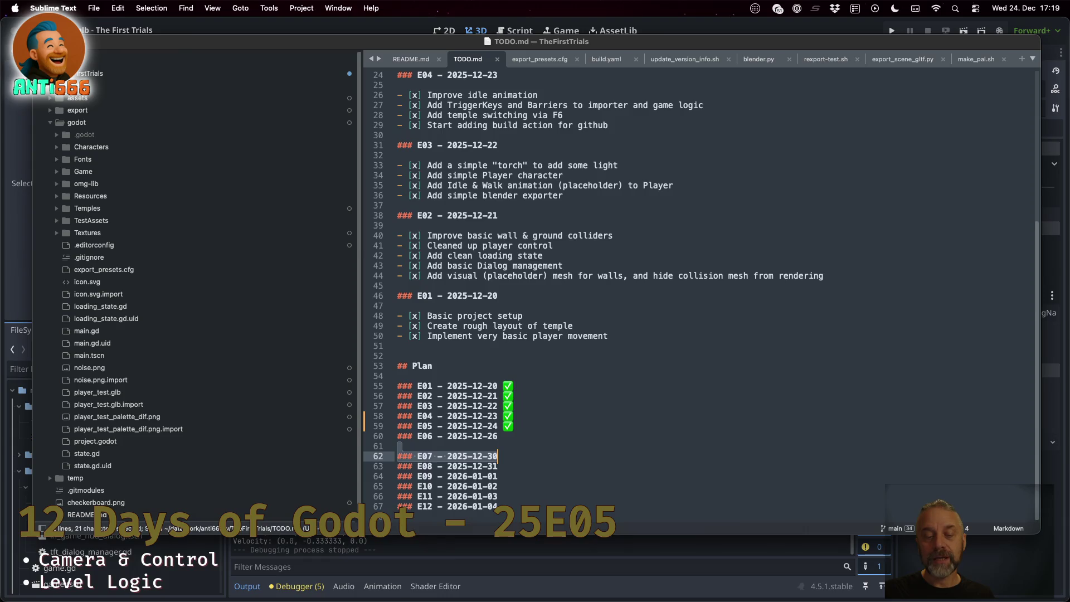
pyautogui.press('Up')
pyautogui.hotkey('shift', 'Down')
pyautogui.press('Right')
pyautogui.hotkey('shift', 'Down')
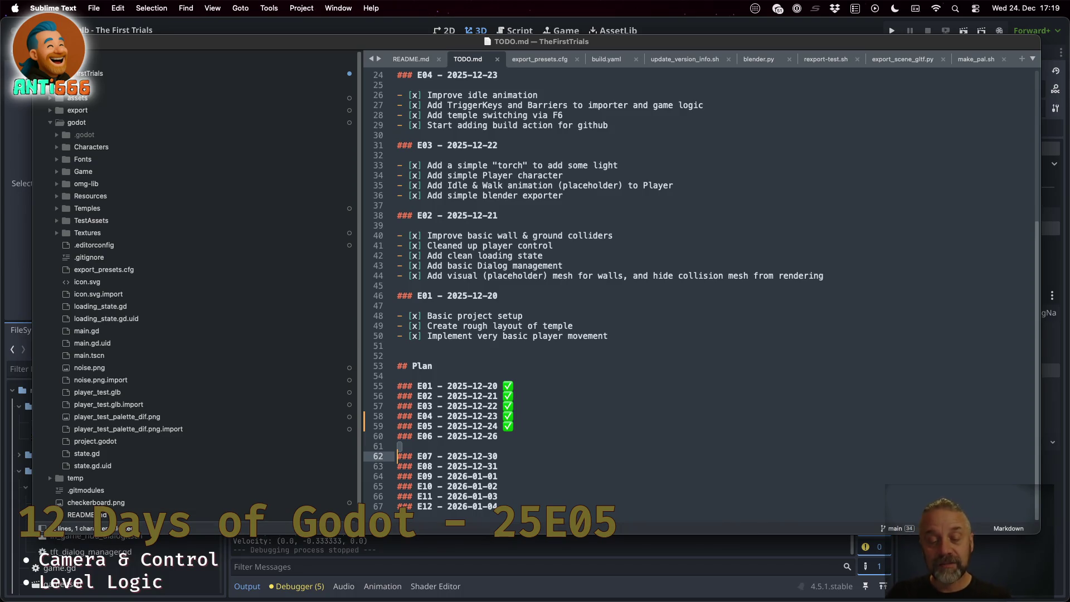
pyautogui.hotkey('shift', 'Up')
pyautogui.hotkey('shift', 'Up')
pyautogui.hotkey('shift', 'Down')
pyautogui.hotkey('shift', 'Down')
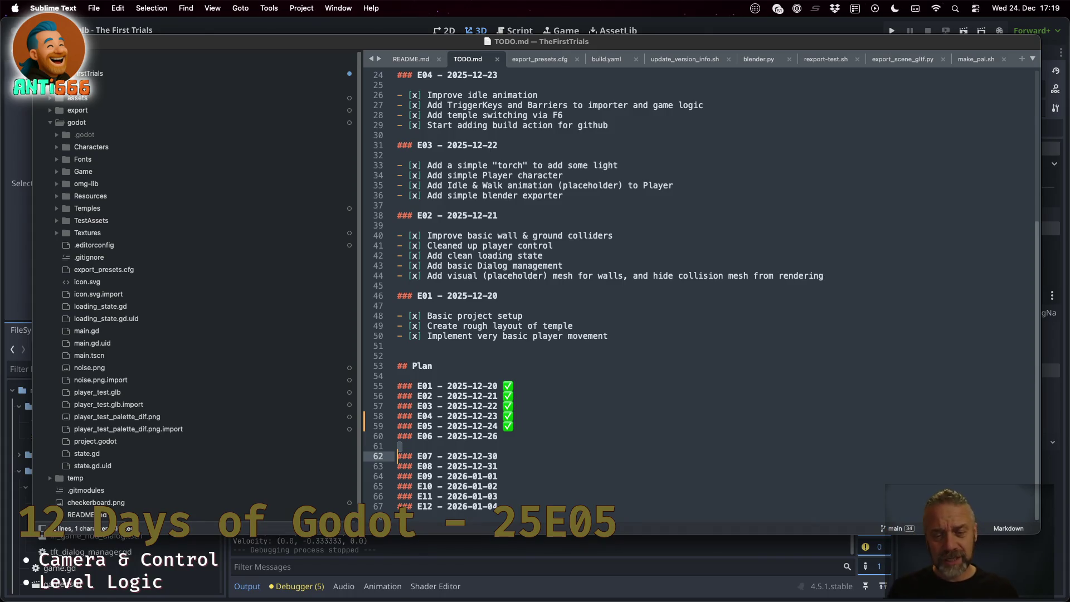
pyautogui.hotkey('shift', 'Up')
pyautogui.hotkey('shift', 'Up')
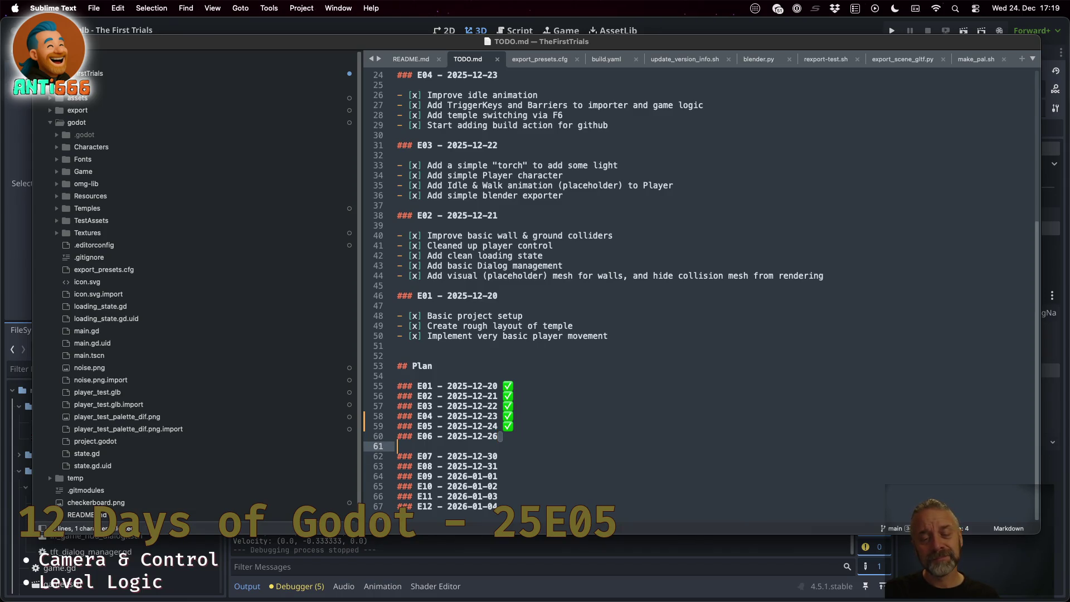
pyautogui.hotkey('shift', 'Left')
pyautogui.hotkey('shift', 'Left')
pyautogui.hotkey('shift', 'Left')
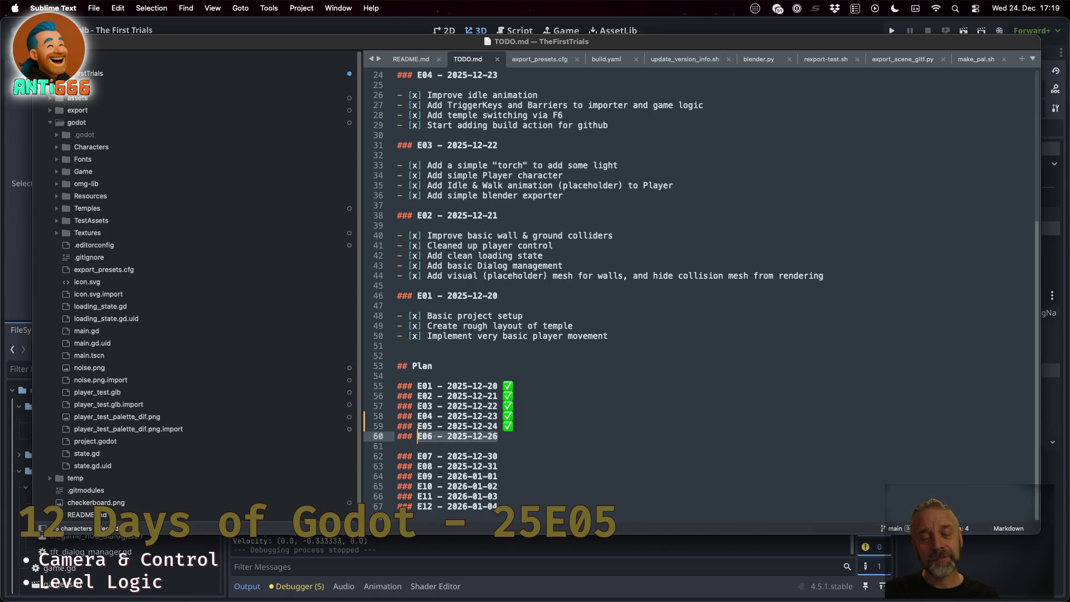
pyautogui.press('Down')
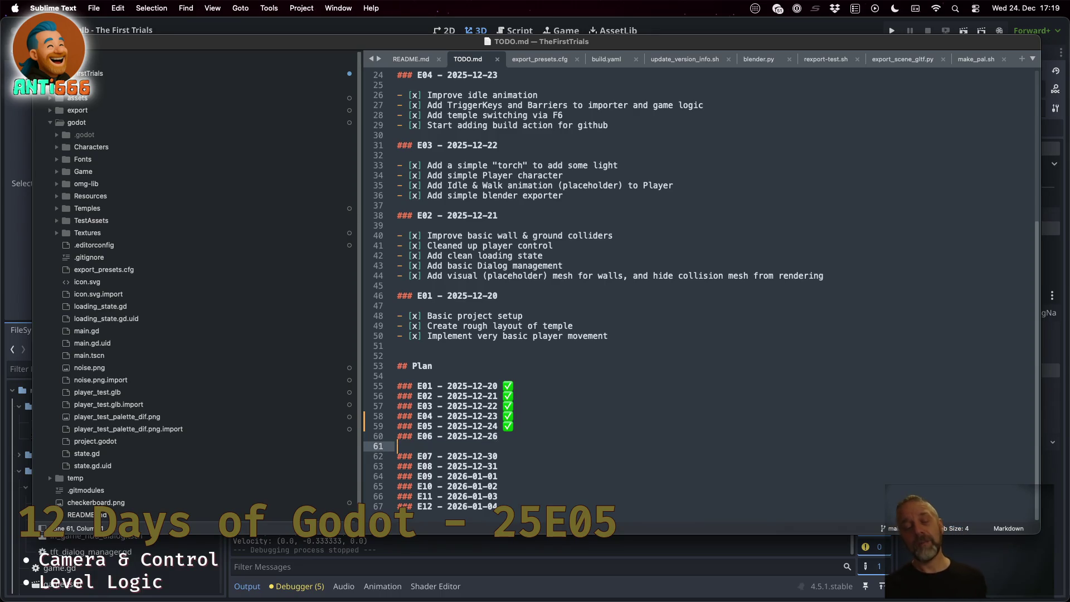
# Select the E07–E12 plan lines, then reselect the E06 line
pyautogui.click(498, 456)
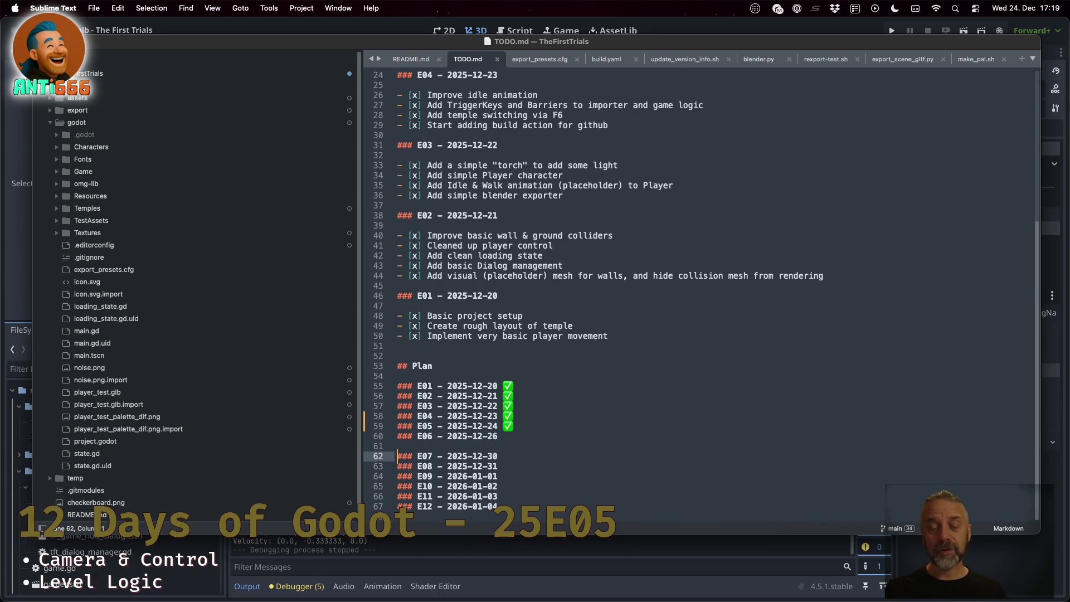
pyautogui.hotkey('shift', 'Down')
pyautogui.hotkey('shift', 'Down')
pyautogui.hotkey('shift', 'Down')
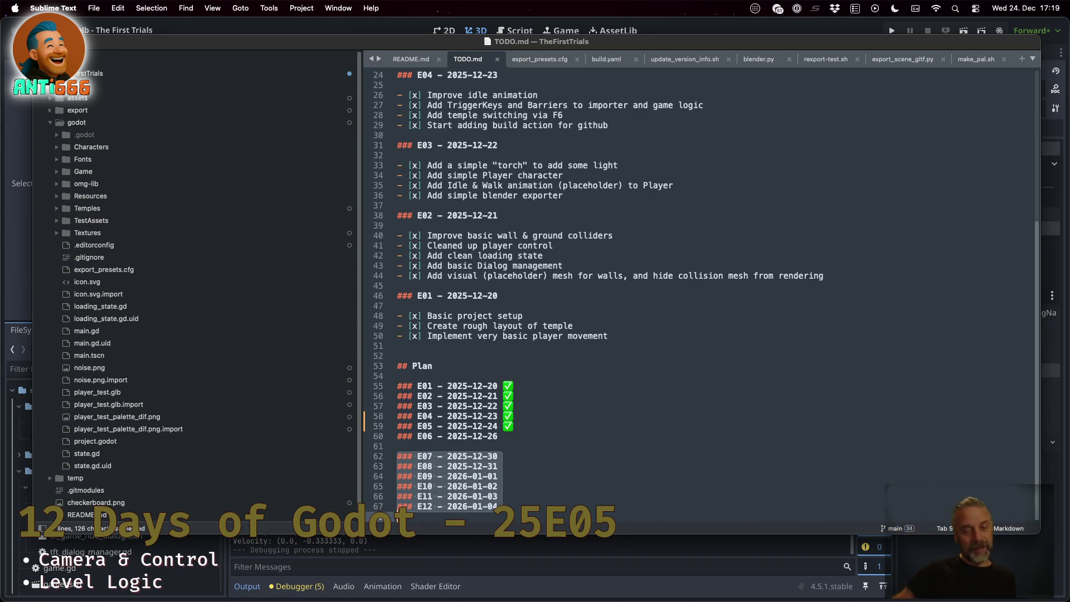
pyautogui.click(397, 446)
pyautogui.press('Up')
pyautogui.hotkey('shift', 'Down')
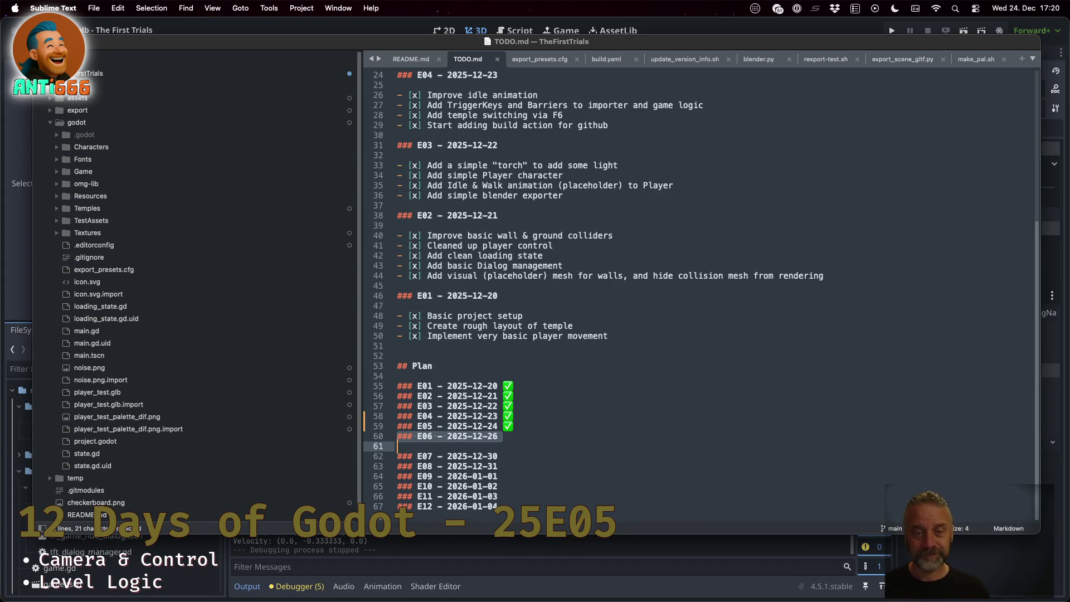
pyautogui.hotkey('ctrl', 'Left')
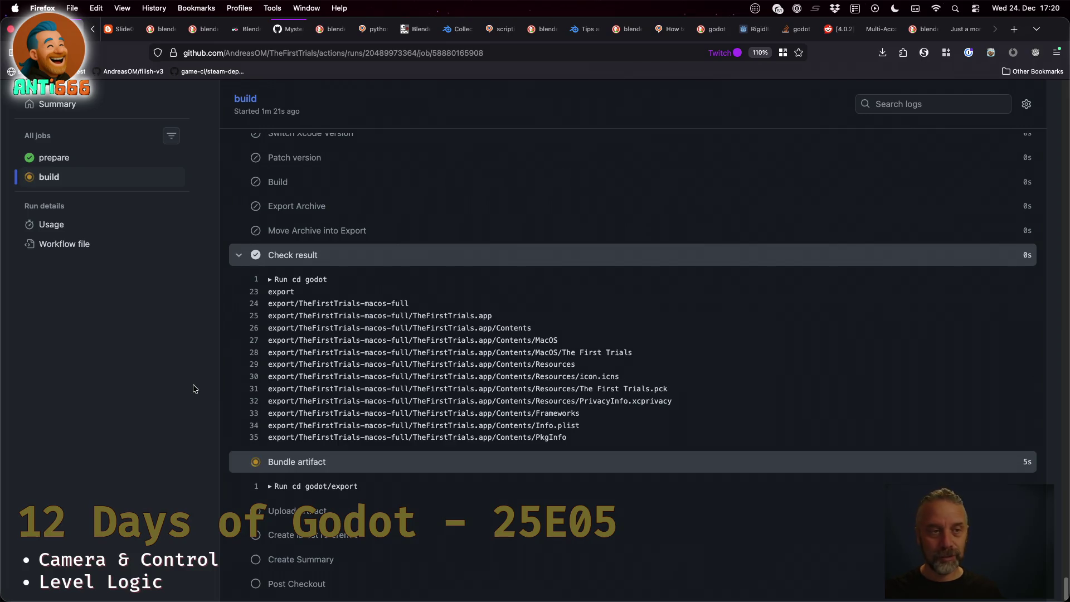
# Refresh the Build #5 run summary and check the build job's steps succeeded
pyautogui.scroll(15, 194, 388)
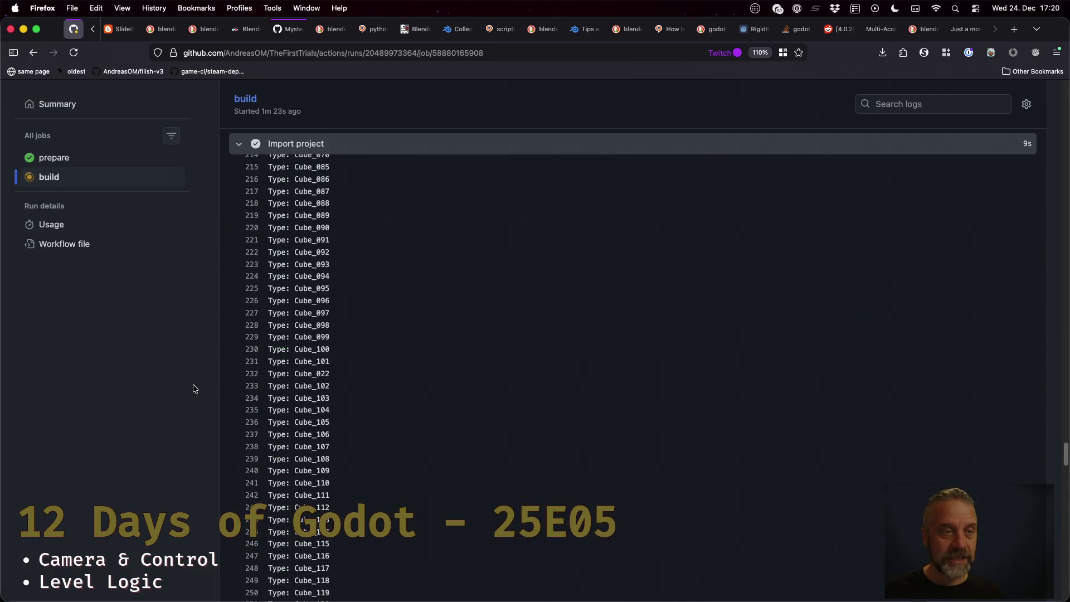
pyautogui.click(33, 52)
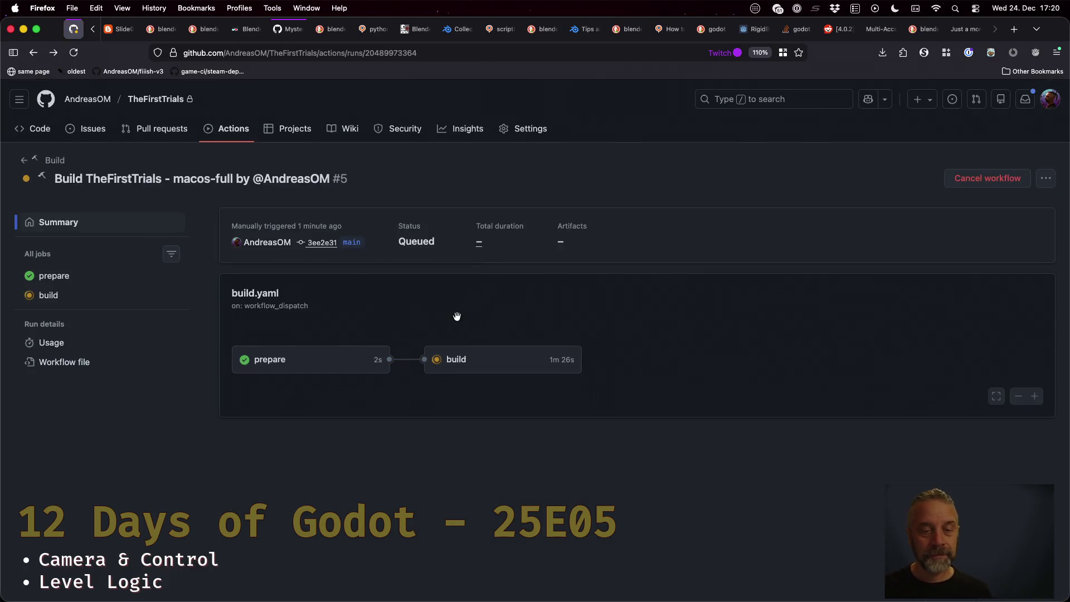
pyautogui.click(74, 52)
pyautogui.click(464, 360)
pyautogui.scroll(-5, 397, 361)
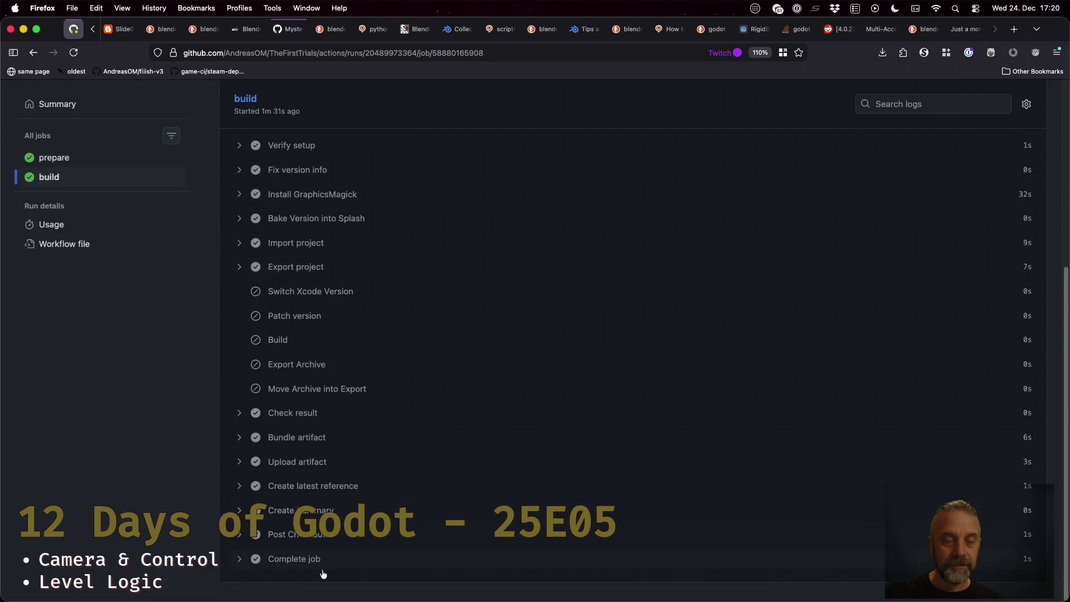
# Copy the S3_ARCHIVE_FILE path from the run's build summary
pyautogui.click(34, 53)
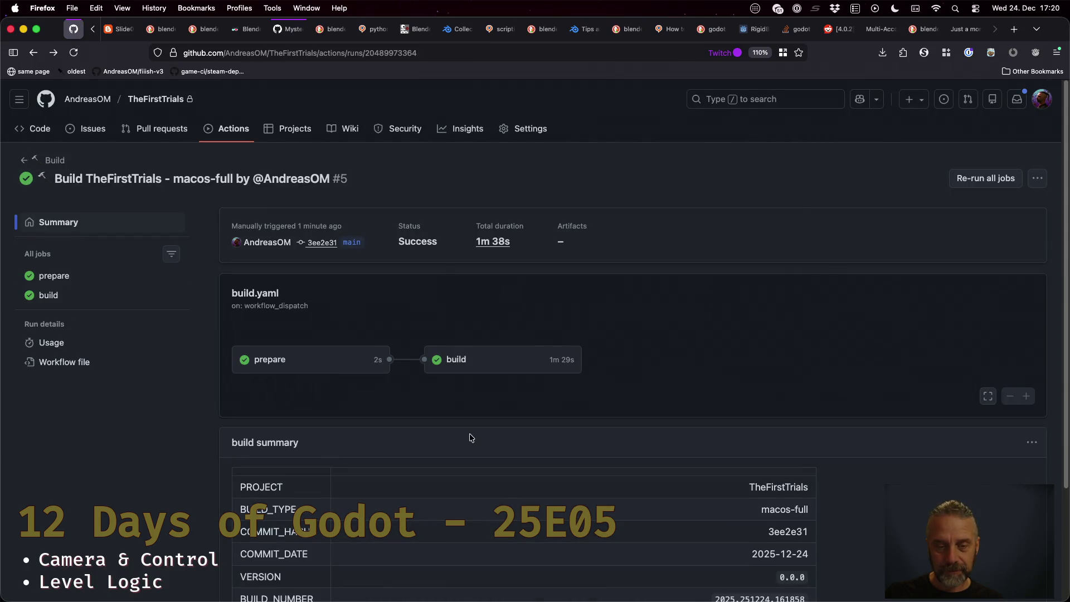
pyautogui.scroll(-3, 470, 438)
pyautogui.tripleClick(368, 490)
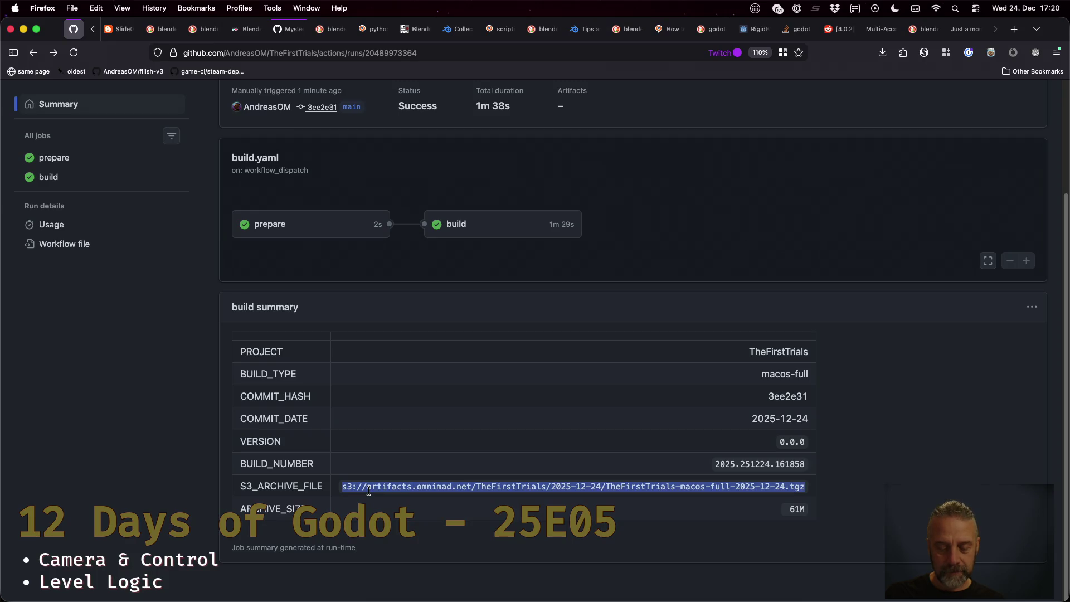
pyautogui.press('super+Tab')
pyautogui.hotkey('ctrl', 'Up')
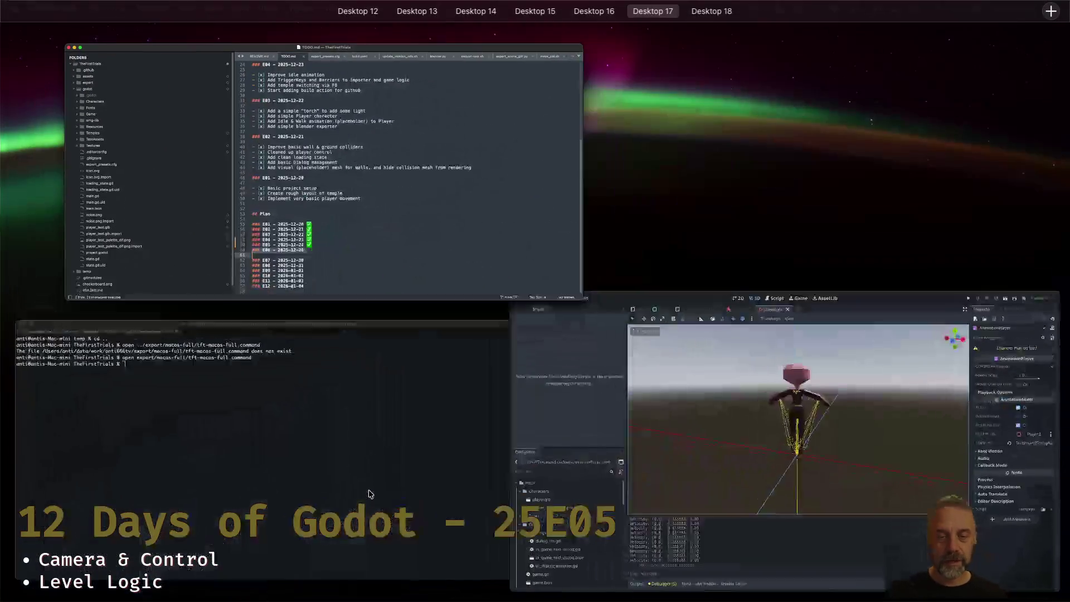
# In the temp folder, download the pasted S3 archive with 'aws s3 cp <path> .'
pyautogui.click(301, 450)
pyautogui.write('cd temp')
pyautogui.press('Return')
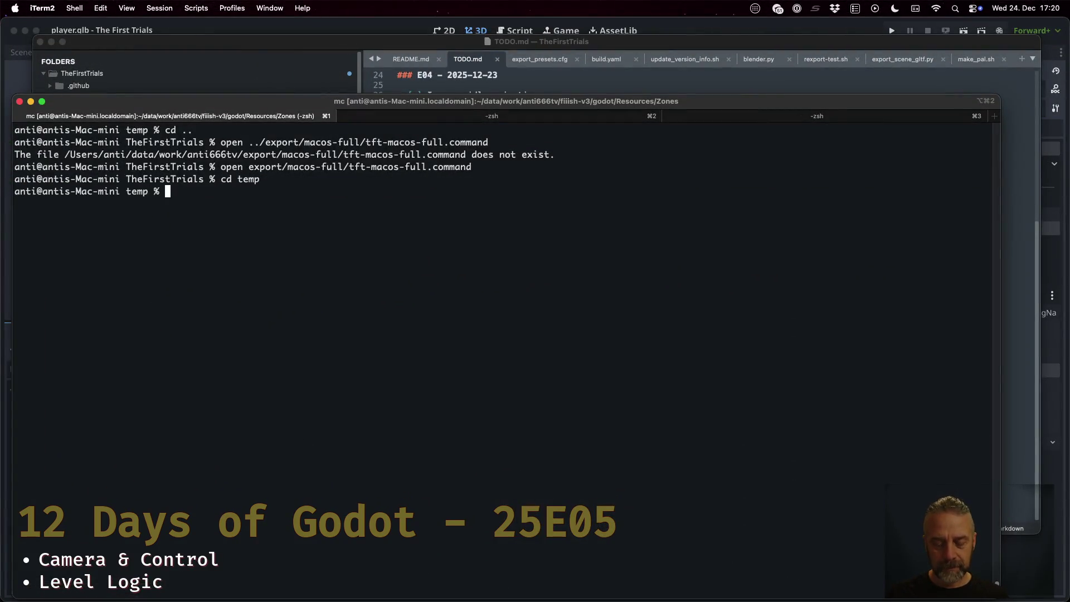
pyautogui.write('aws s3 cp')
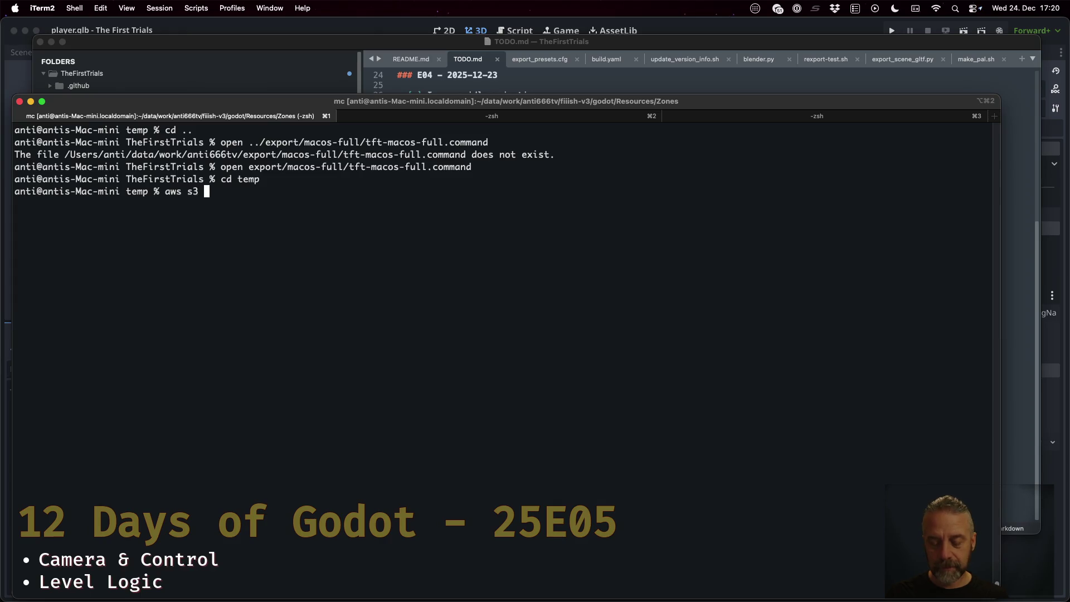
pyautogui.write('s3://artifacts.omnimad.net/TheFirstTrials/2025-12-24/TheFirstTrials-macos-full-2025-12-24.tgz')
pyautogui.press('Return')
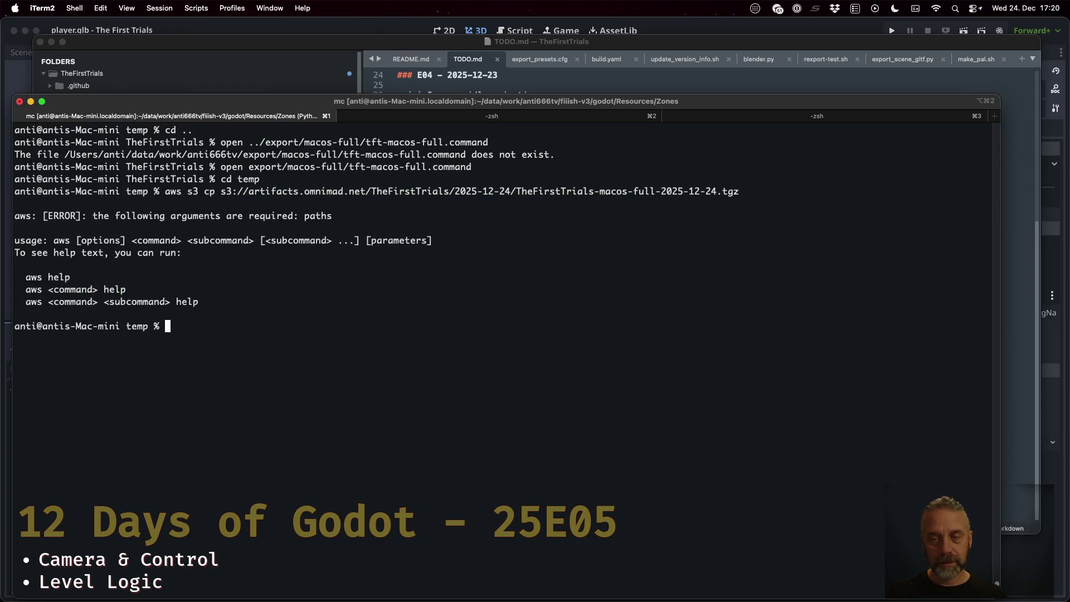
pyautogui.press('Up')
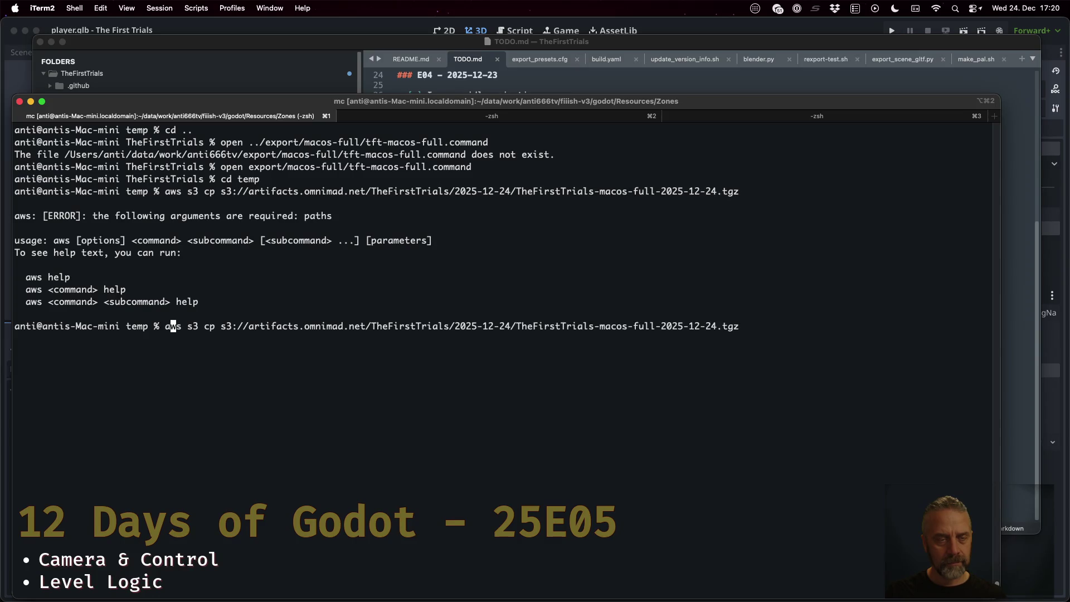
pyautogui.hotkey('ctrl', 'e')
pyautogui.write(' .')
pyautogui.press('Return')
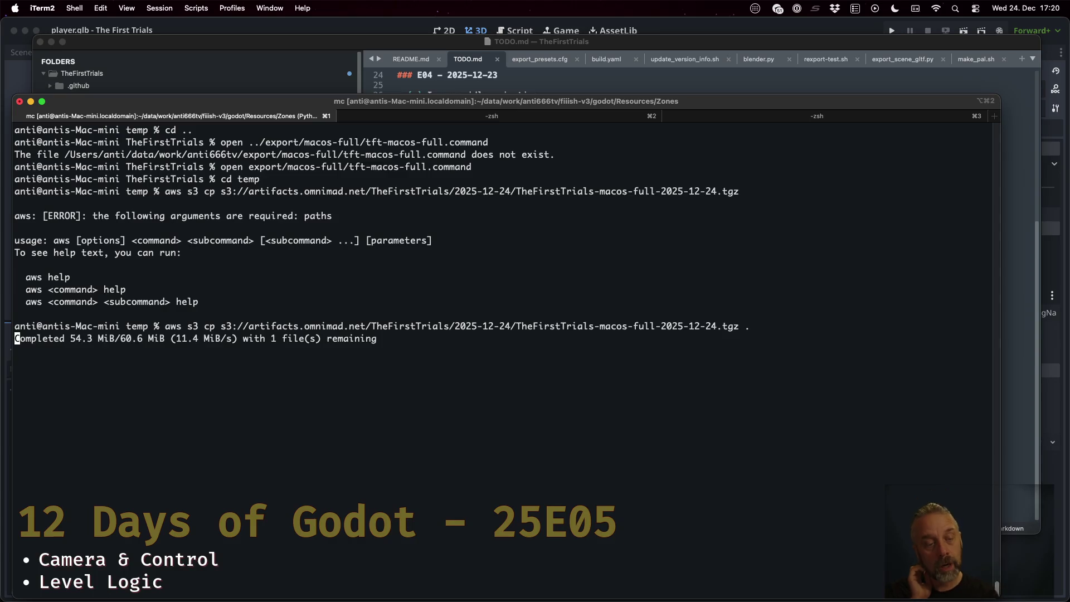
# Extract the downloaded .tgz build archive with tar xzf
pyautogui.write('tar ')
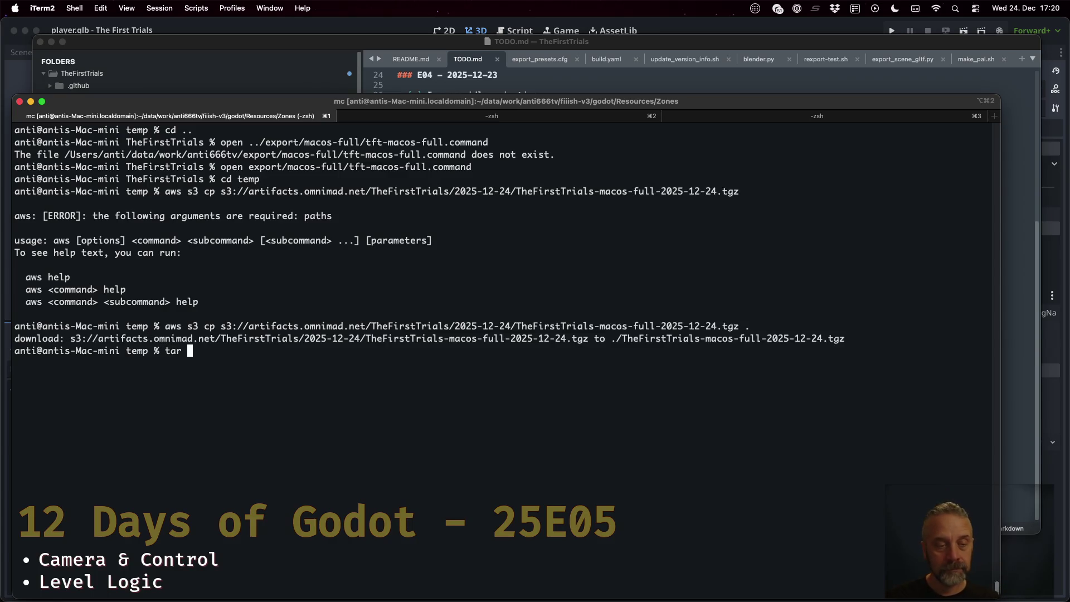
pyautogui.write('xzf ')
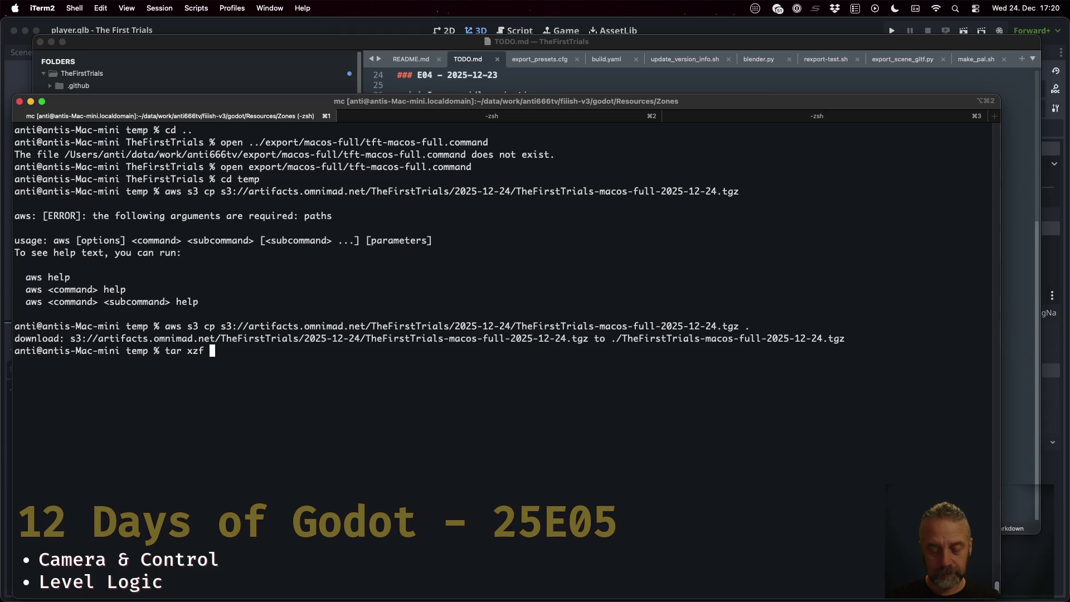
pyautogui.write('T')
pyautogui.press('Tab')
pyautogui.press('Return')
# Launch TheFirstTrials-macos-full/TheFirstTrials.app with the open command
pyautogui.write('open T')
pyautogui.press('Tab')
pyautogui.press('Tab')
pyautogui.write('/')
pyautogui.press('Tab')
pyautogui.write('Th')
pyautogui.press('Tab')
pyautogui.press('Return')
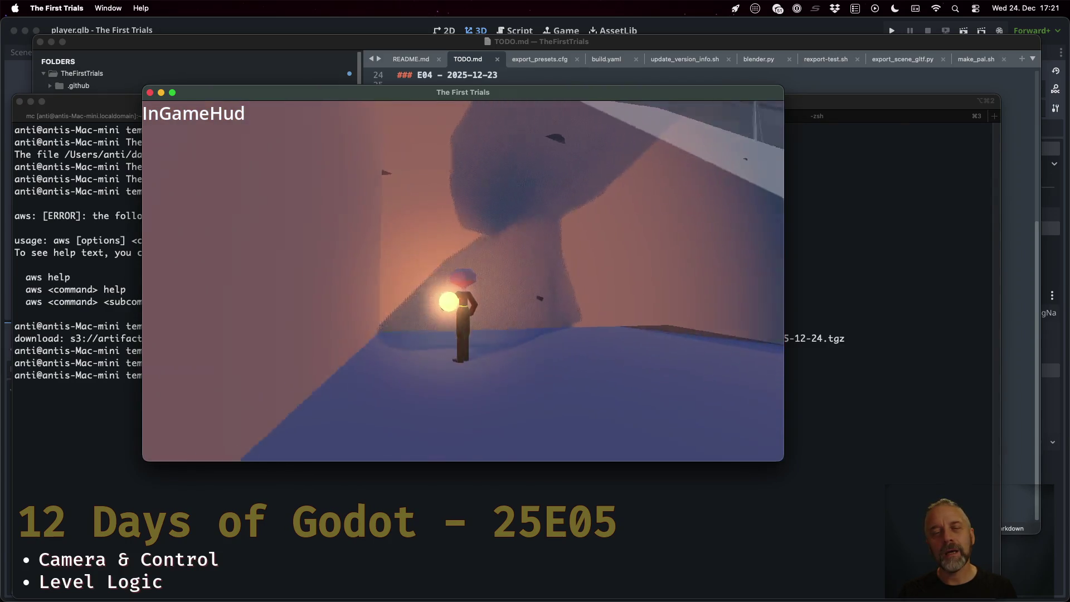
# Run the torch-carrying character forward through the temple corridors, then quit the game
pyautogui.press('w')
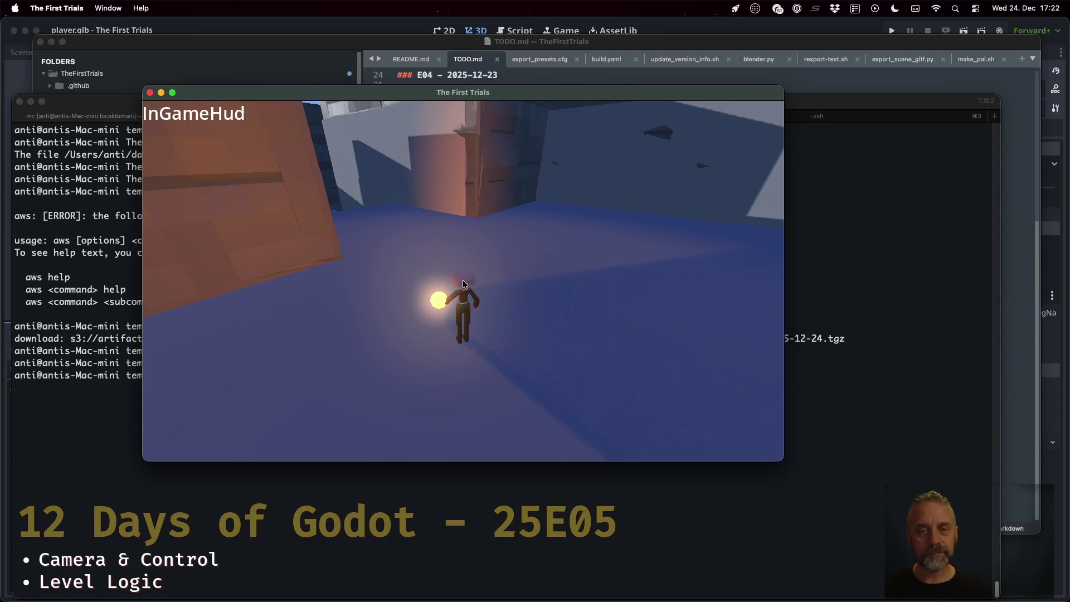
pyautogui.press('super+q')
pyautogui.press('super+Tab')
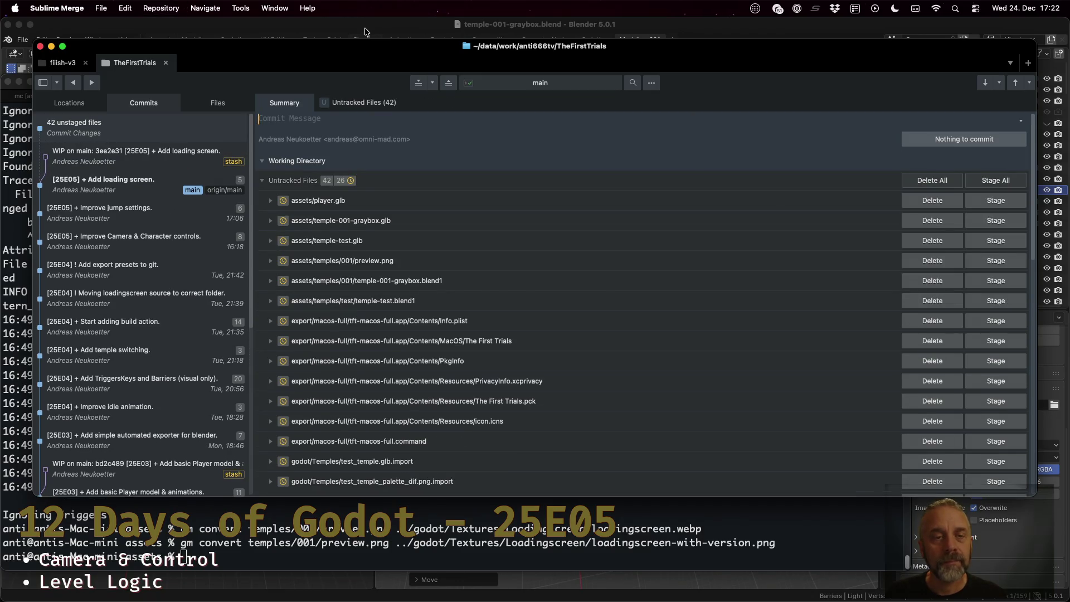
# Pop the WIP stash in Sublime Merge to restore the TODO.md changes
pyautogui.press('super+shift+p')
pyautogui.write('srta')
pyautogui.press('BackSpace')
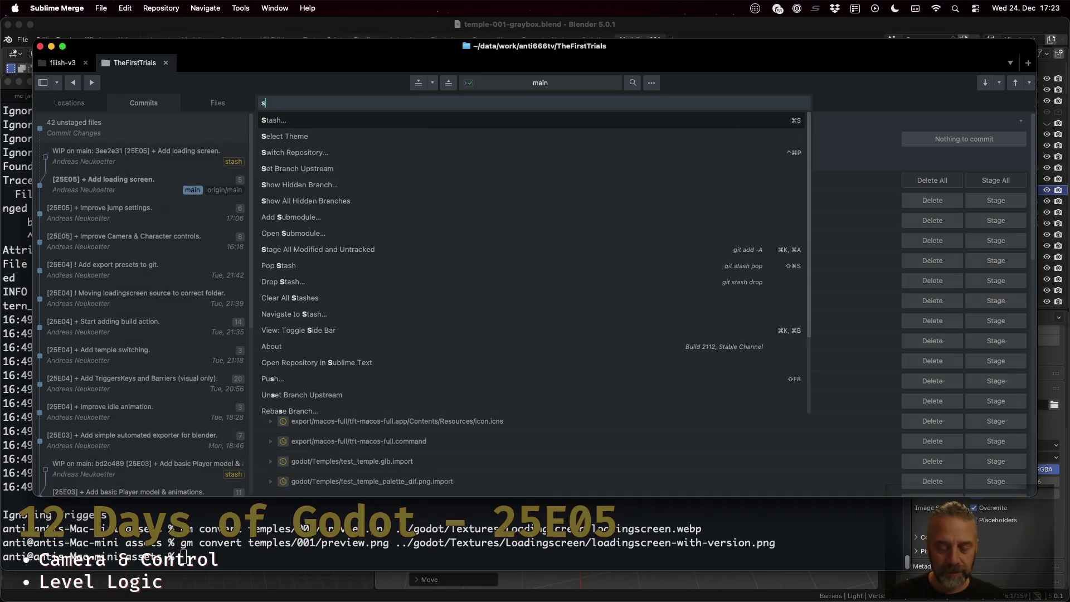
pyautogui.write('tash')
pyautogui.press('Down')
pyautogui.press('Return')
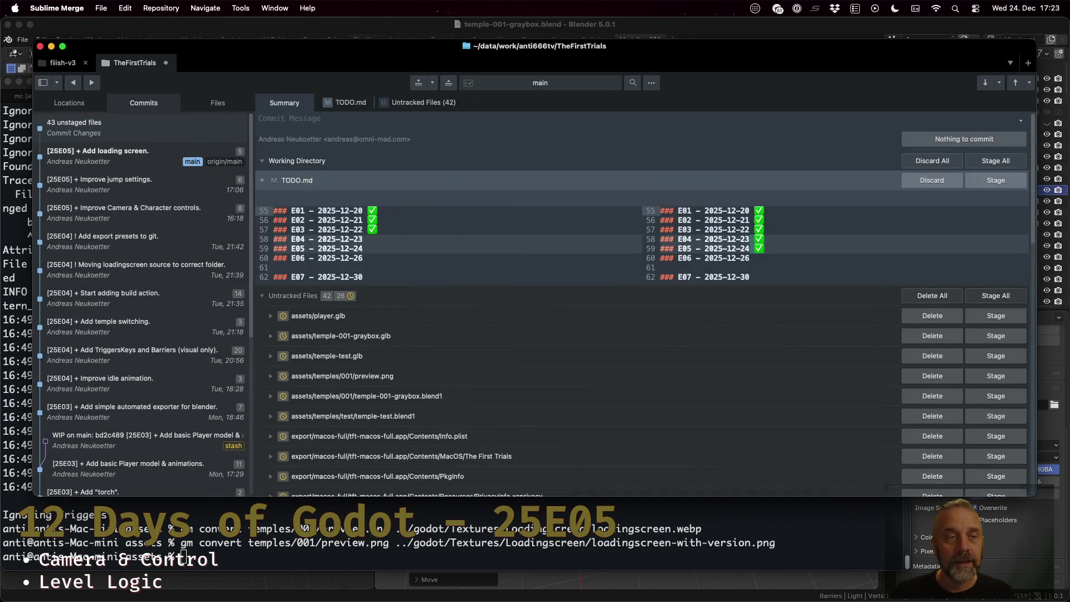
# Bring Blender forward, then switch to the terminal and the Godot editor
pyautogui.click(388, 31)
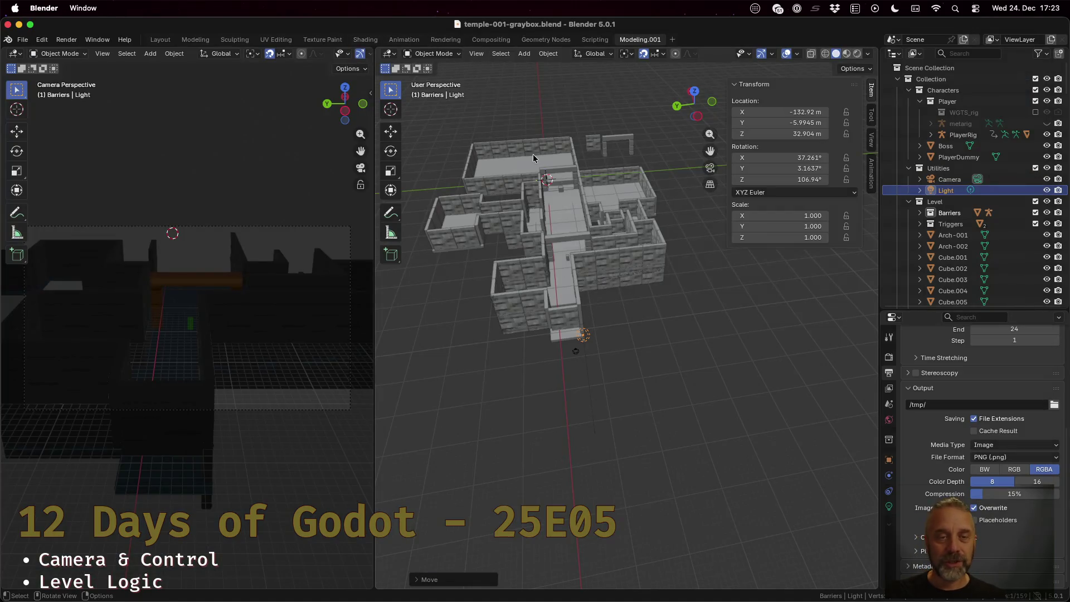
pyautogui.press('super+Tab')
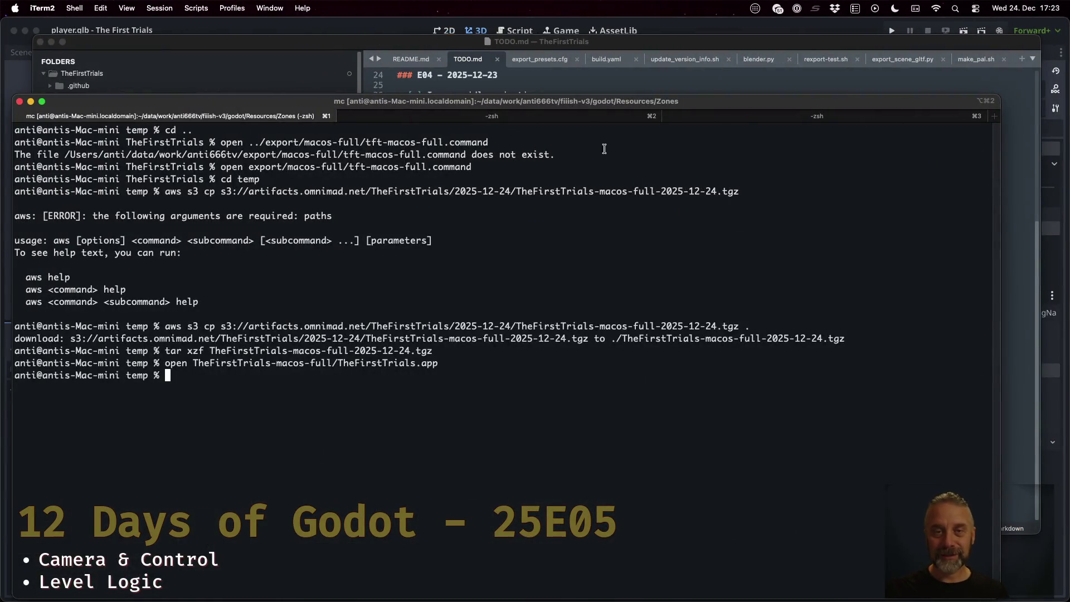
pyautogui.click(666, 25)
# Show the Scene node tree, then open and close temple-001-graybox.glb's Advanced Import Settings
pyautogui.click(20, 53)
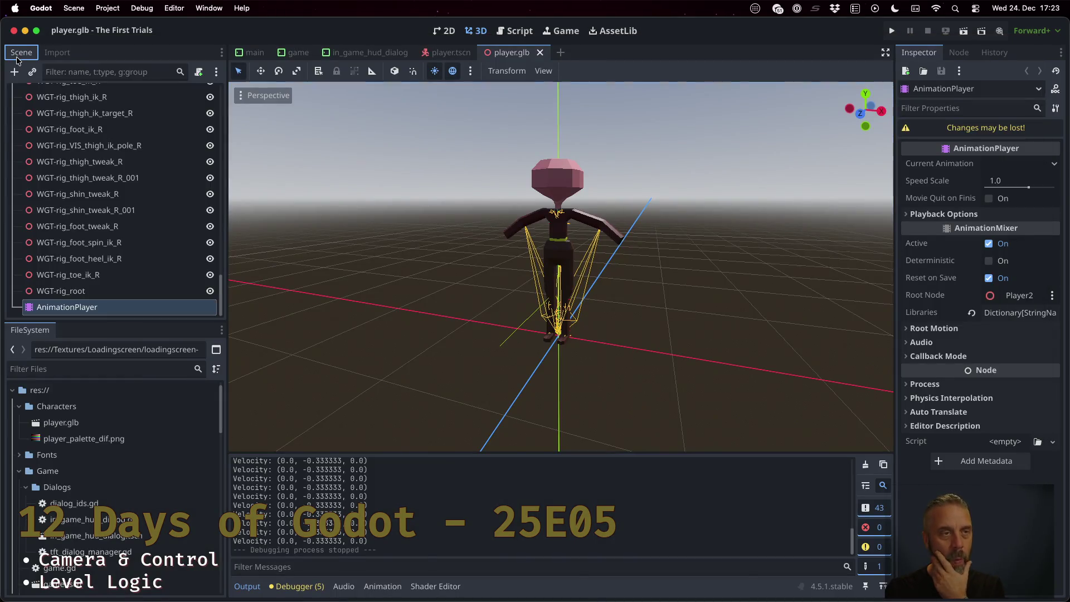
pyautogui.scroll(15, 189, 273)
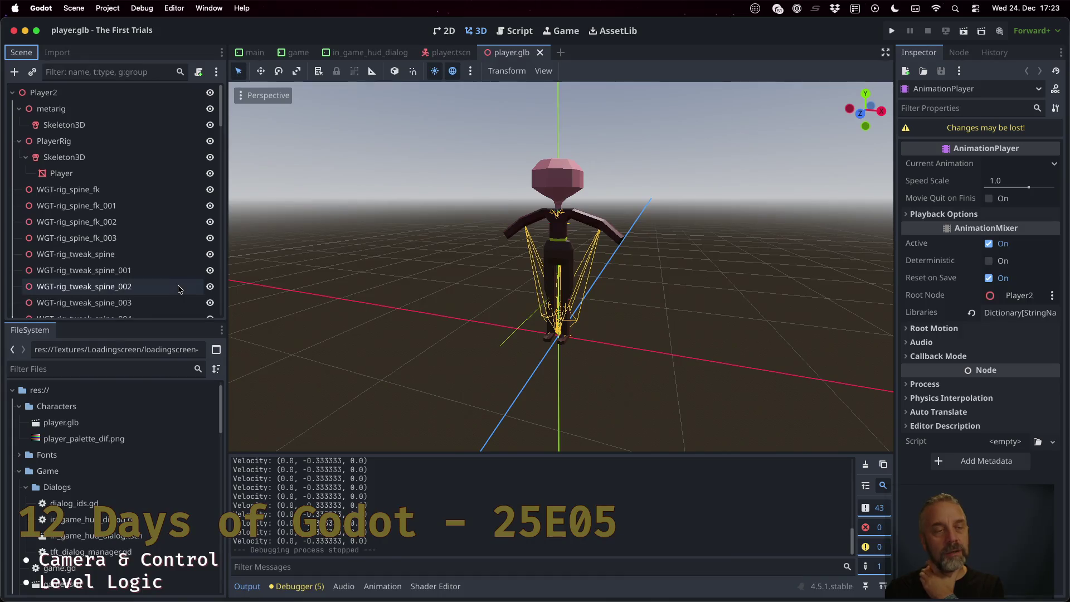
pyautogui.scroll(-5, 130, 481)
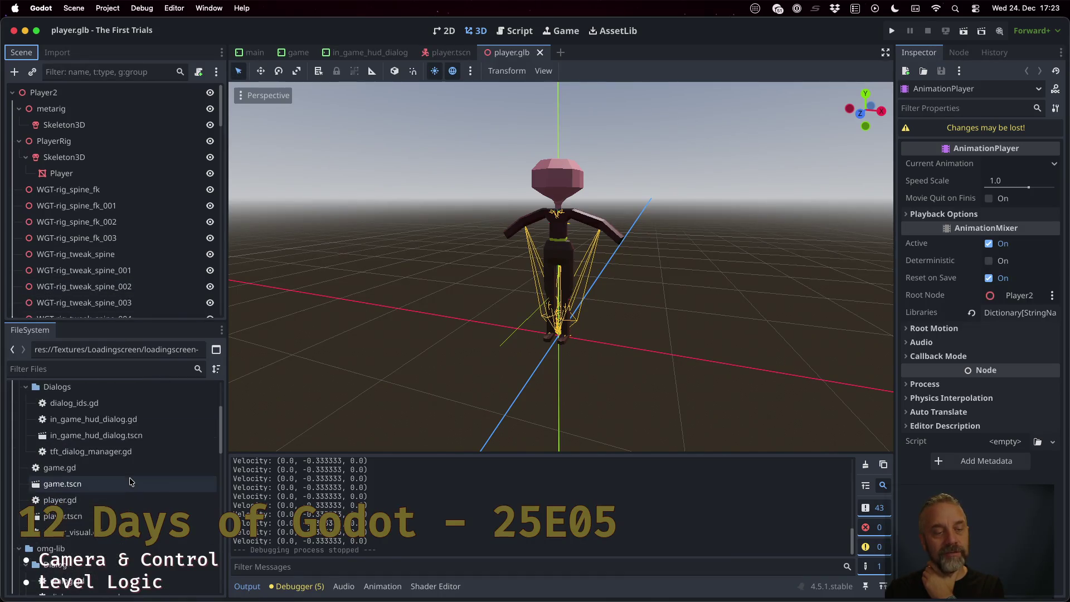
pyautogui.scroll(-5, 130, 481)
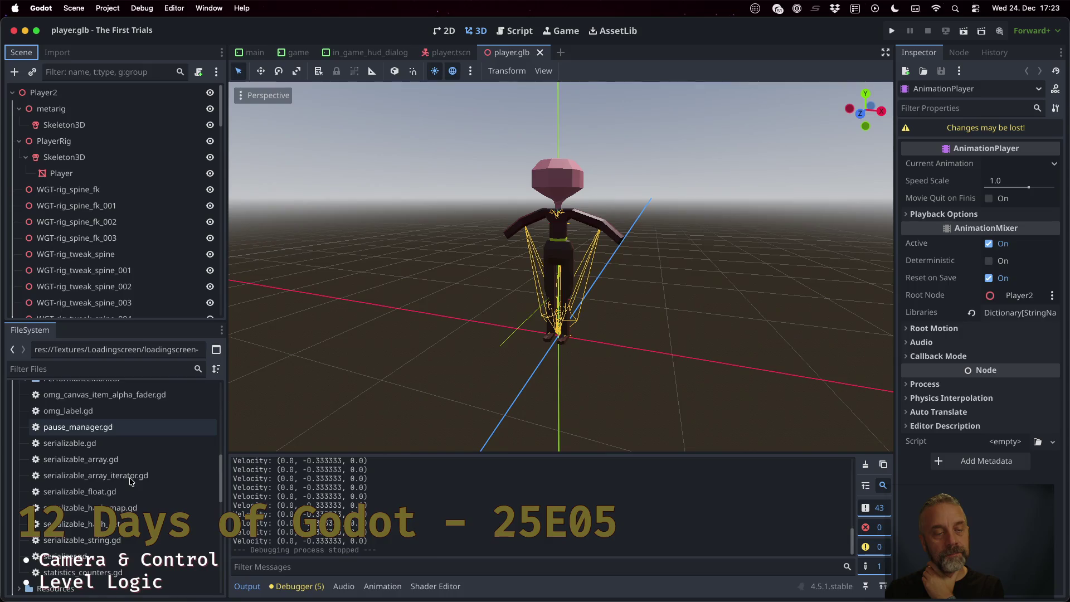
pyautogui.scroll(-10, 130, 481)
pyautogui.scroll(3, 130, 481)
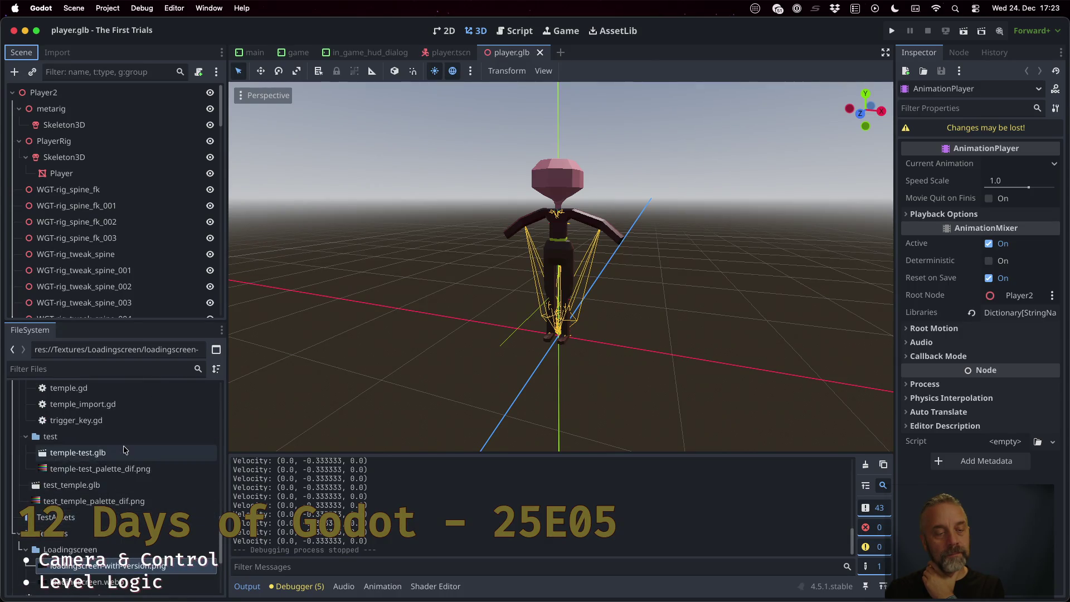
pyautogui.scroll(2, 124, 450)
pyautogui.doubleClick(114, 418)
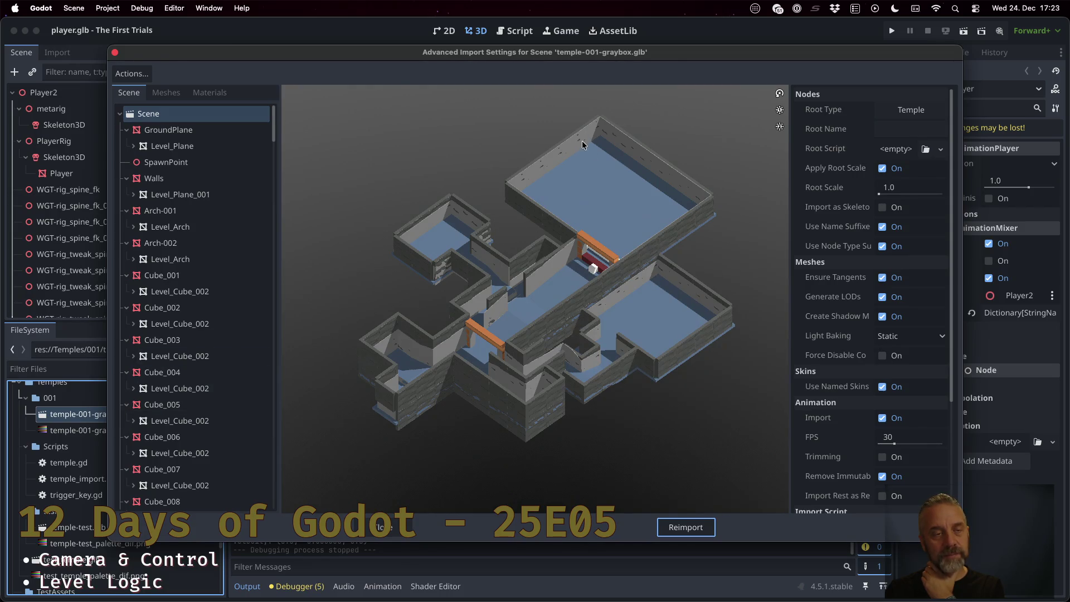
pyautogui.click(115, 53)
pyautogui.scroll(-10, 89, 443)
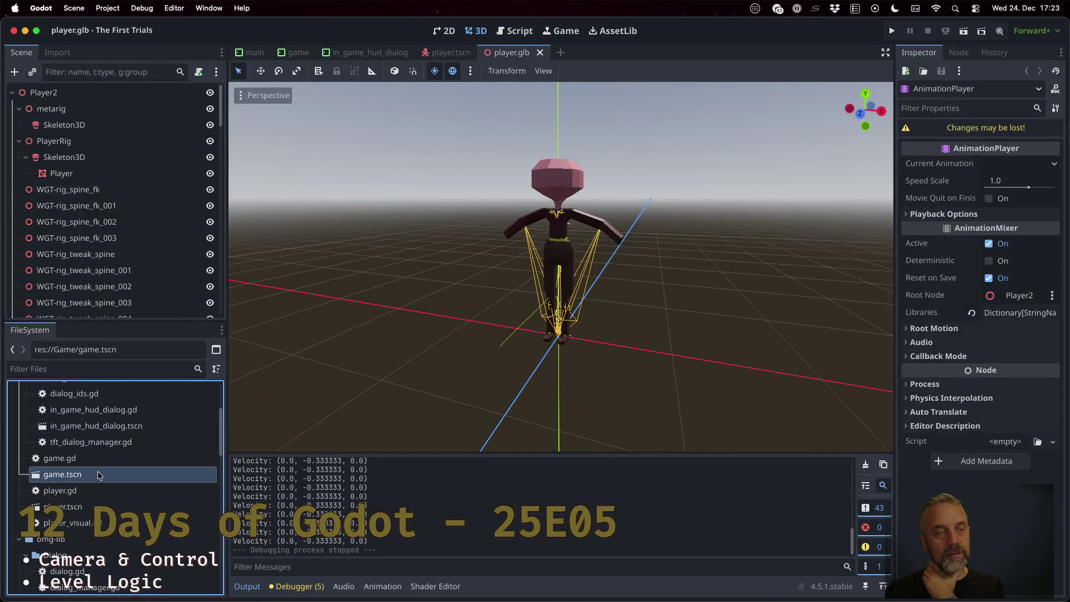
# Open game.tscn, select DialogContainer, and orbit the 3D view around the maze and sun
pyautogui.doubleClick(99, 475)
pyautogui.scroll(-2, 111, 228)
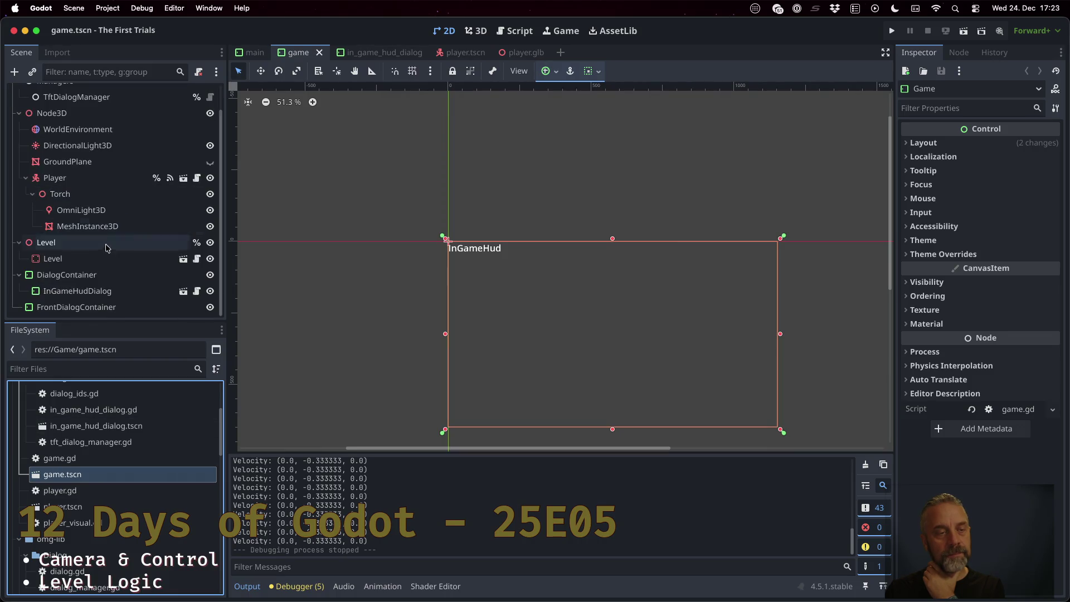
pyautogui.click(78, 275)
pyautogui.click(479, 31)
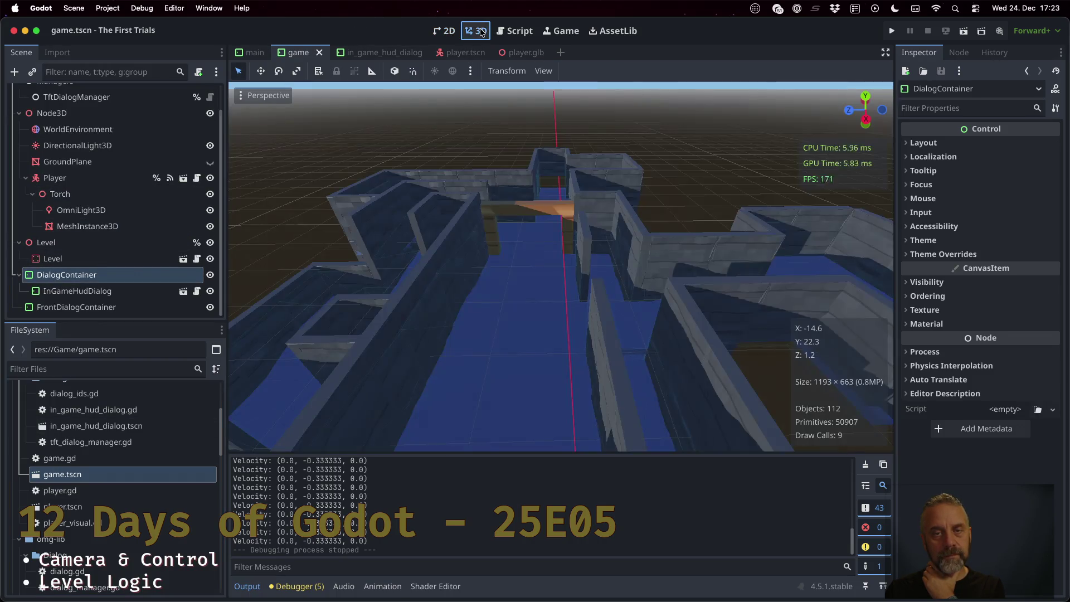
pyautogui.scroll(-10, 546, 245)
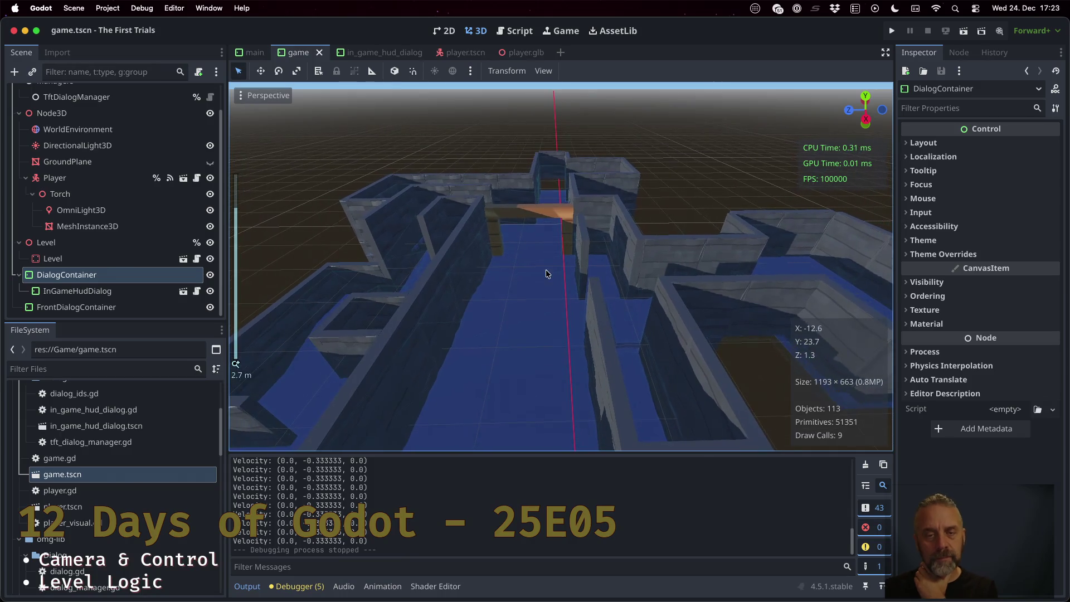
pyautogui.moveTo(540, 310); pyautogui.dragTo(446, 281)
pyautogui.scroll(-10, 674, 358)
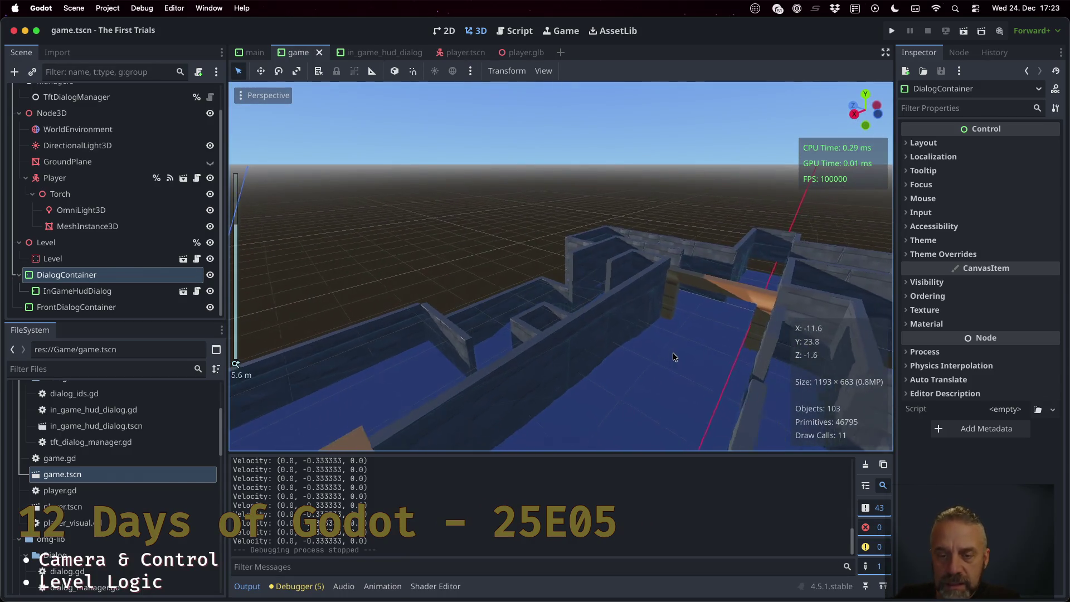
pyautogui.moveTo(674, 353)
pyautogui.mouseDown()
pyautogui.moveTo(474, 332)
pyautogui.moveTo(507, 318)
pyautogui.mouseUp()
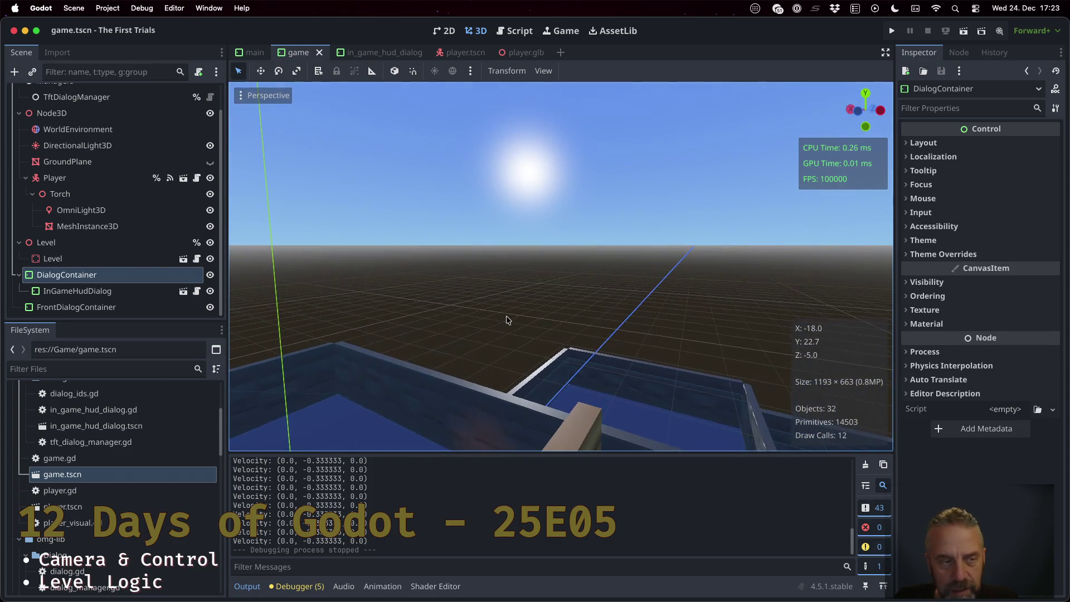
# Open the Level node's temple-001-graybox scene and select its GroundPlane node
pyautogui.click(183, 260)
pyautogui.click(539, 317)
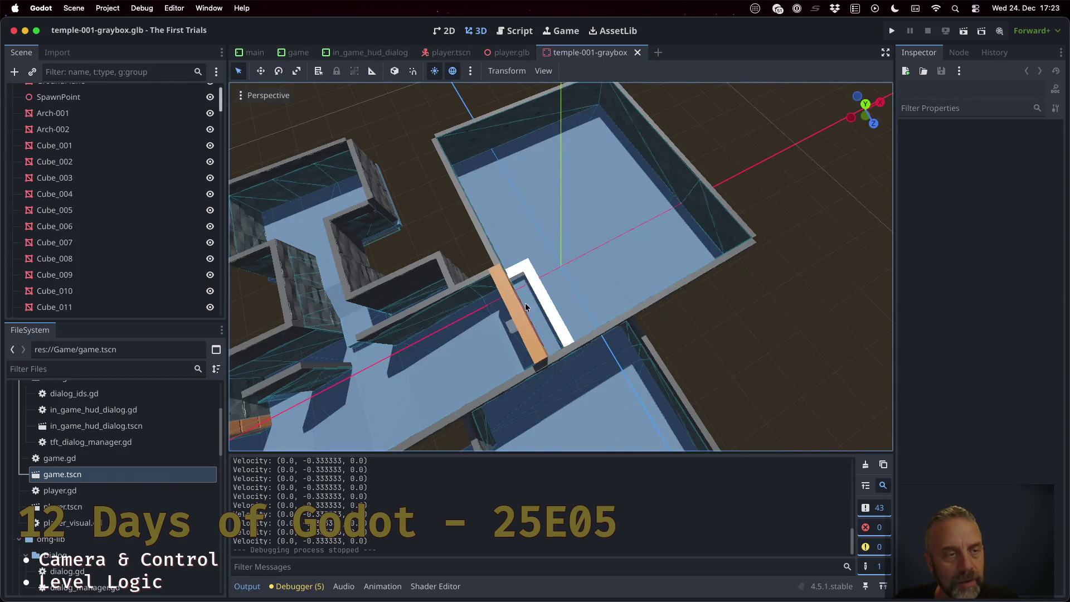
pyautogui.click(77, 110)
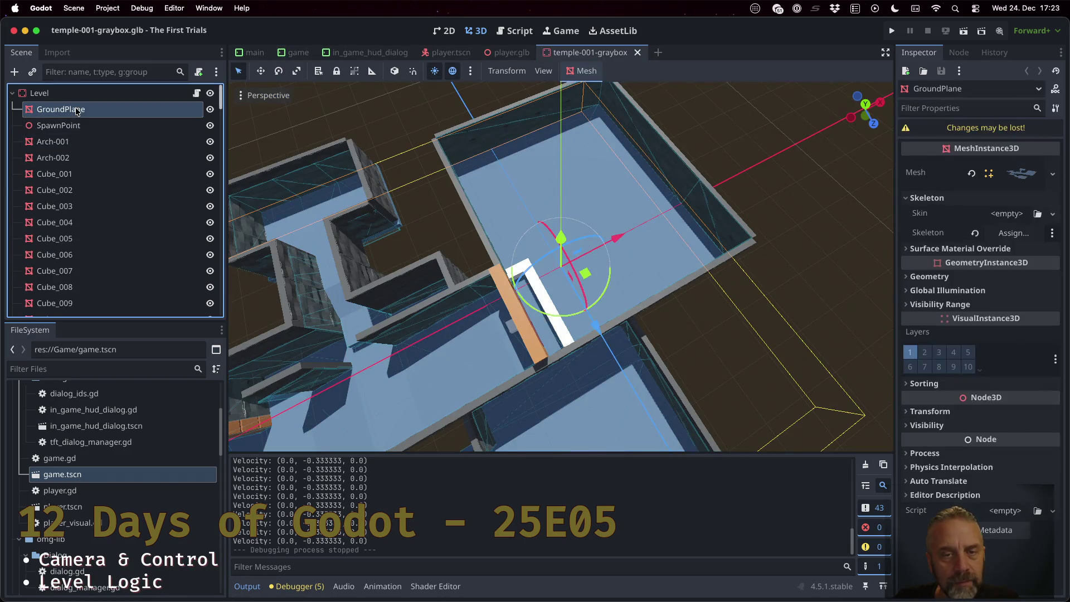